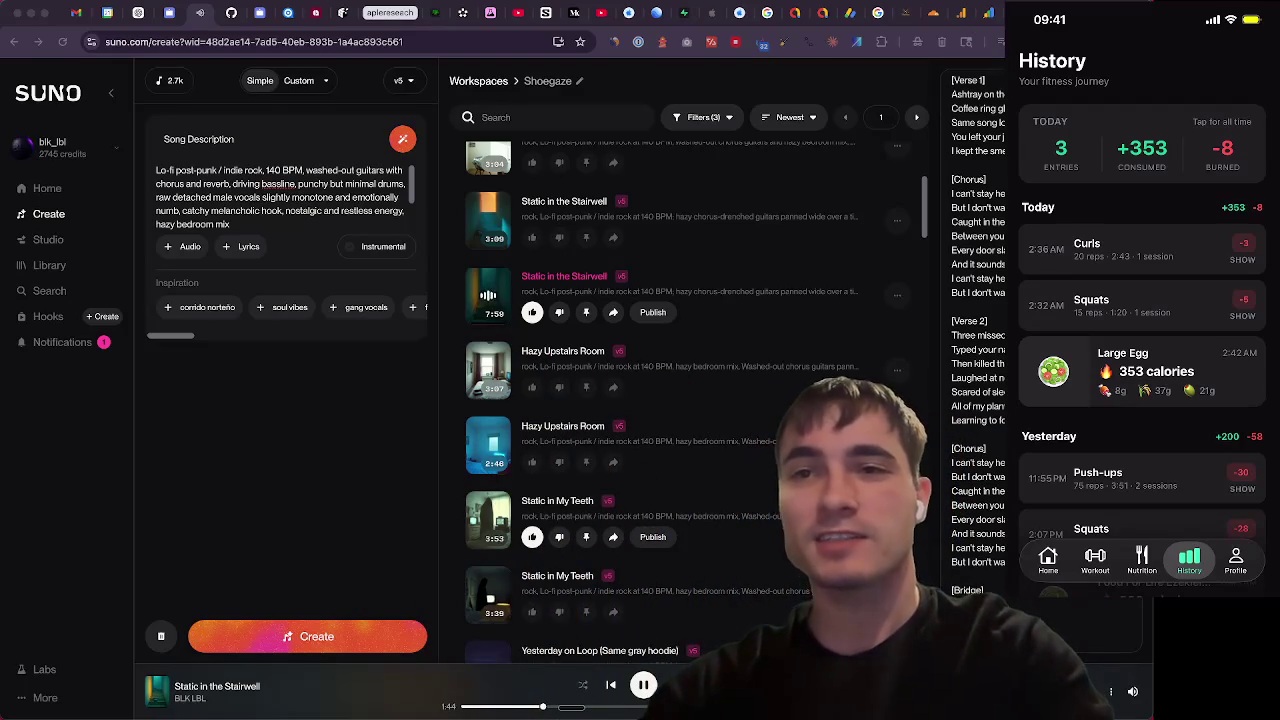
Load fitnitapp.com in a new browser tab by typing 'fitni' in the address bar
key(ctrl+t)
text(fitni)
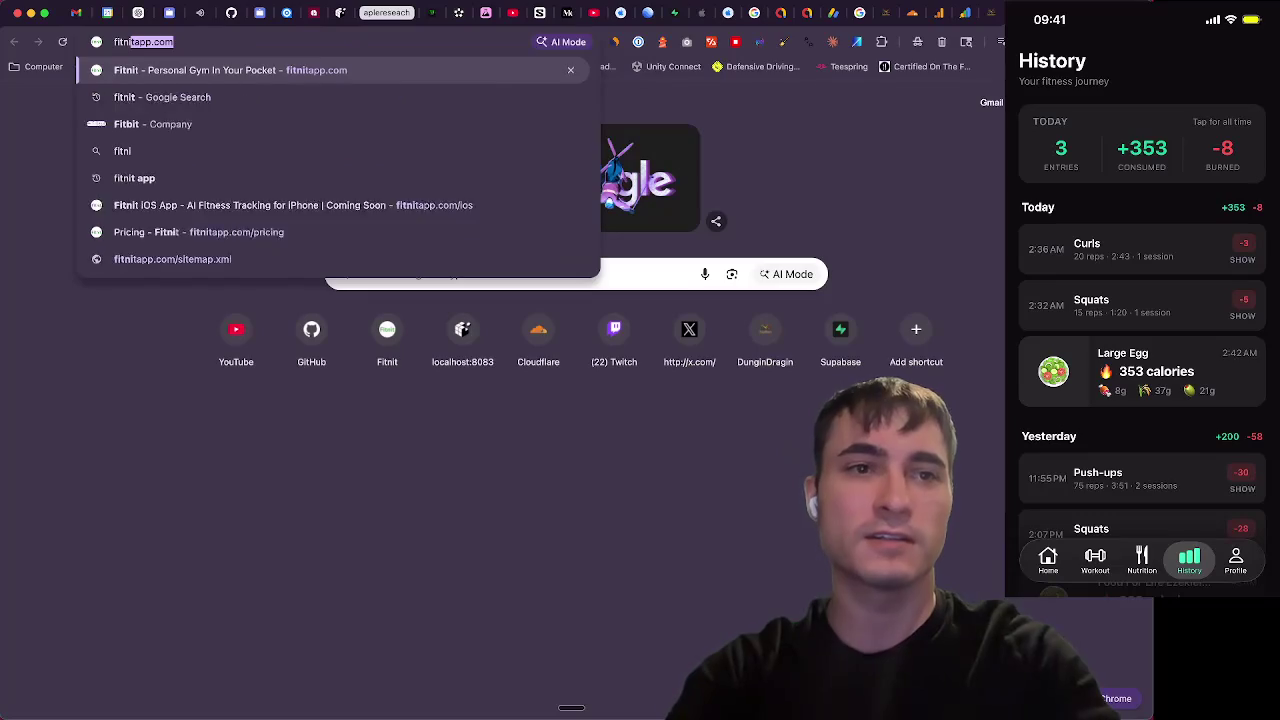
key(Return)
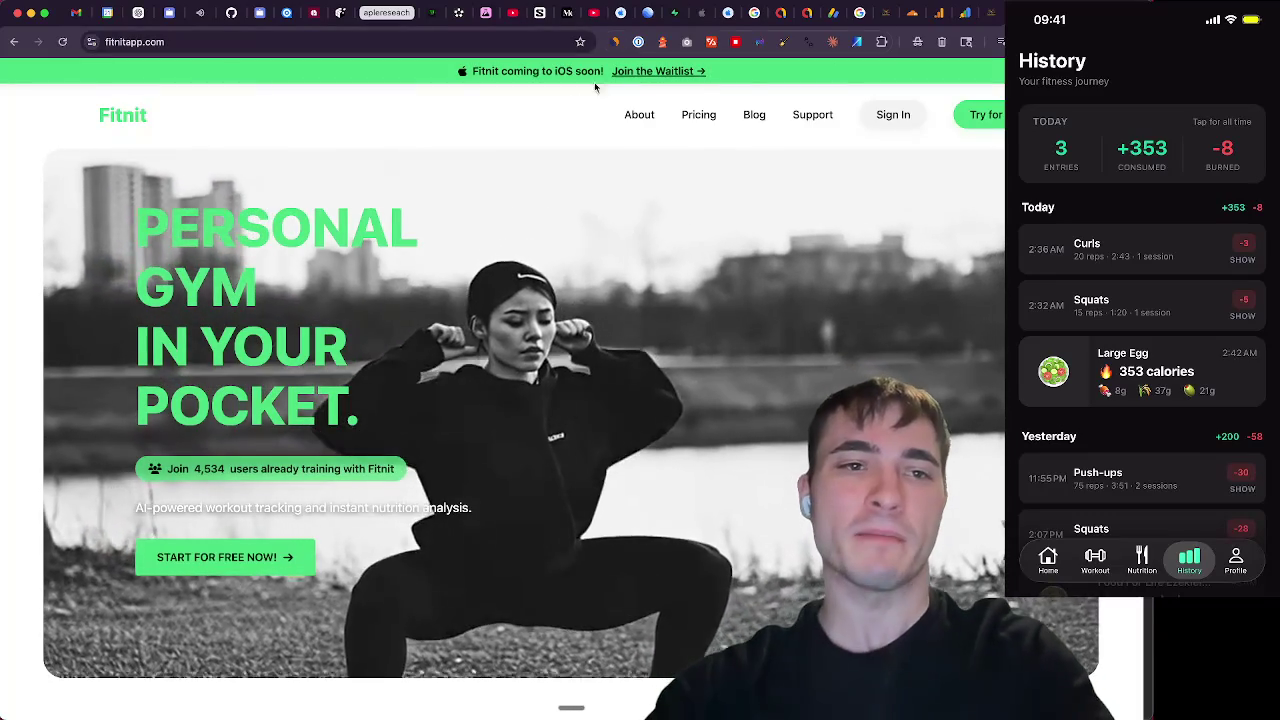
click(288, 41)
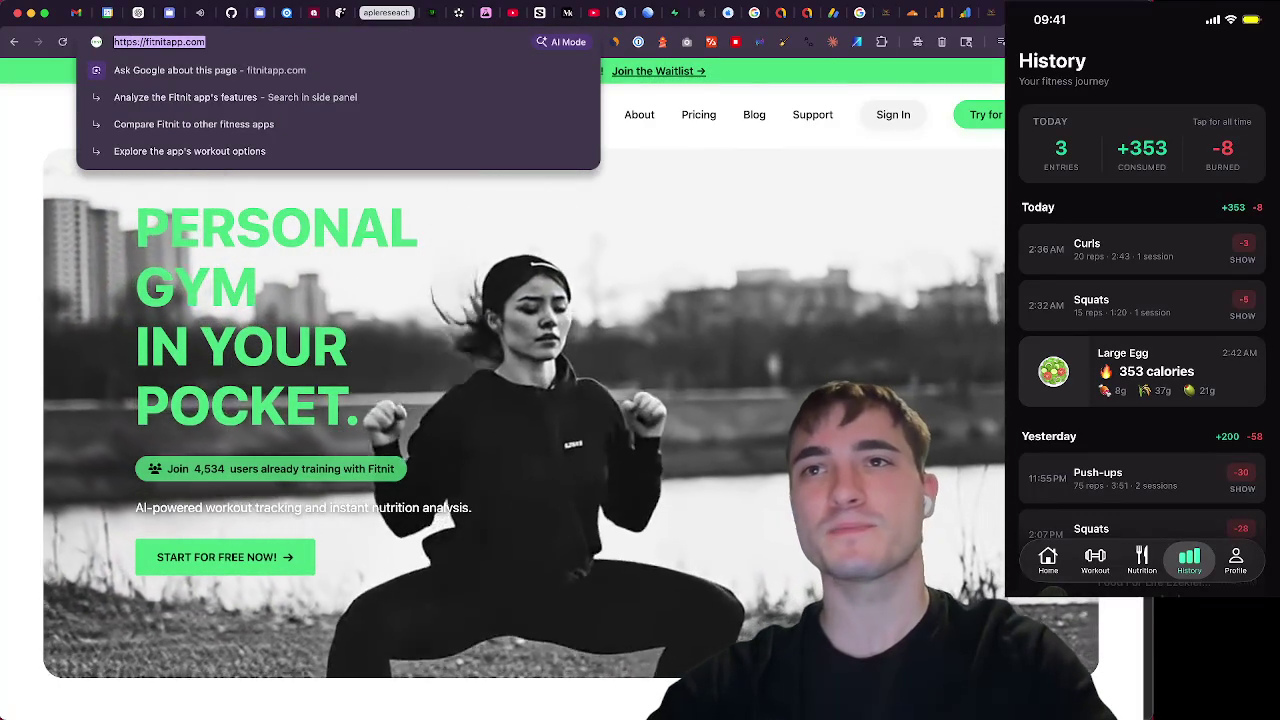
key(super+Tab)
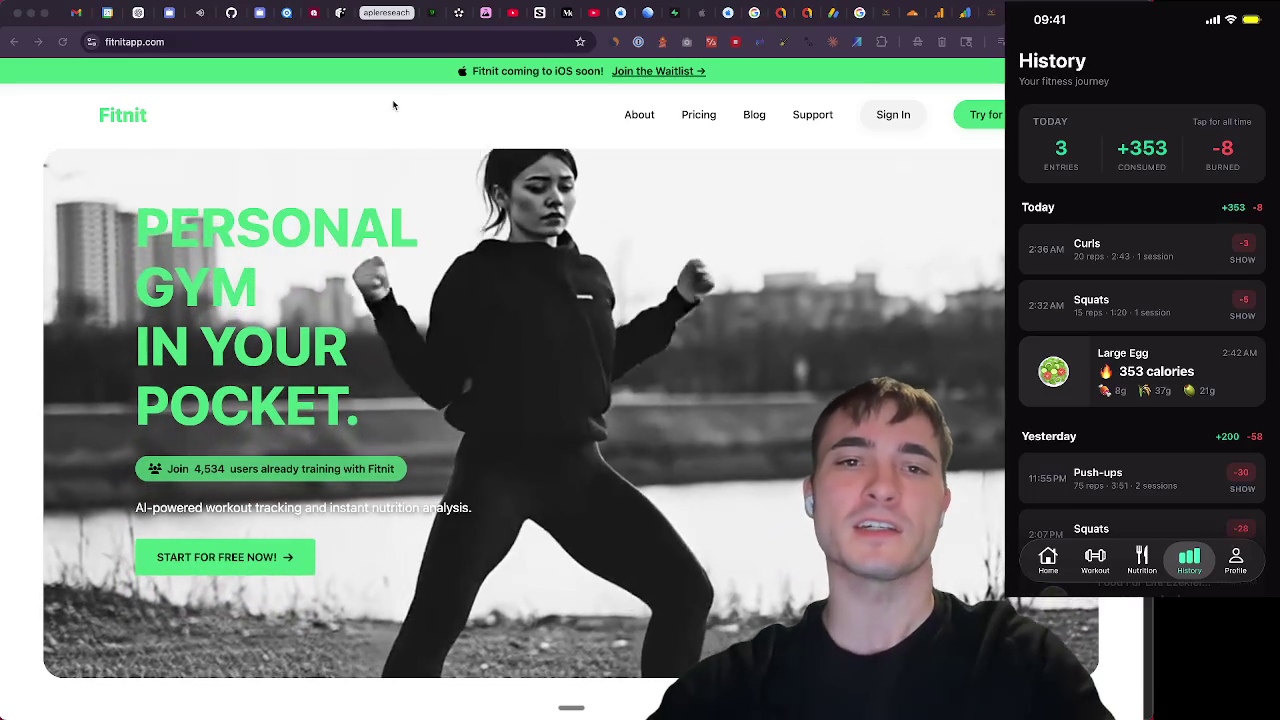
click(392, 99)
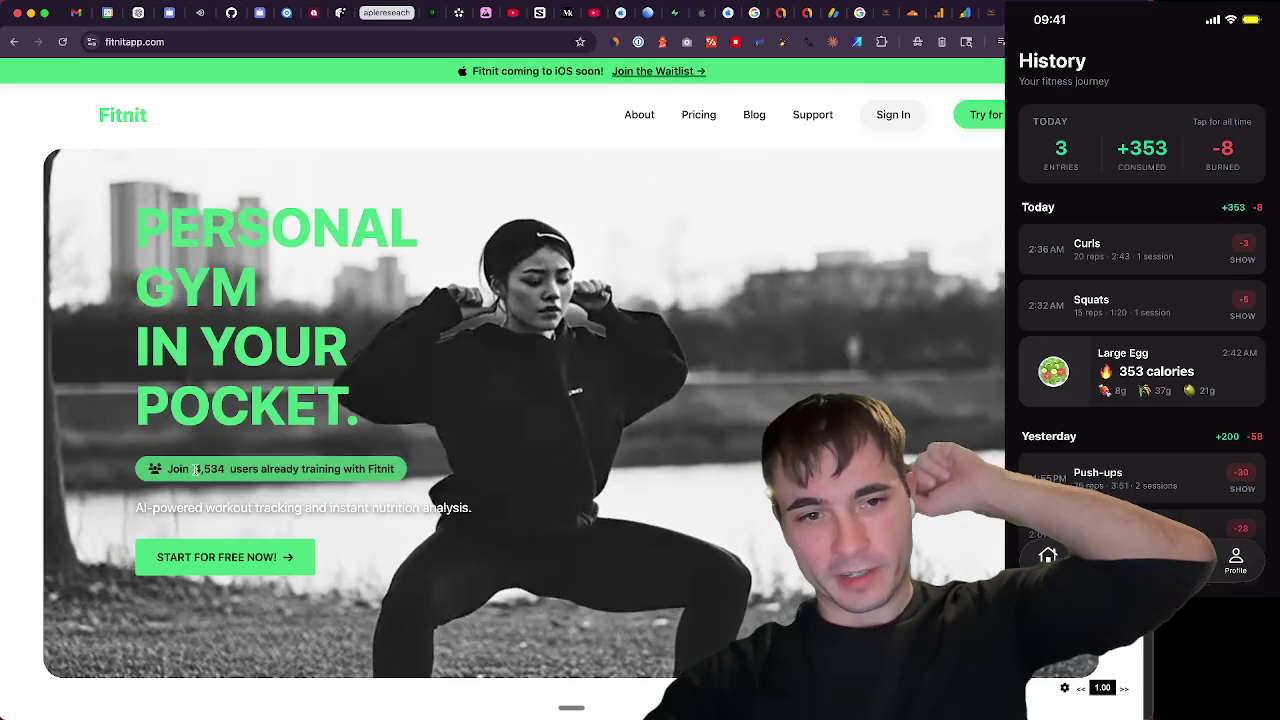
Highlight the 4,534 user count and scroll the landing page down to the FAQ and footer
double_click(222, 469)
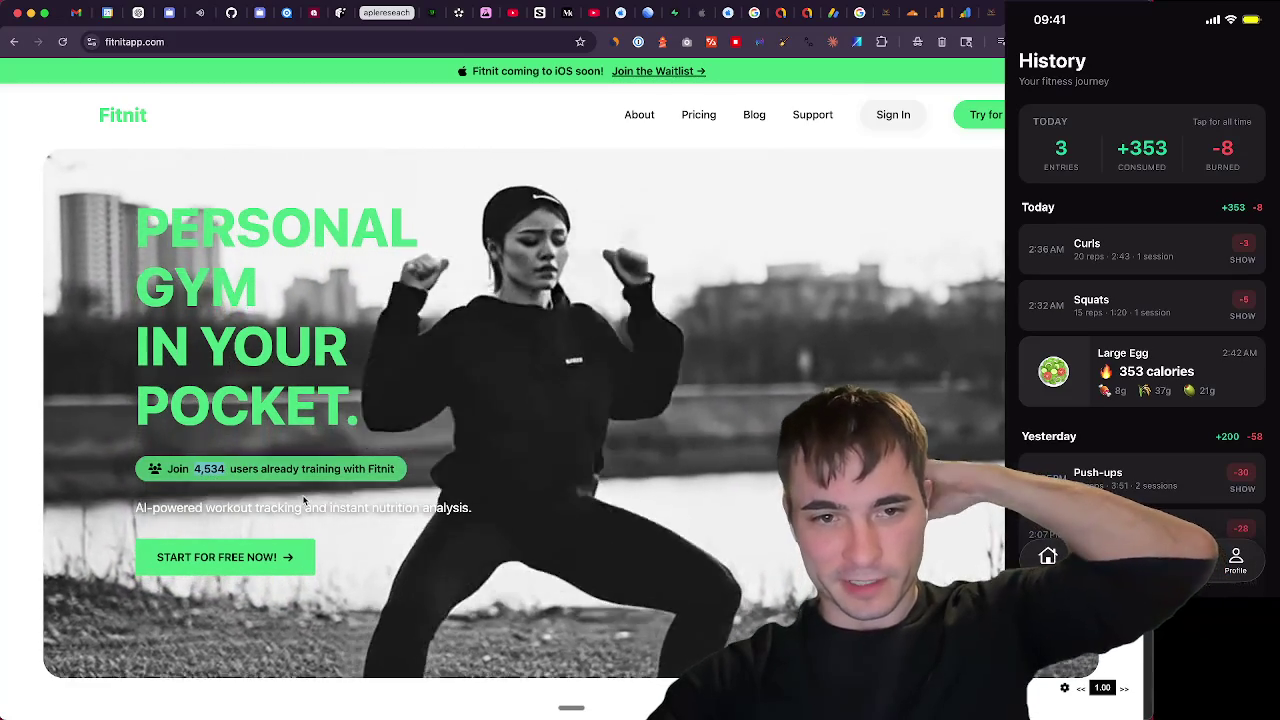
scroll(300, 495, down, 2)
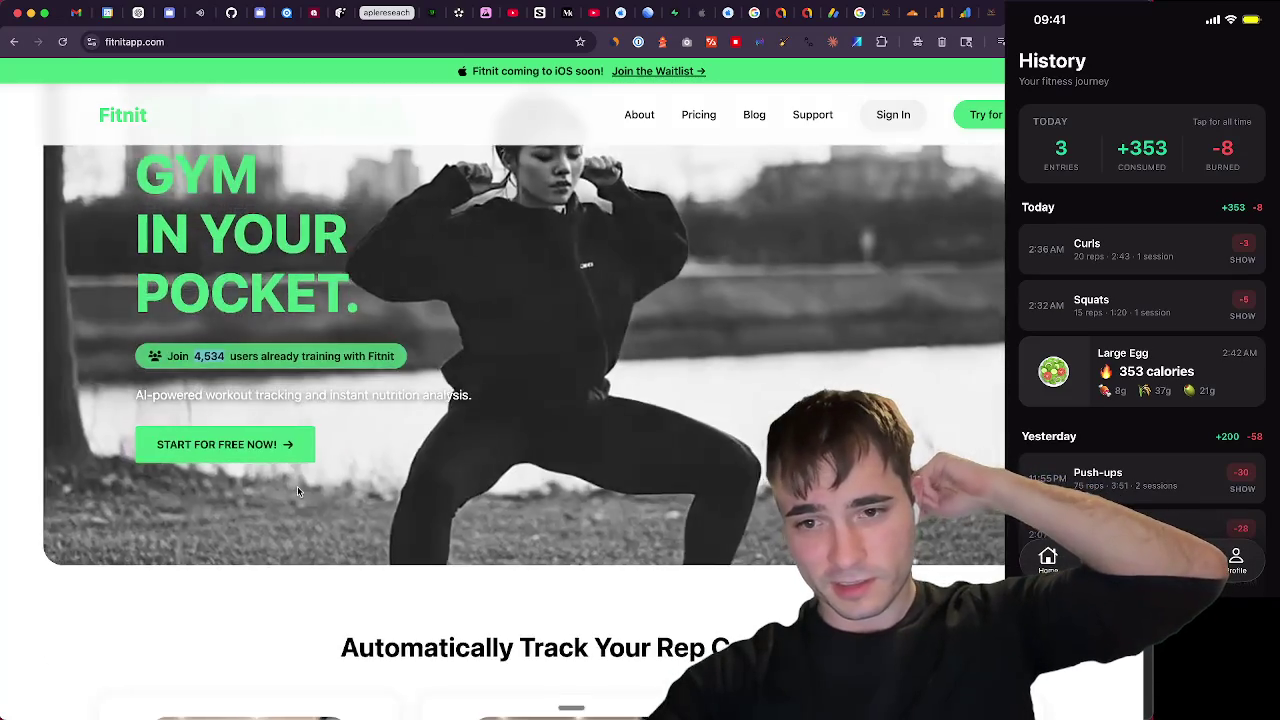
scroll(297, 486, down, 10)
scroll(296, 489, down, 10)
scroll(295, 488, up, 2)
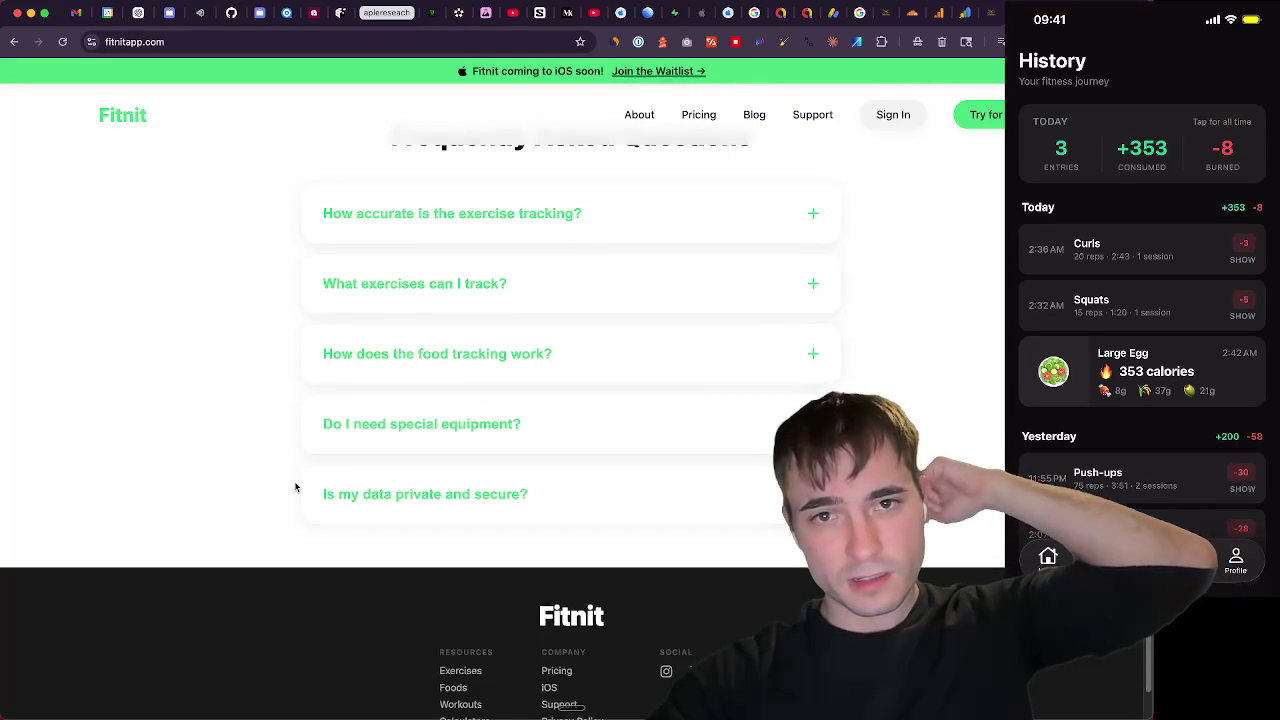
scroll(295, 488, down, 2)
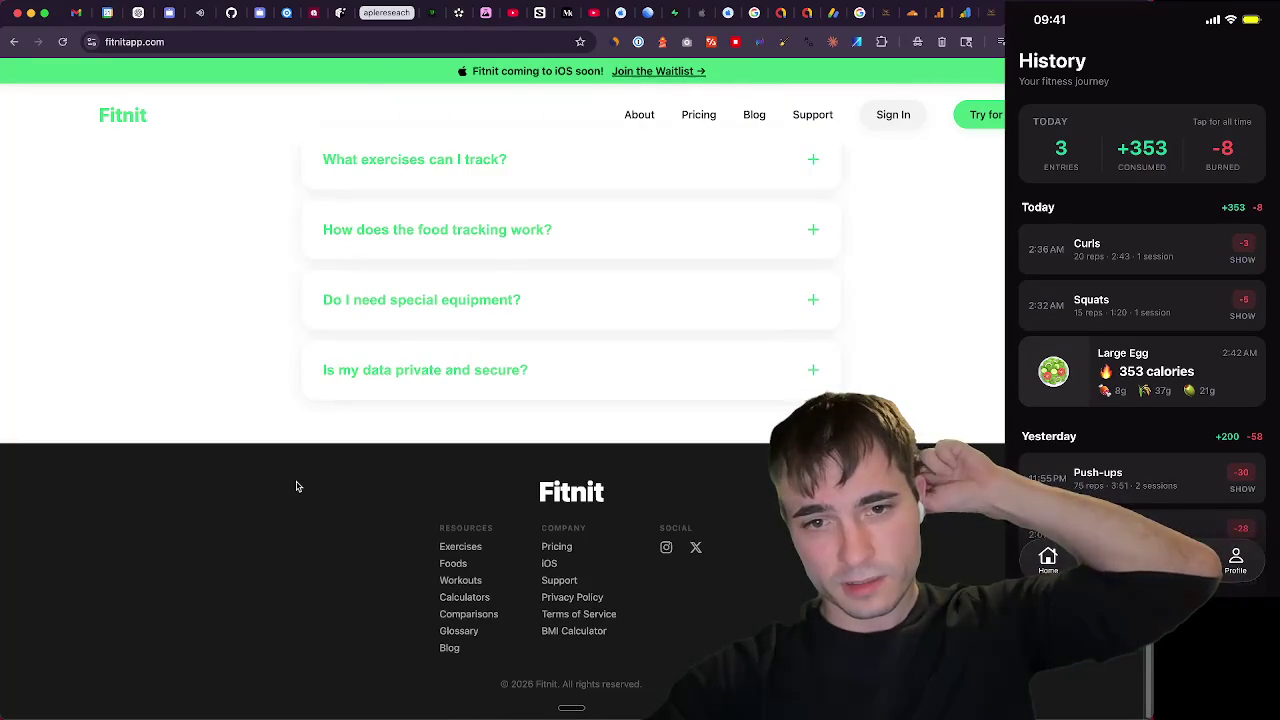
scroll(296, 487, up, 15)
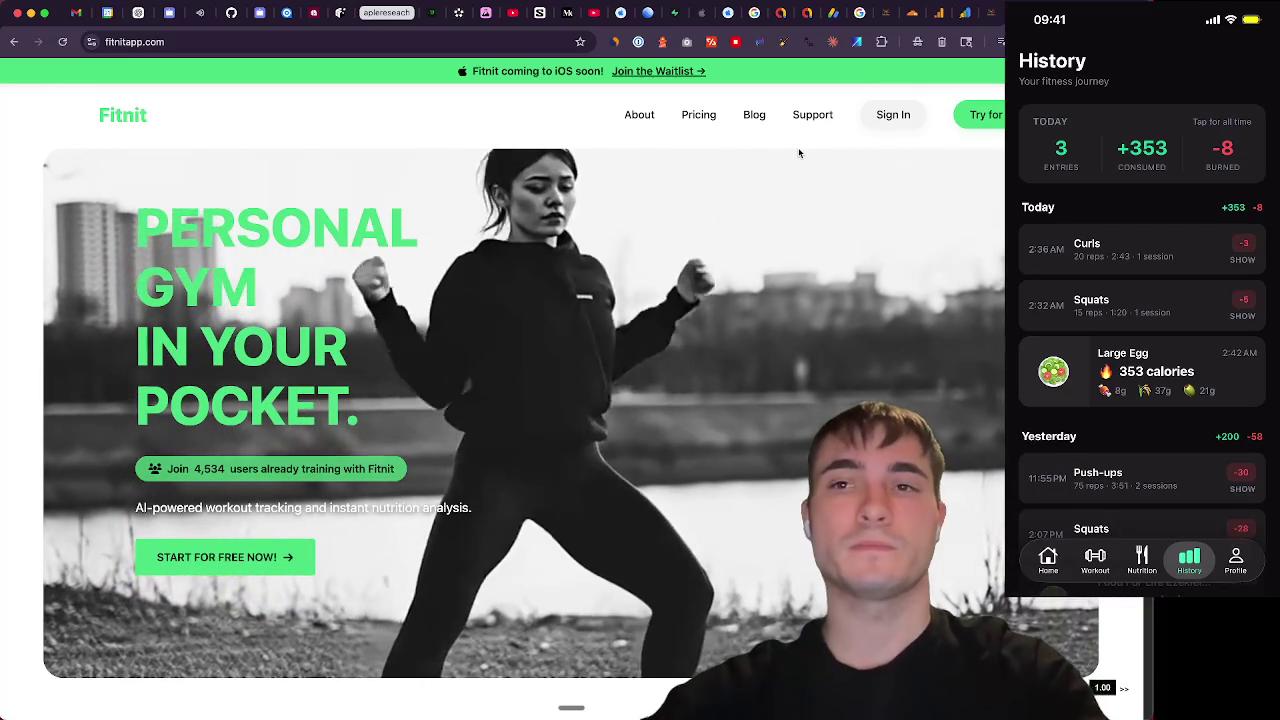
Switch back to the Suno create tab showing the Shoegaze workspace songs
key(ctrl+Tab)
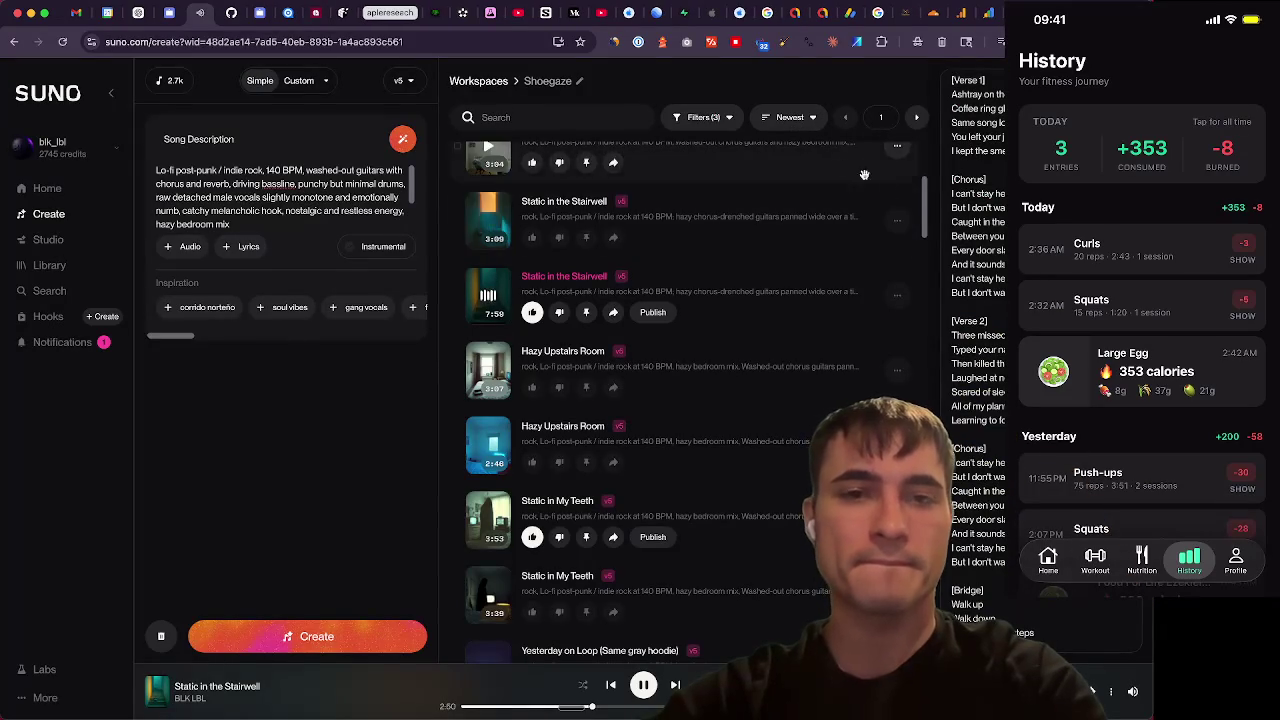
Show the list of all Suno workspaces and scroll down and back up through it
click(453, 82)
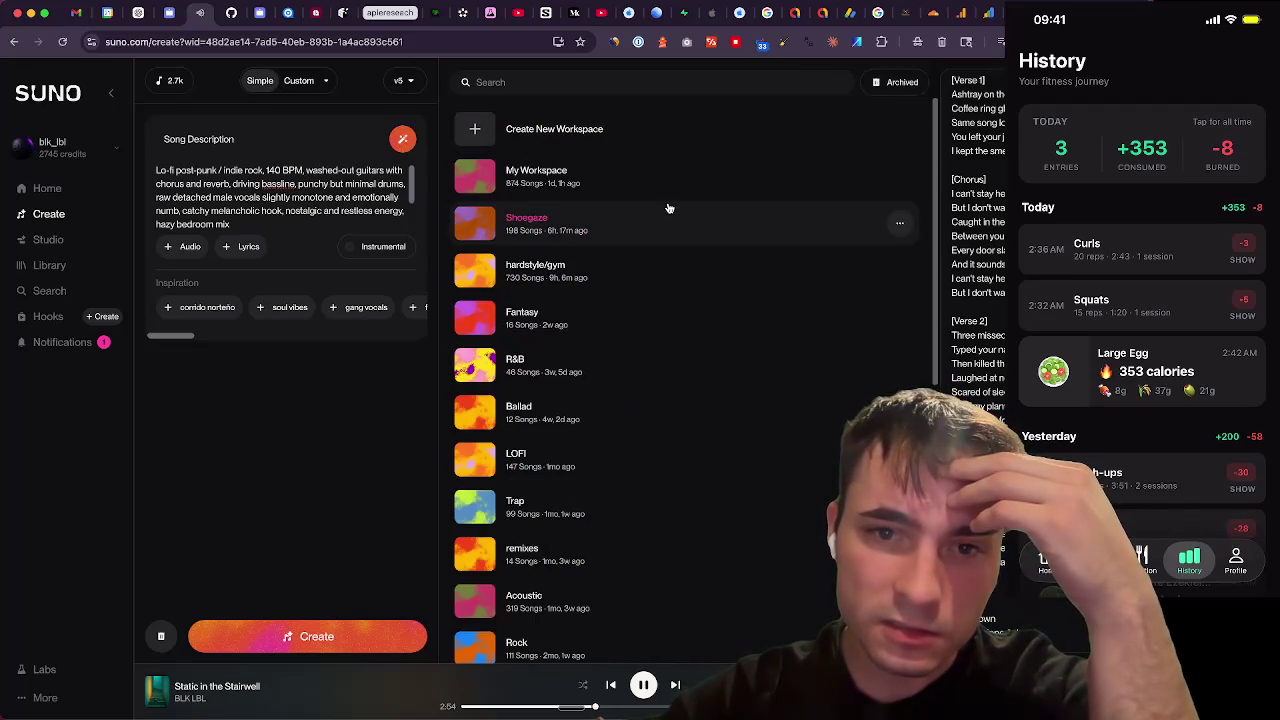
scroll(669, 206, down, 4)
scroll(668, 201, down, 6)
scroll(667, 199, down, 3)
scroll(667, 198, down, 1)
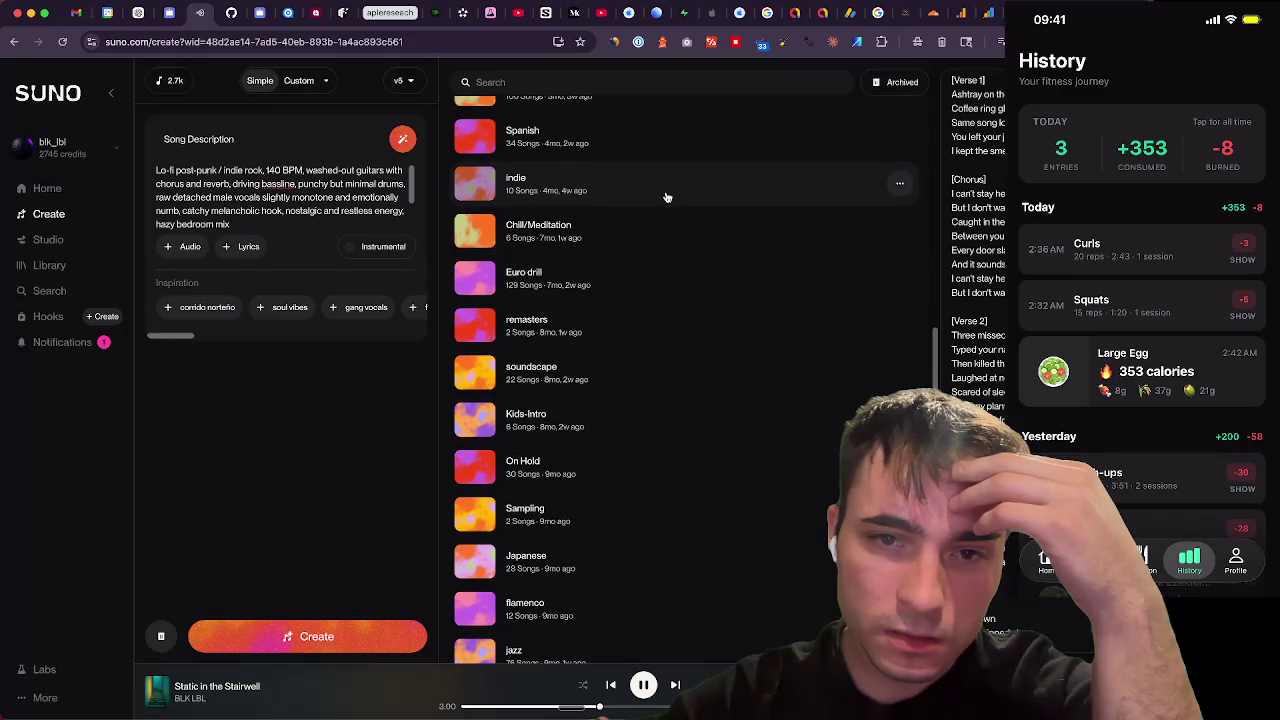
scroll(667, 196, down, 5)
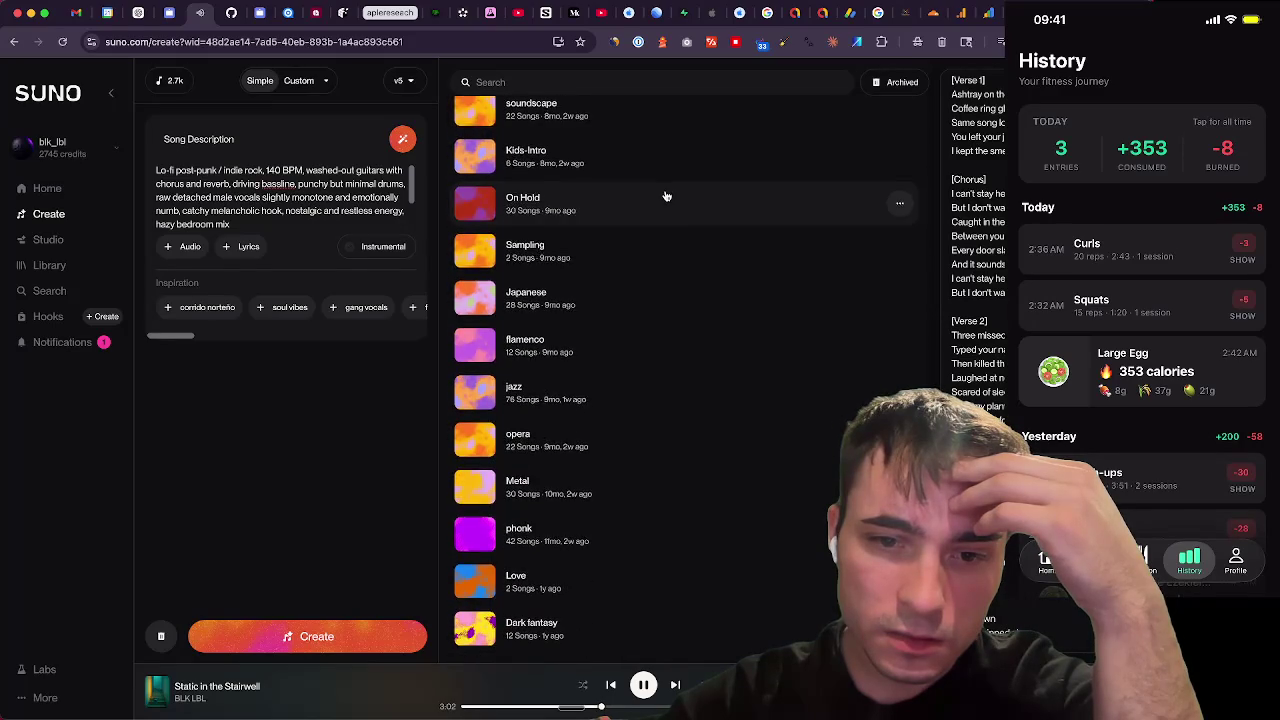
scroll(667, 195, up, 3)
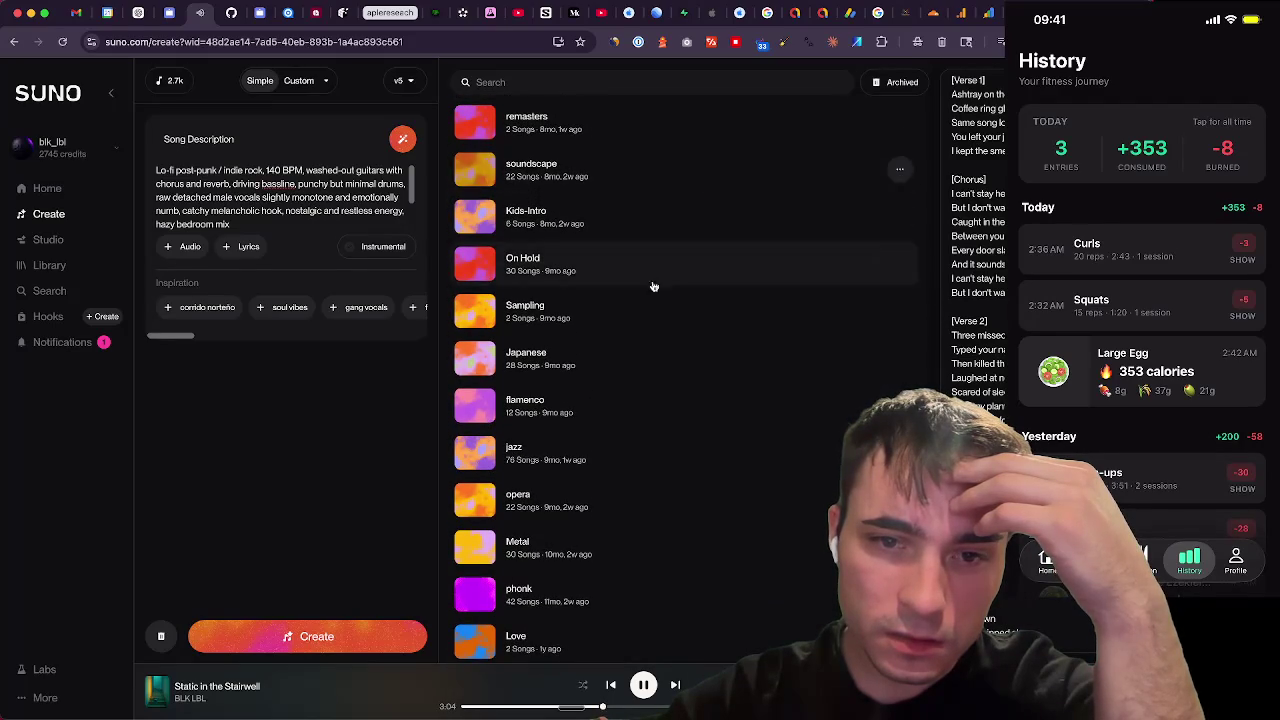
scroll(521, 440, up, 3)
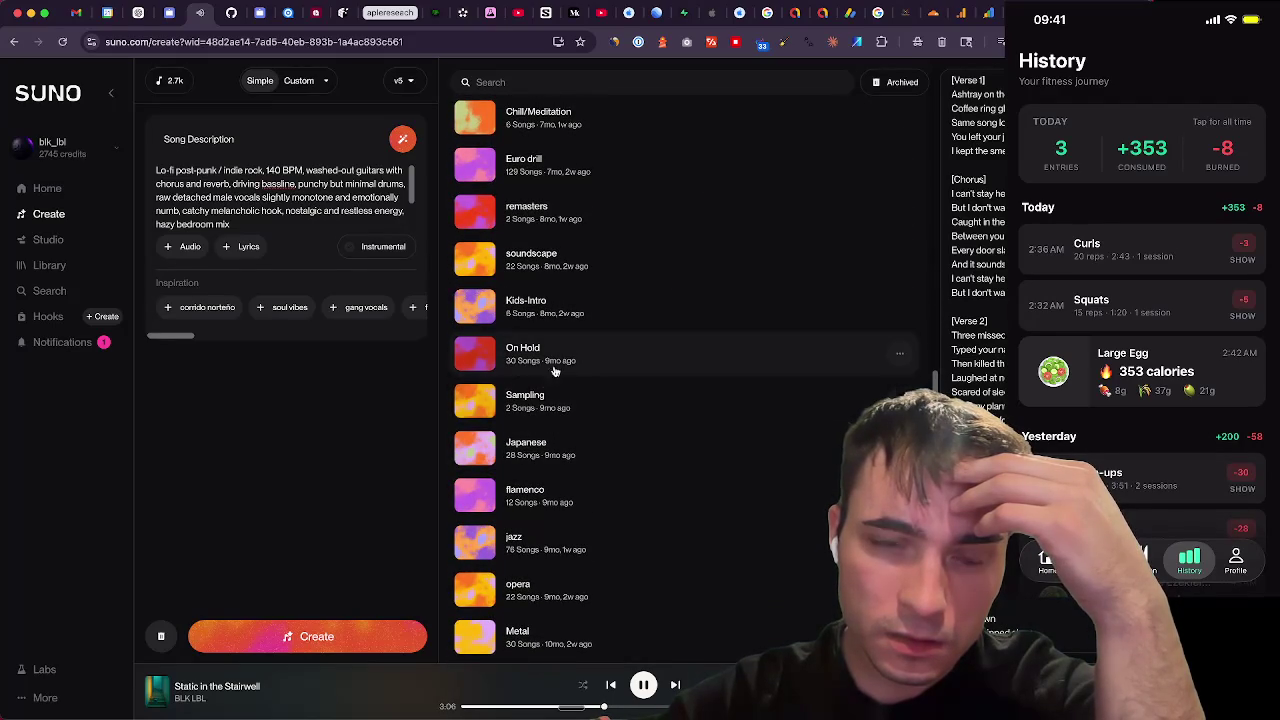
scroll(580, 358, up, 2)
scroll(580, 358, up, 5)
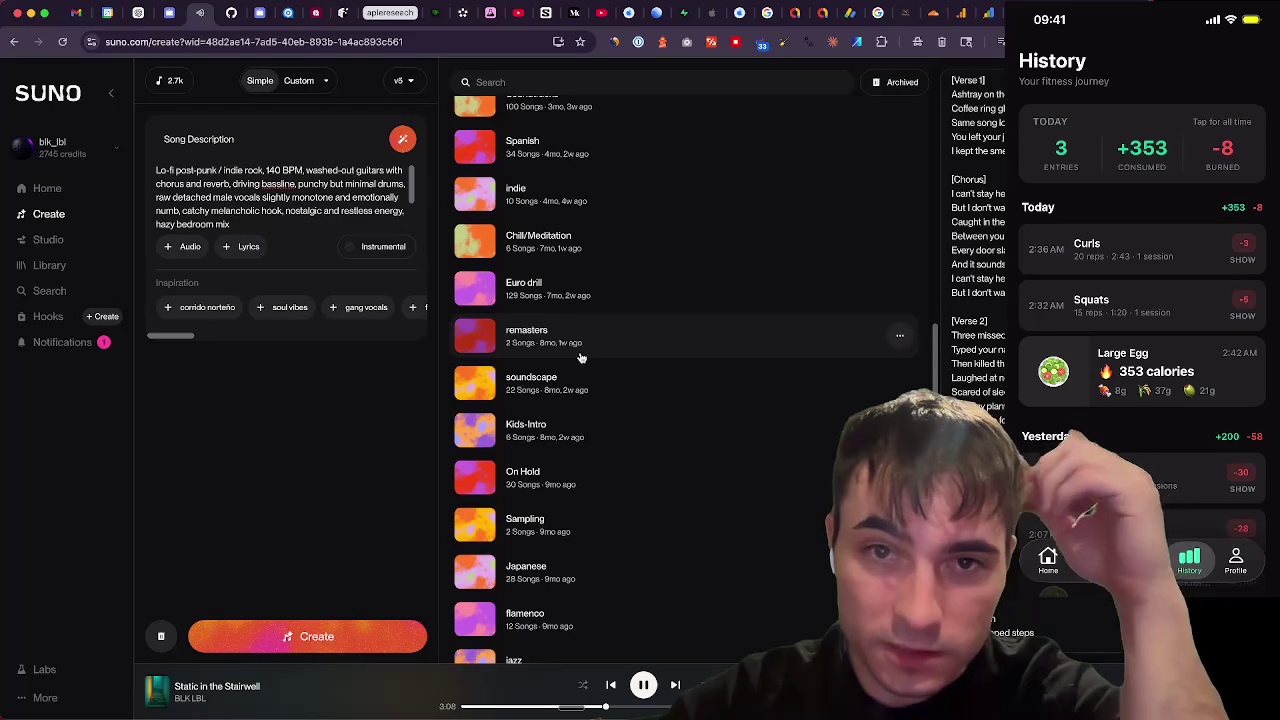
scroll(580, 358, up, 3)
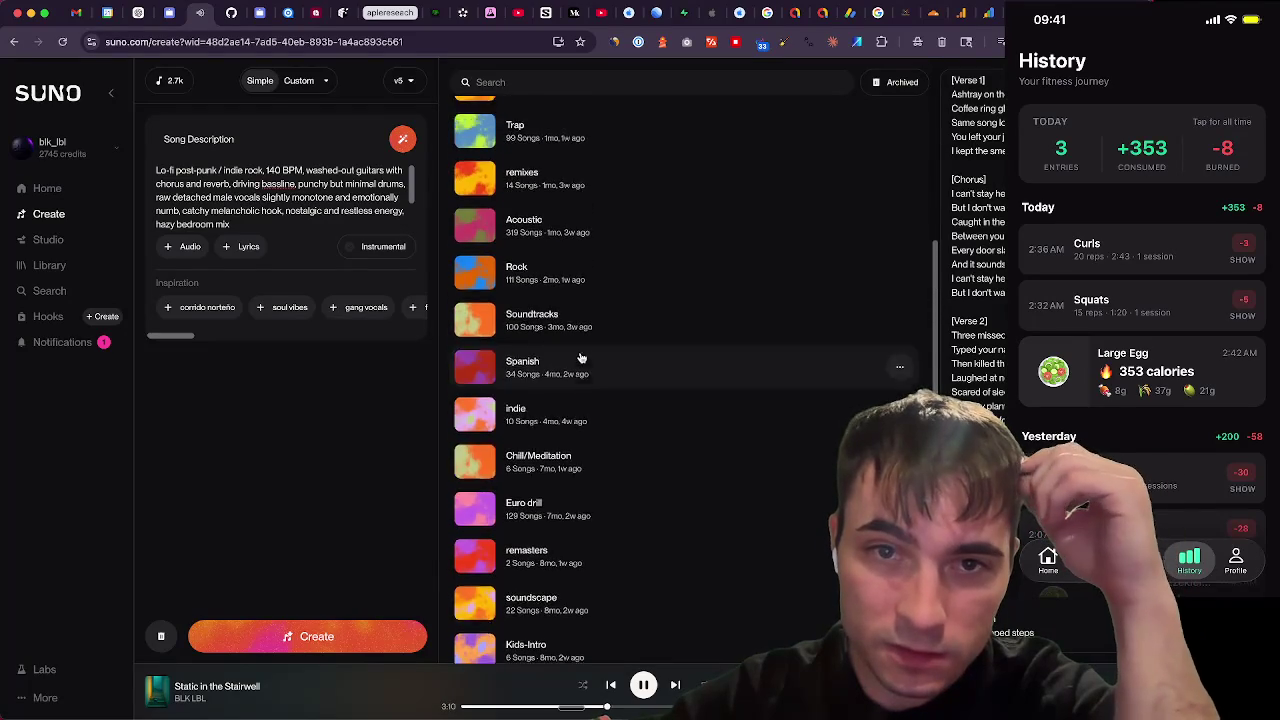
scroll(656, 318, up, 6)
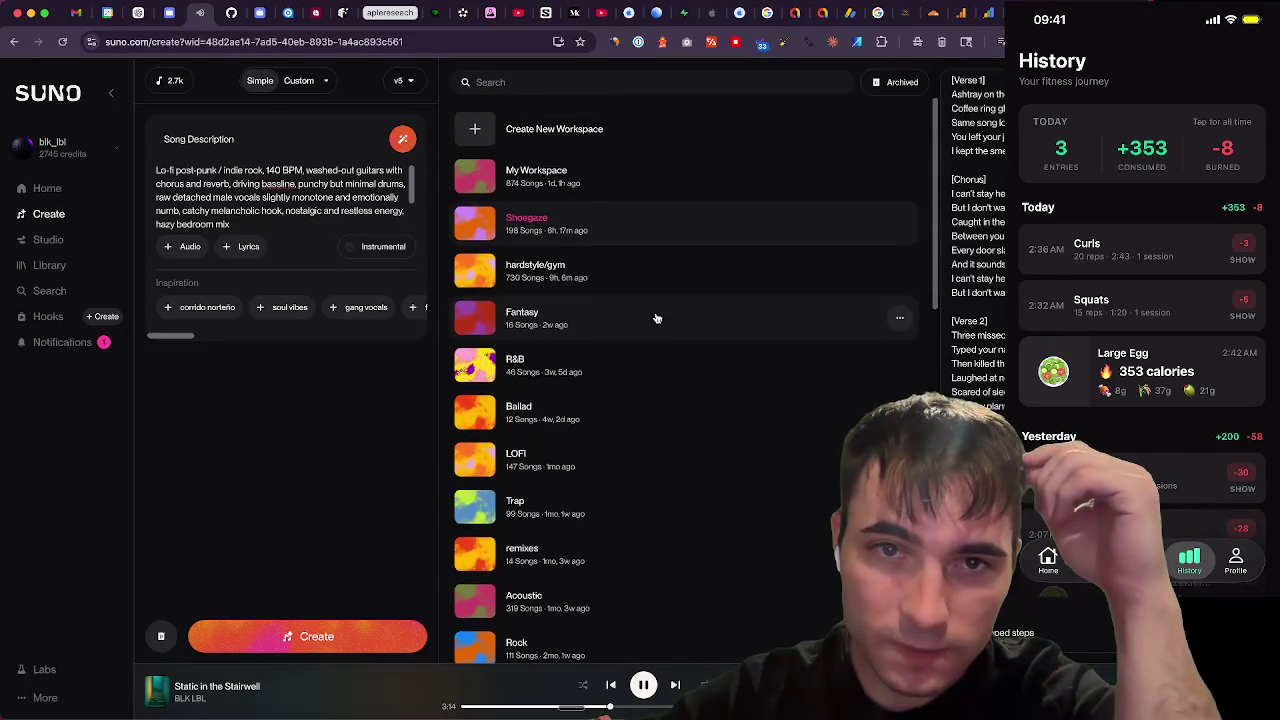
Browse the workspace list again and open the Acoustic workspace
scroll(656, 318, down, 10)
scroll(660, 383, down, 2)
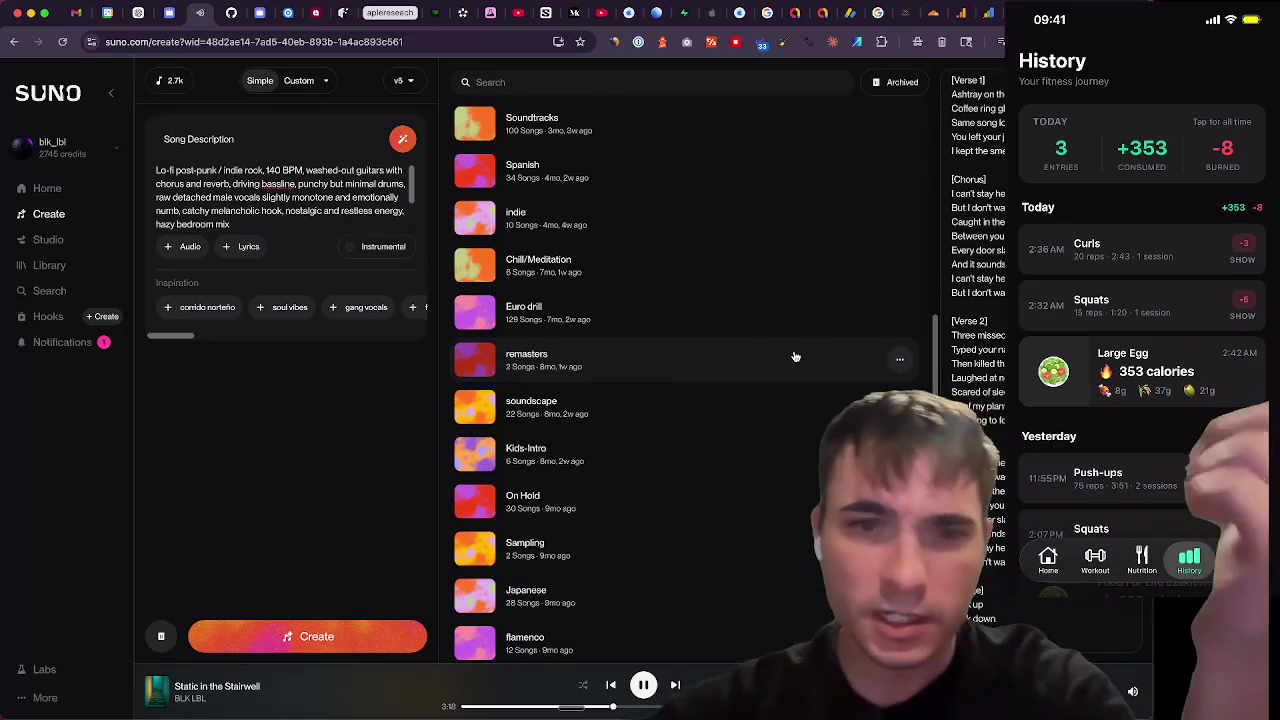
scroll(680, 340, down, 2)
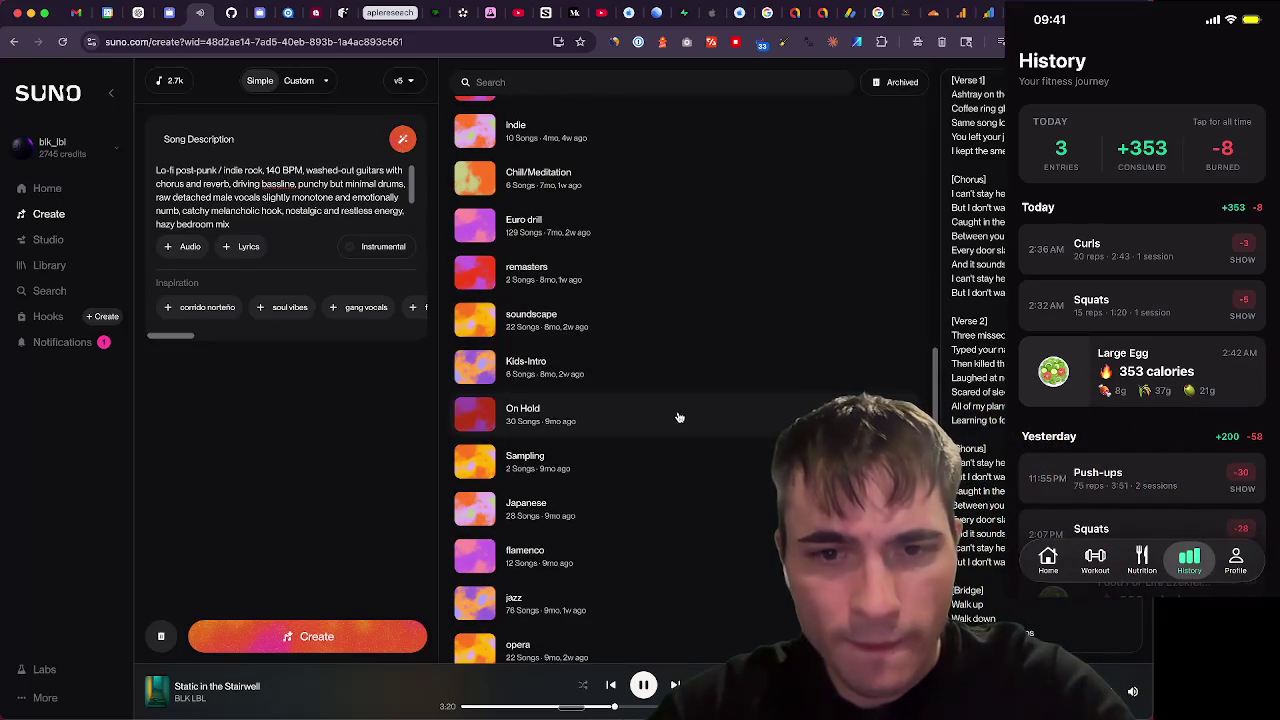
scroll(661, 509, down, 5)
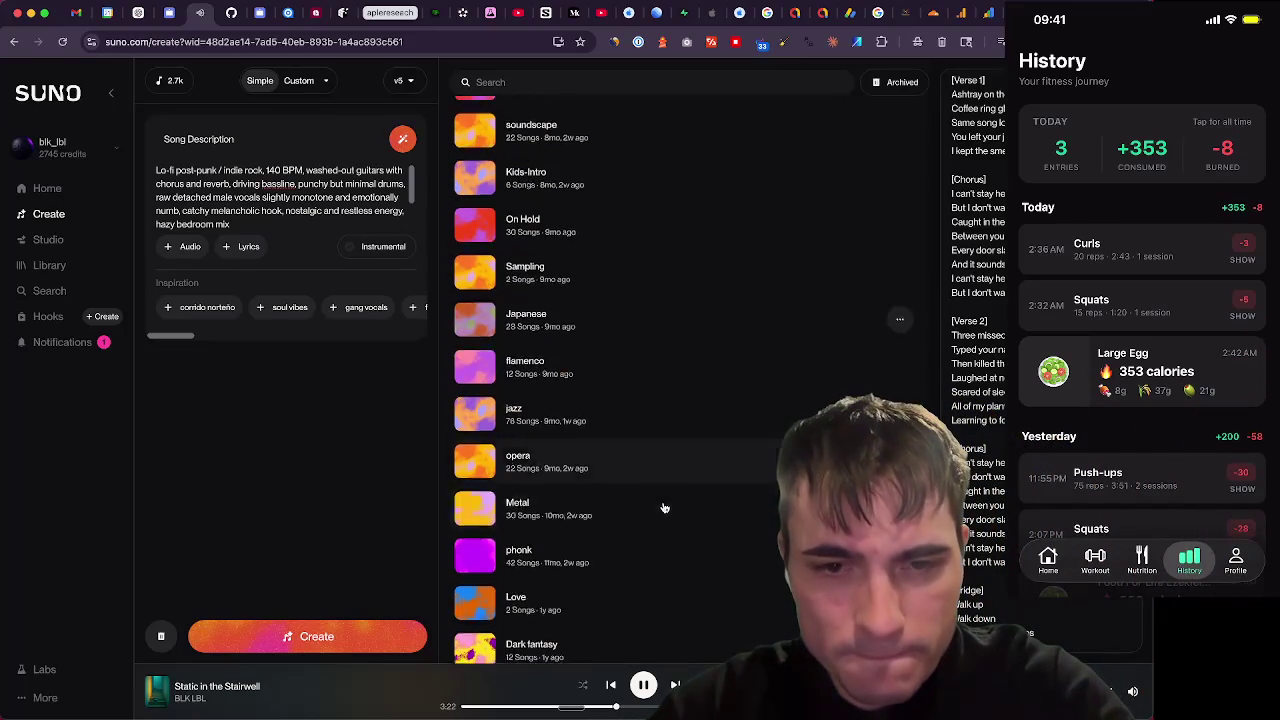
scroll(651, 507, down, 1)
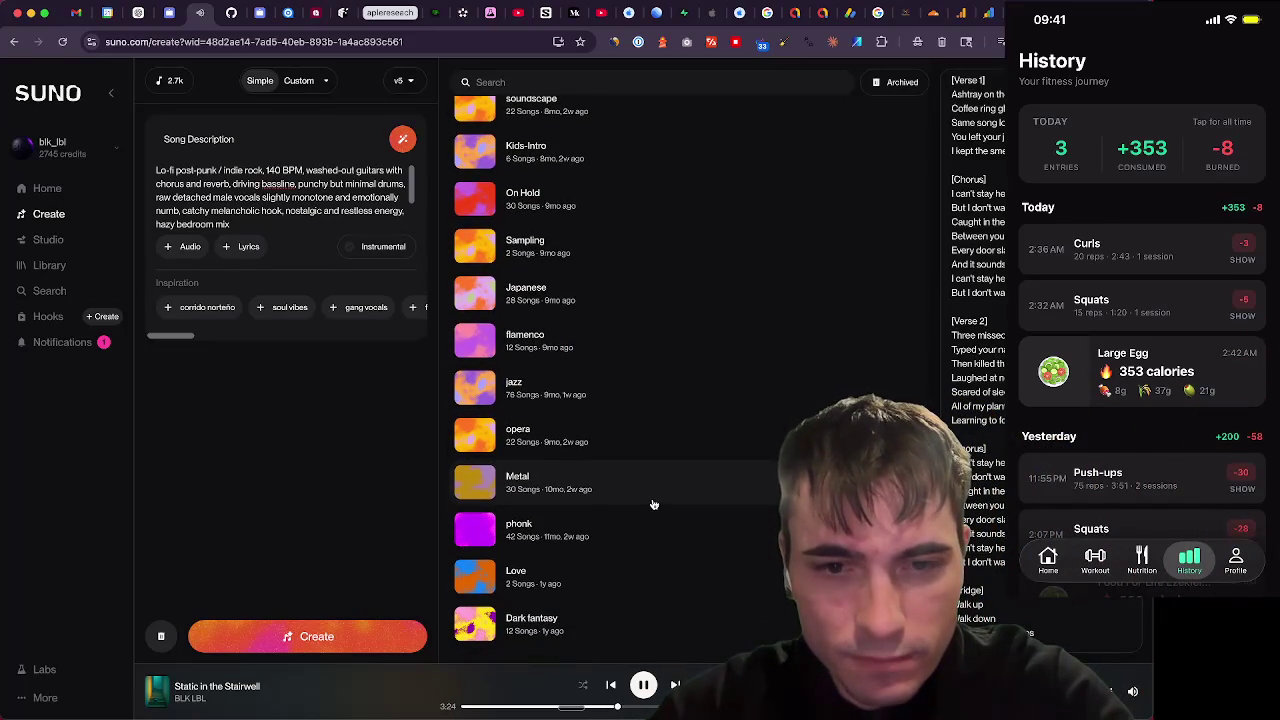
scroll(652, 500, up, 5)
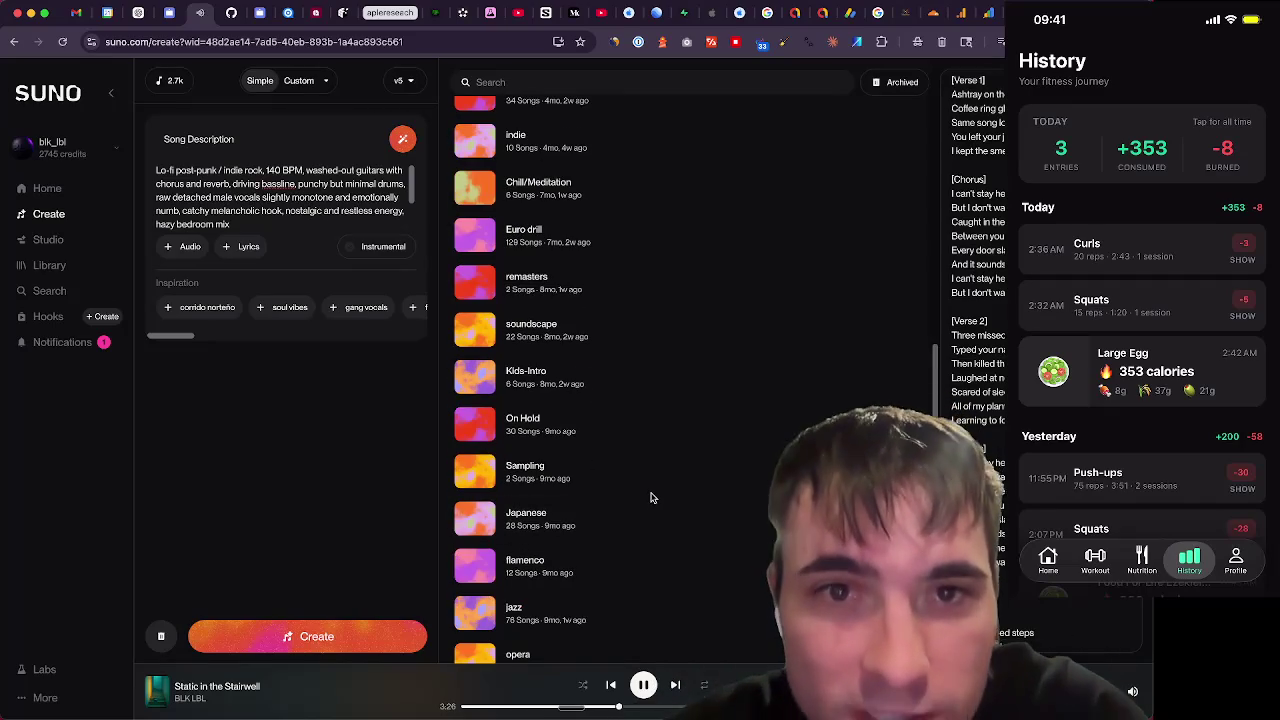
scroll(665, 486, up, 3)
scroll(667, 484, up, 3)
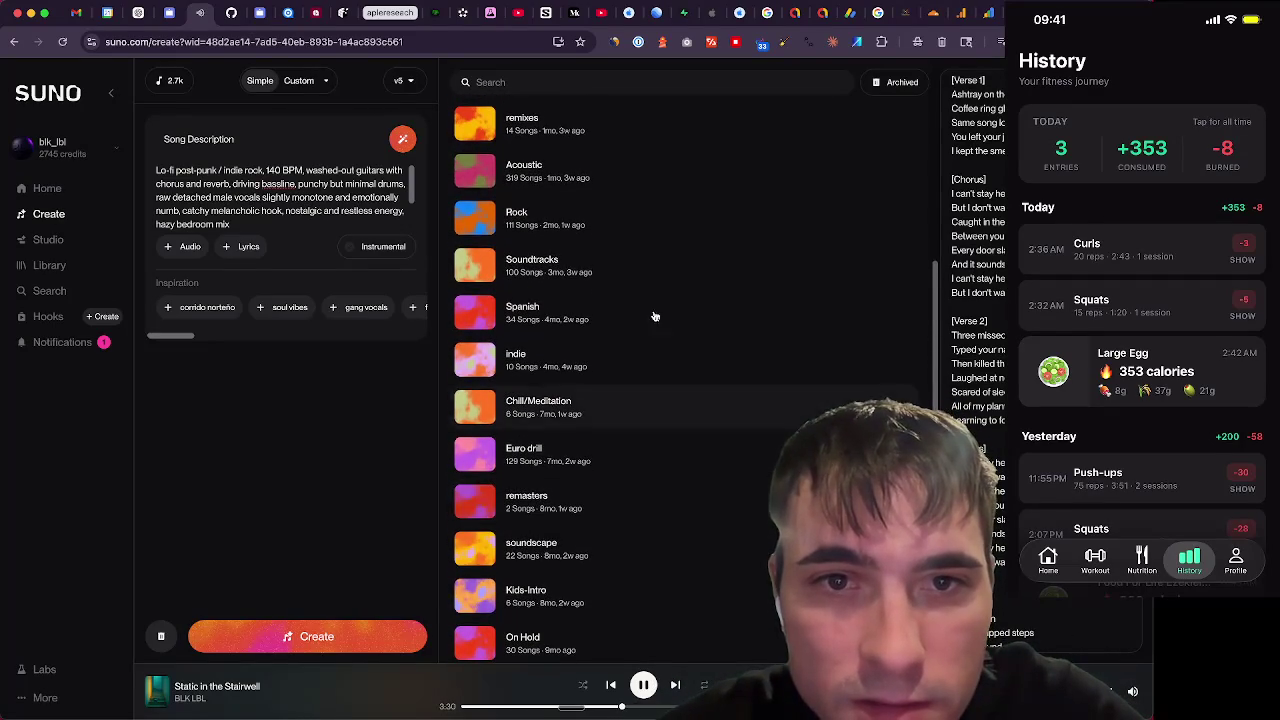
click(660, 170)
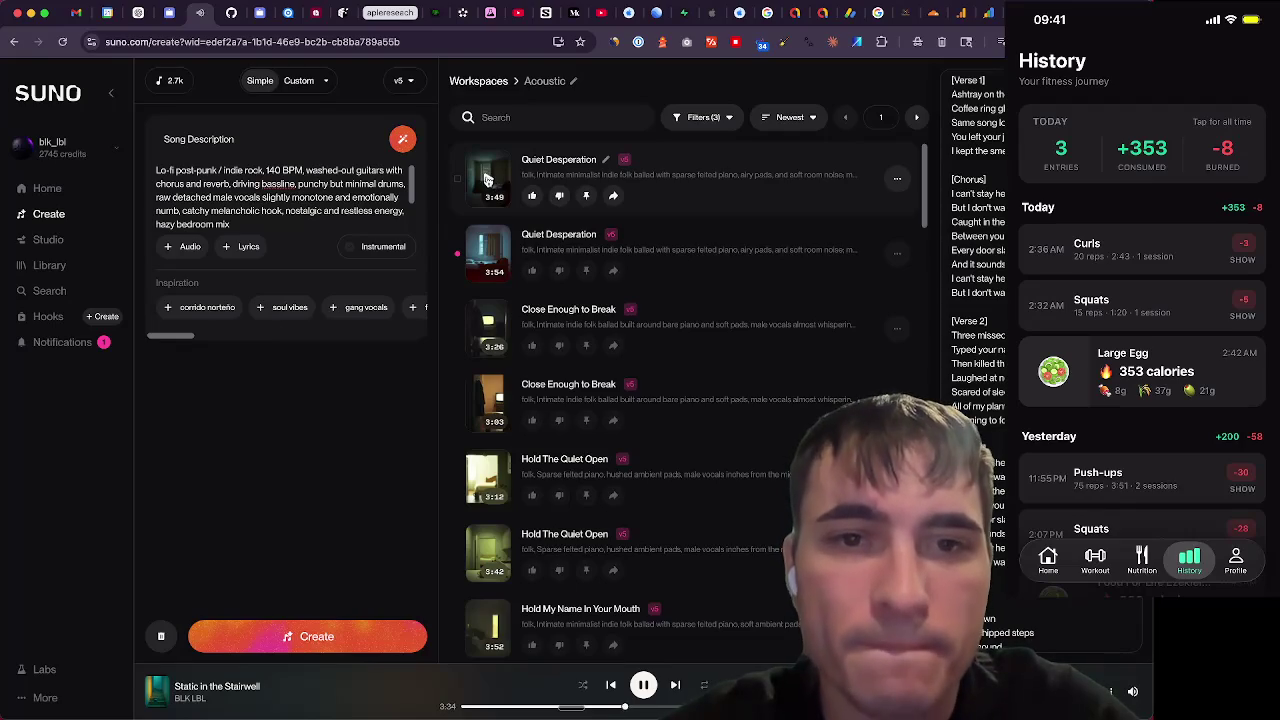
Play both Quiet Desperation versions, then pause the second one at 2:04
click(487, 179)
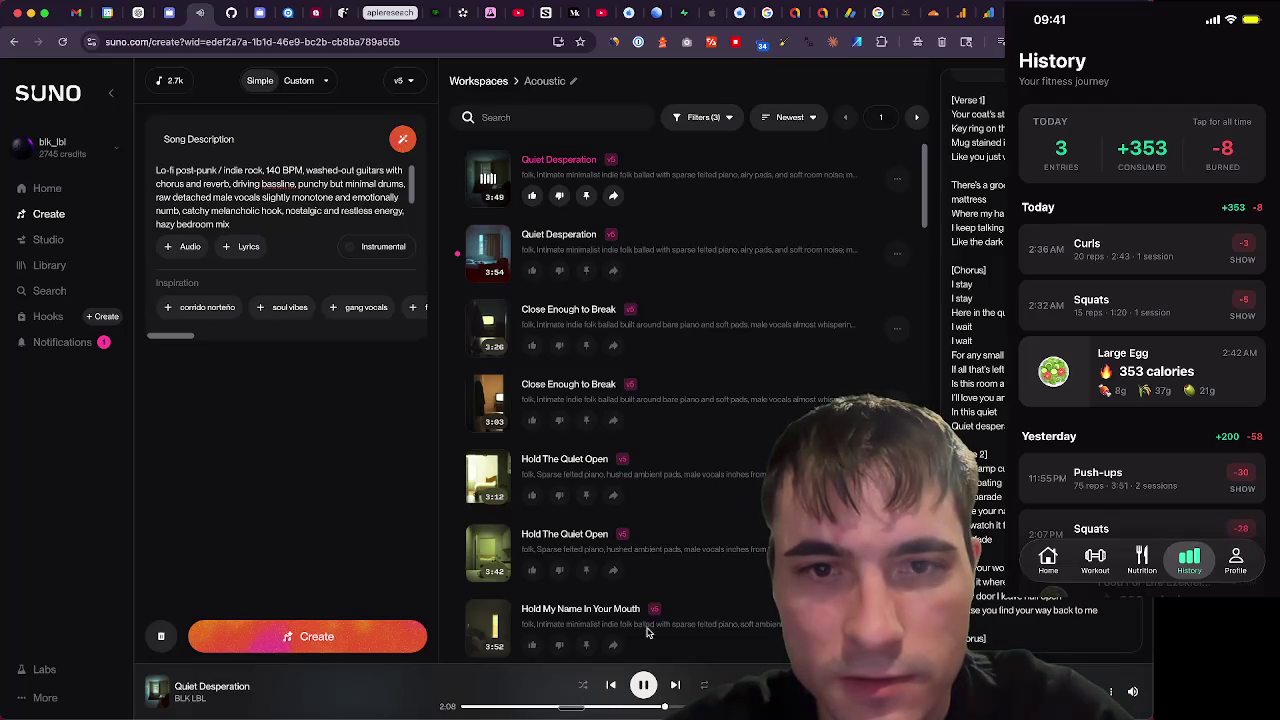
click(488, 252)
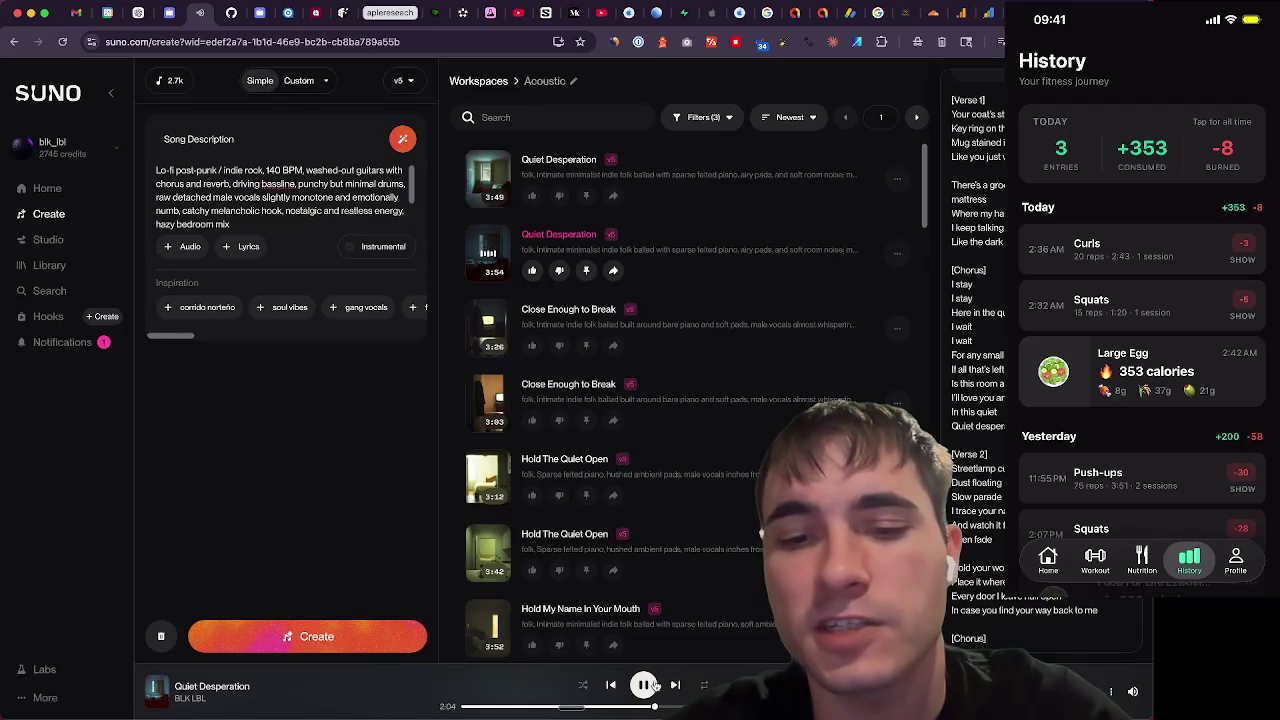
click(648, 684)
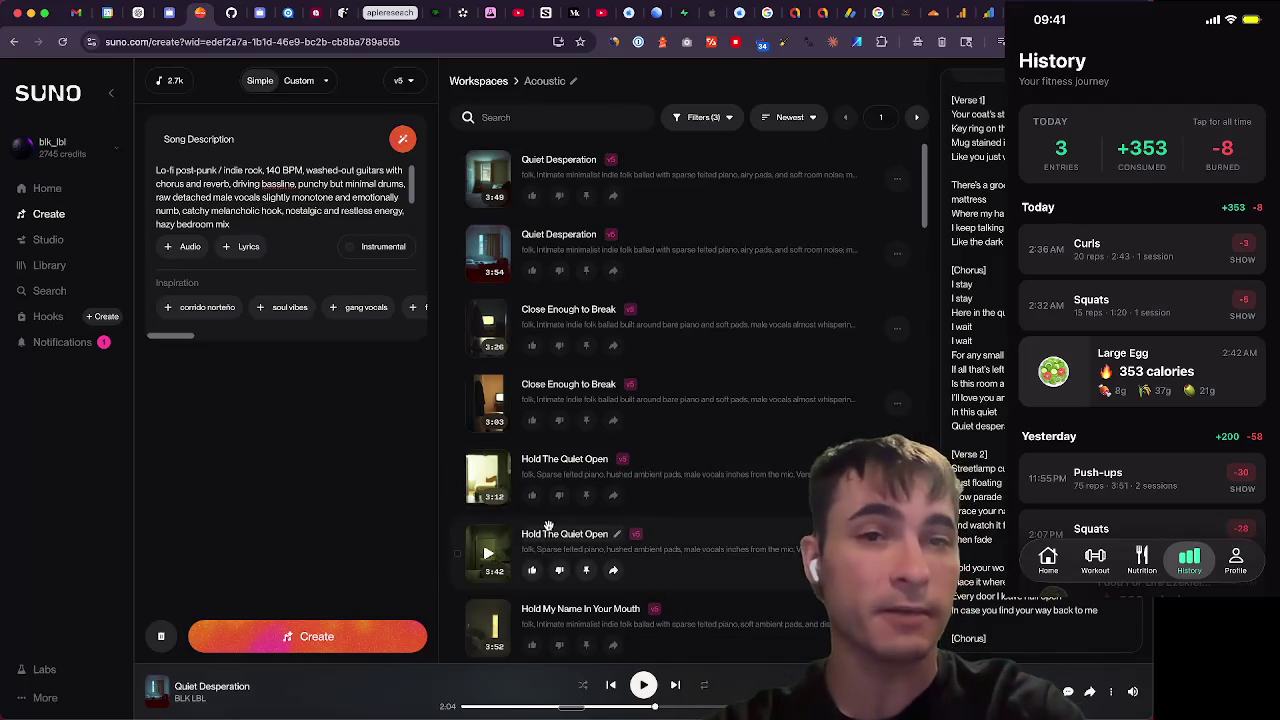
Check the recent notifications, close the panel, and open a new browser tab
click(82, 350)
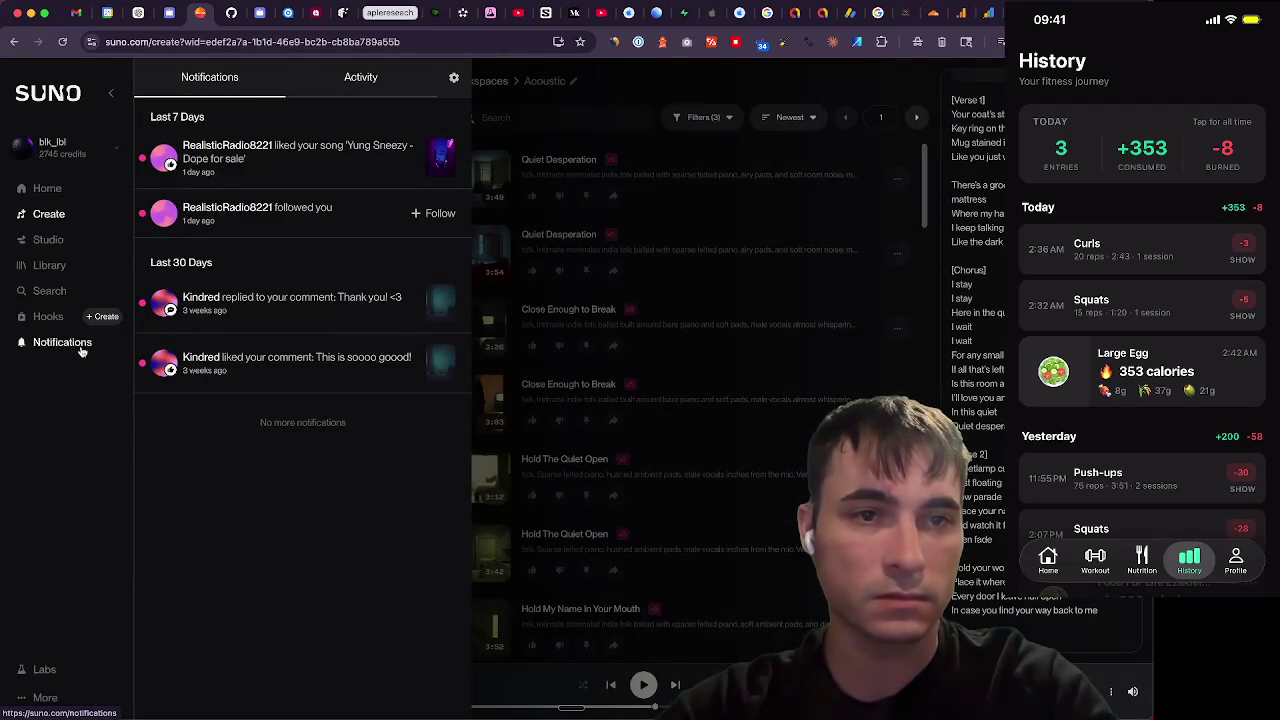
click(82, 344)
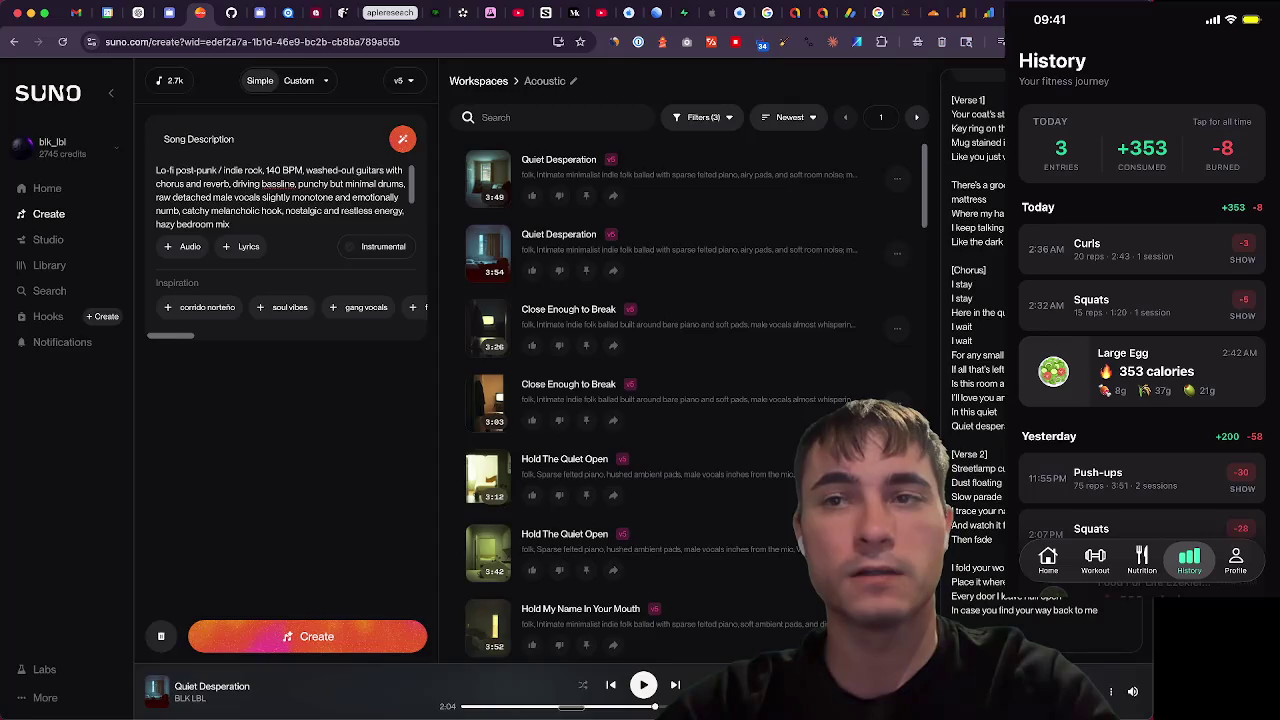
key(super+t)
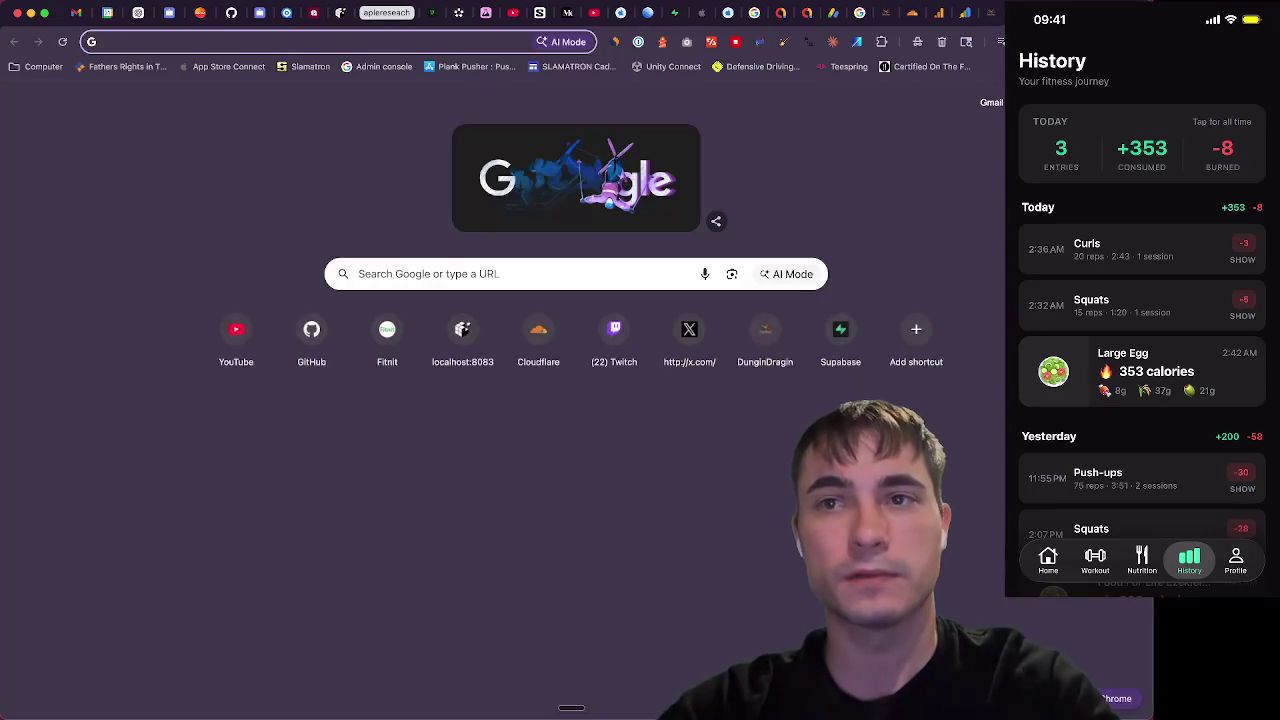
Close the empty tab and open the Music Gen project in ChatGPT
key(super+w)
click(138, 13)
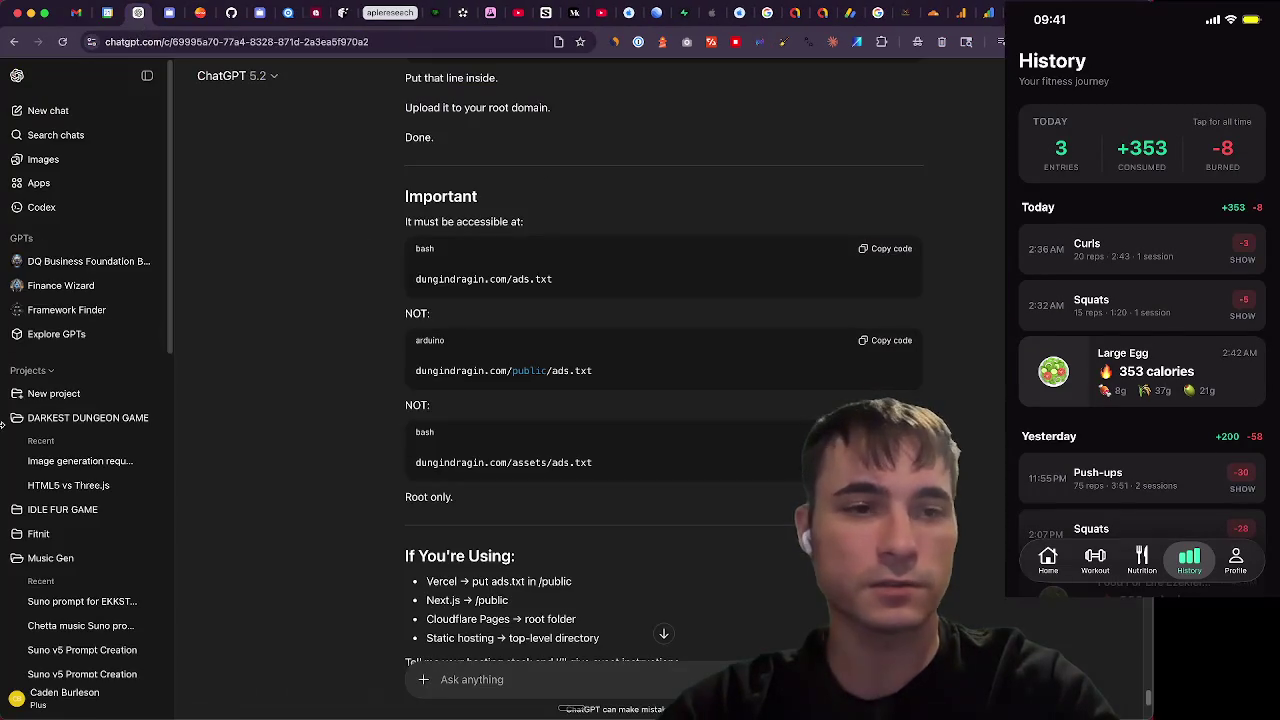
scroll(80, 420, down, 3)
click(97, 377)
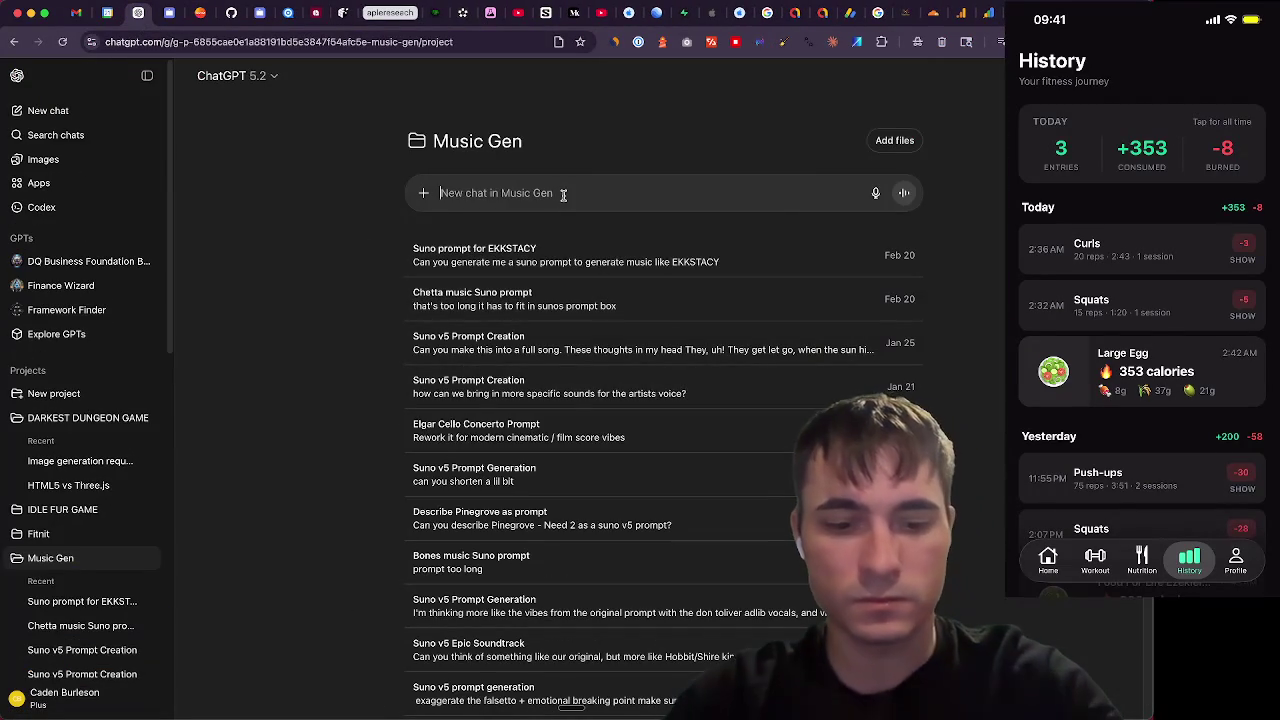
Draft a request for a Suno prompt for music like zac, then type 'zach bryan' in a new tab
text(Can you generate me a su)
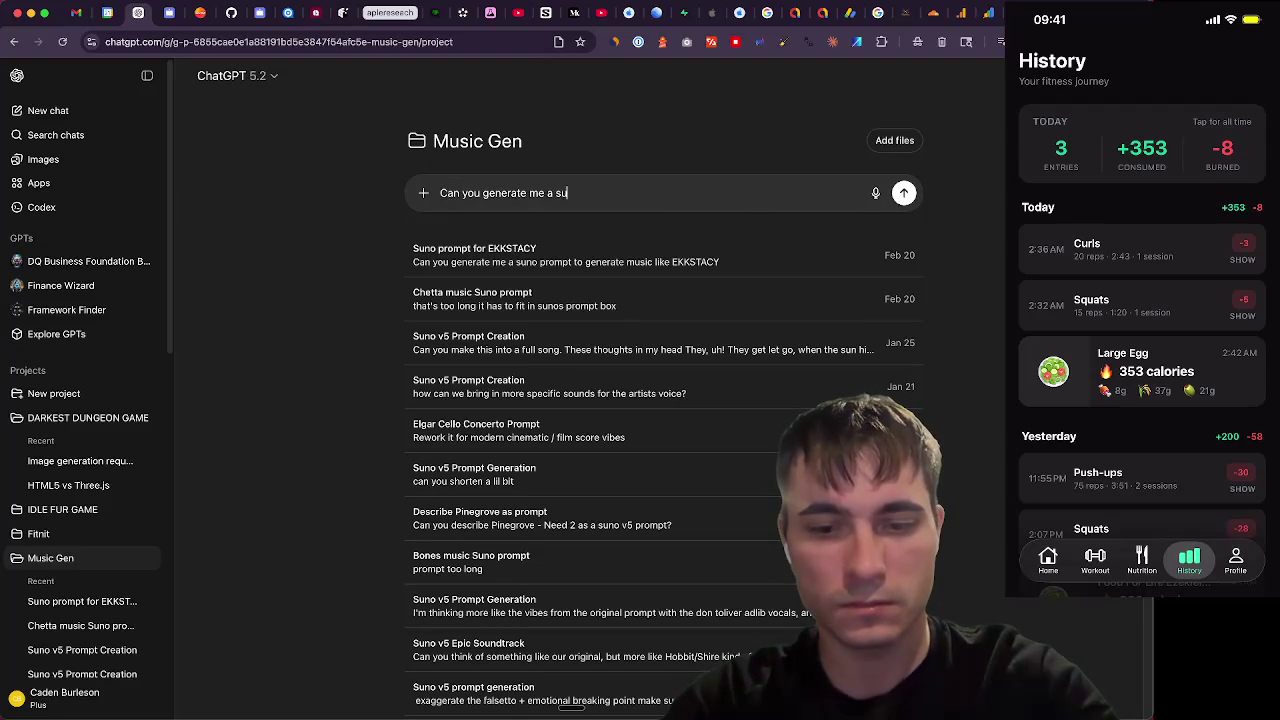
text(hat will make music like zac)
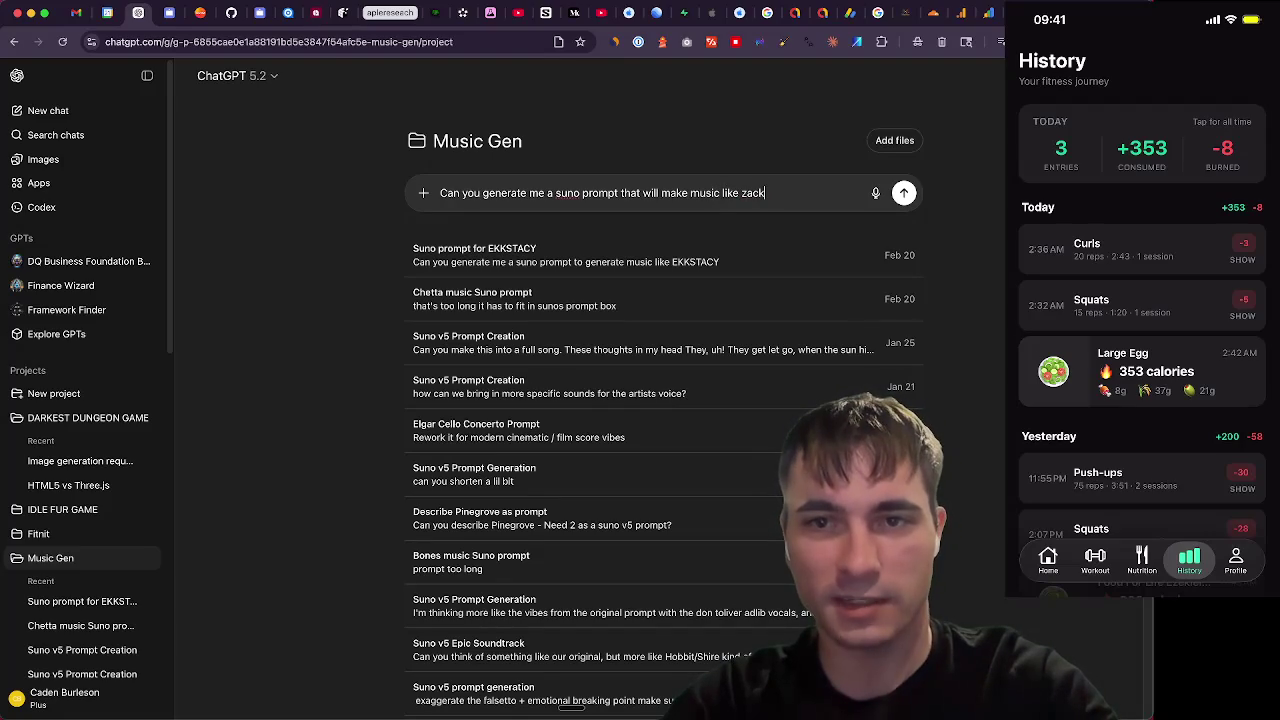
key(BackSpace)
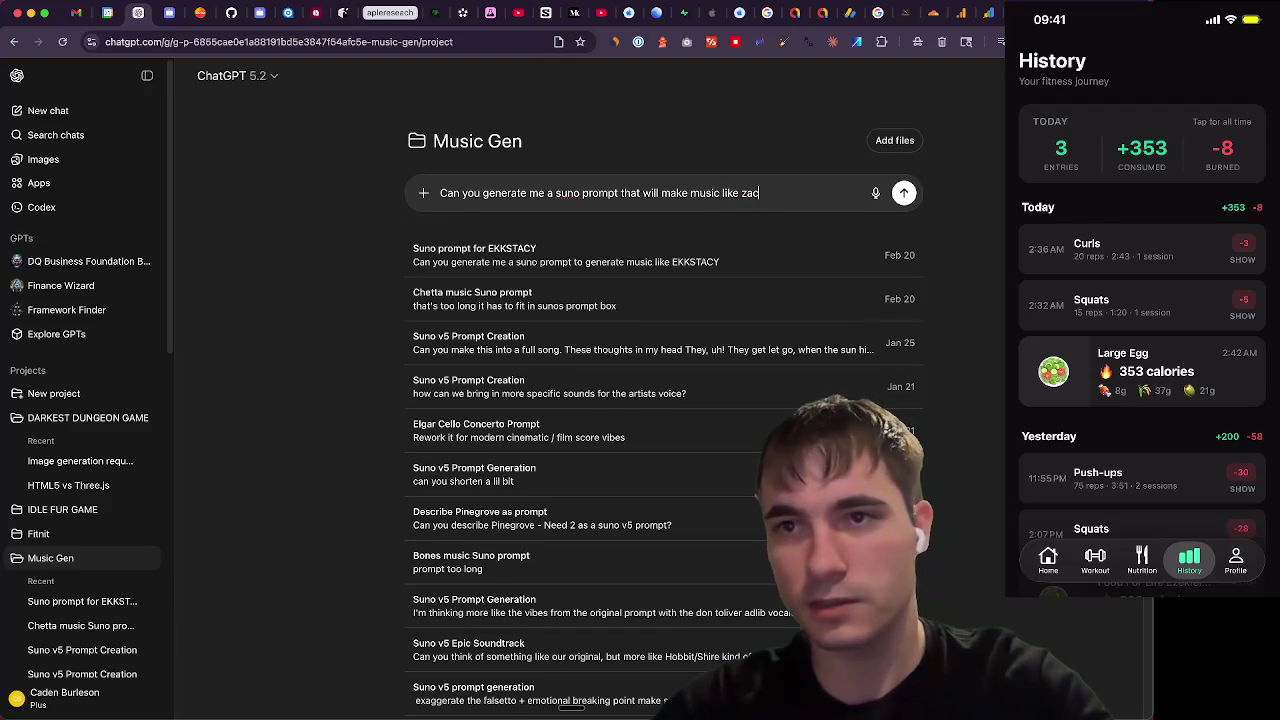
key(super+t)
text(zac)
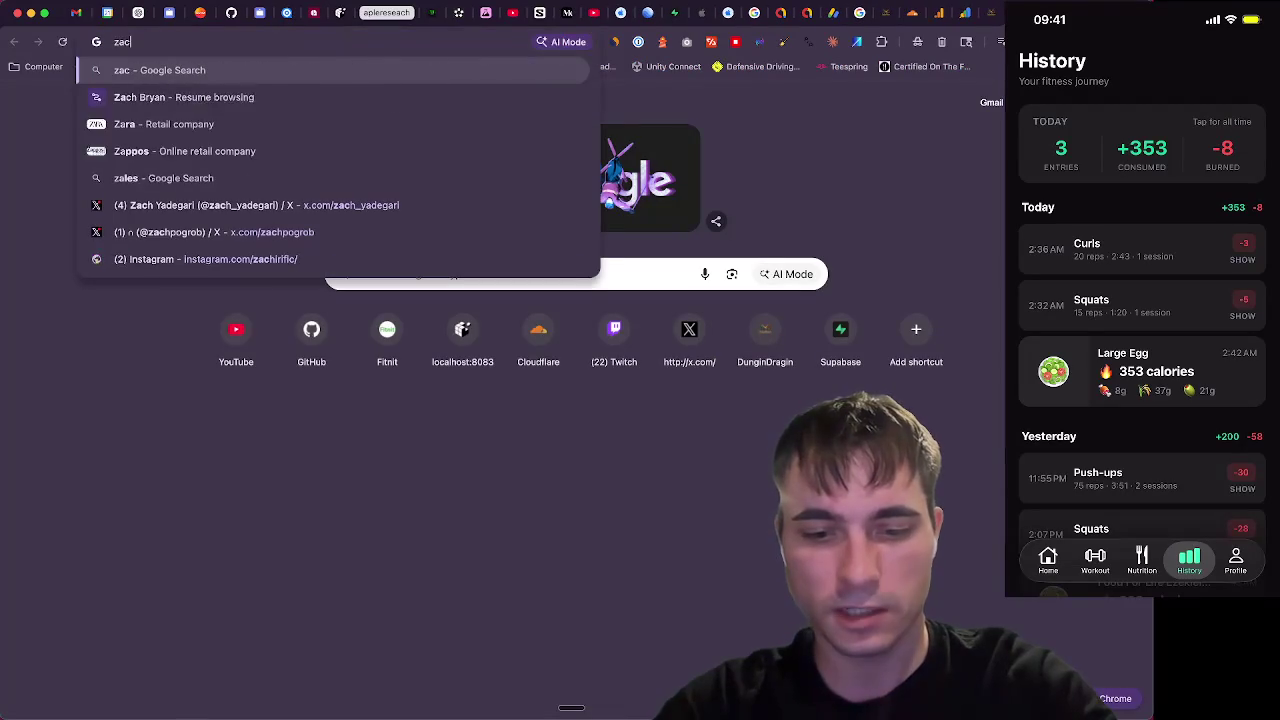
text(h bryan)
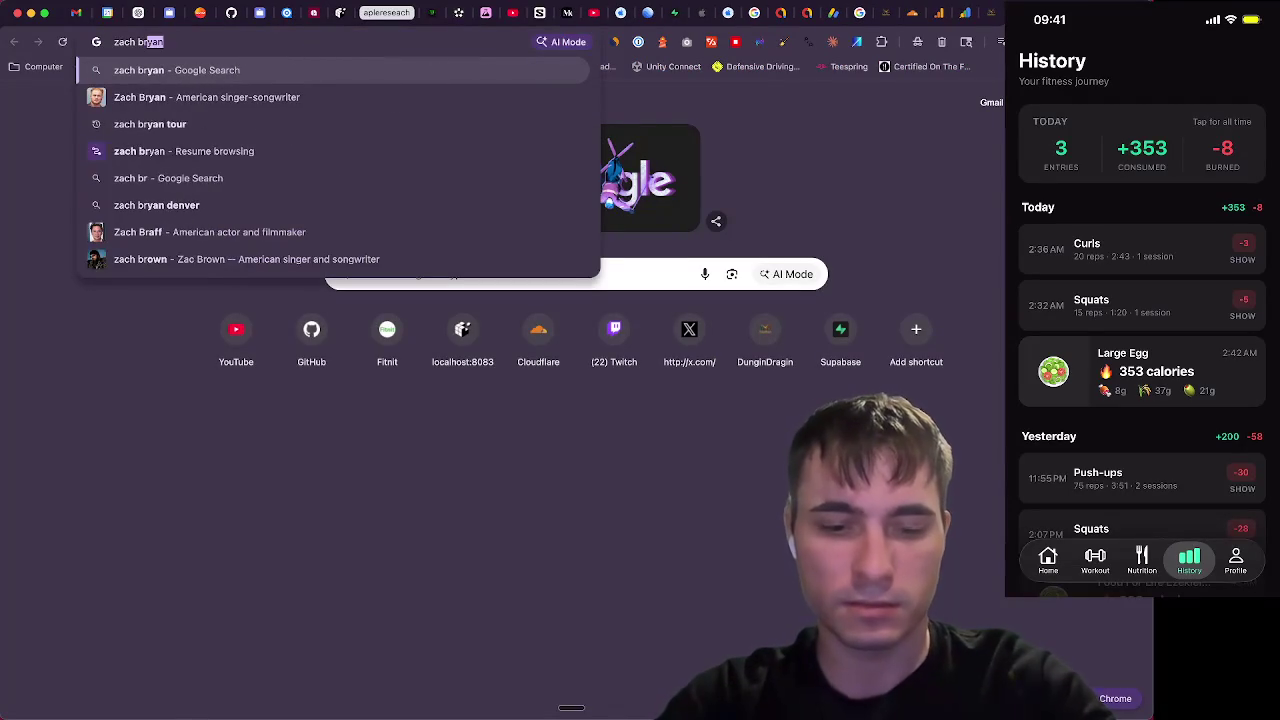
Search Google for 'zach bryan' to confirm the spelling, then return to the ChatGPT chat
key(Return)
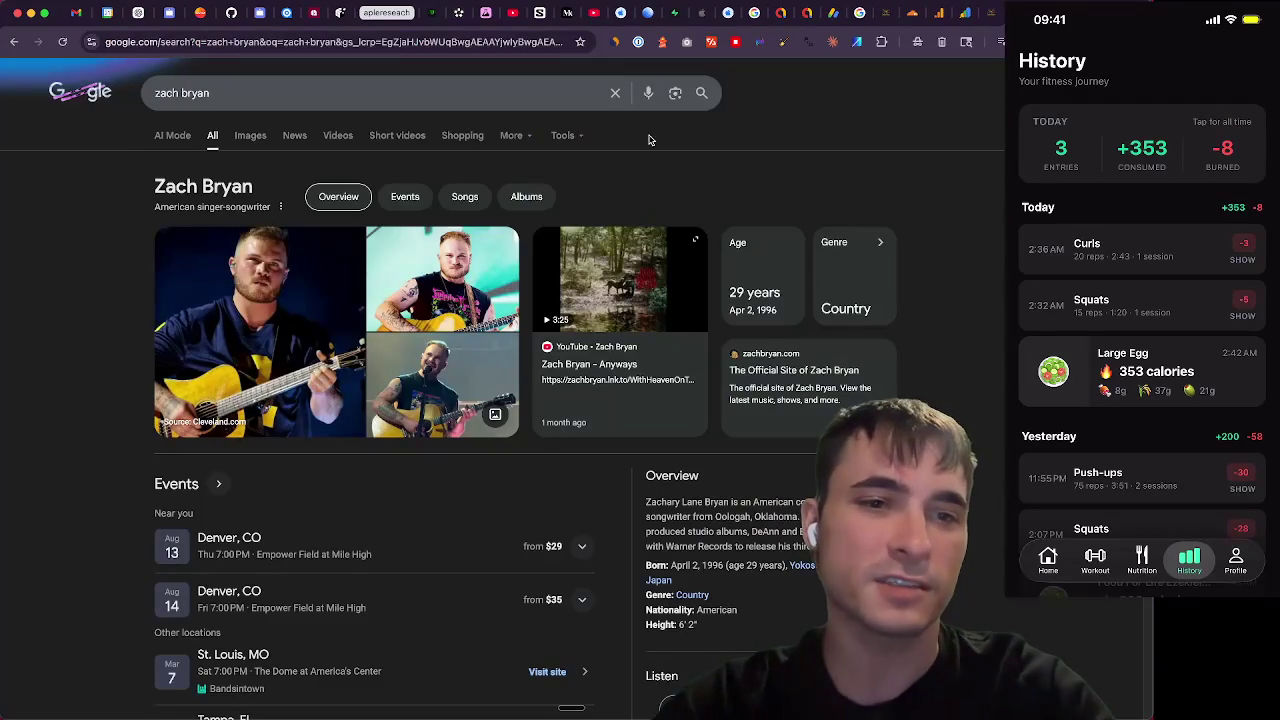
drag(255, 190, 154, 176)
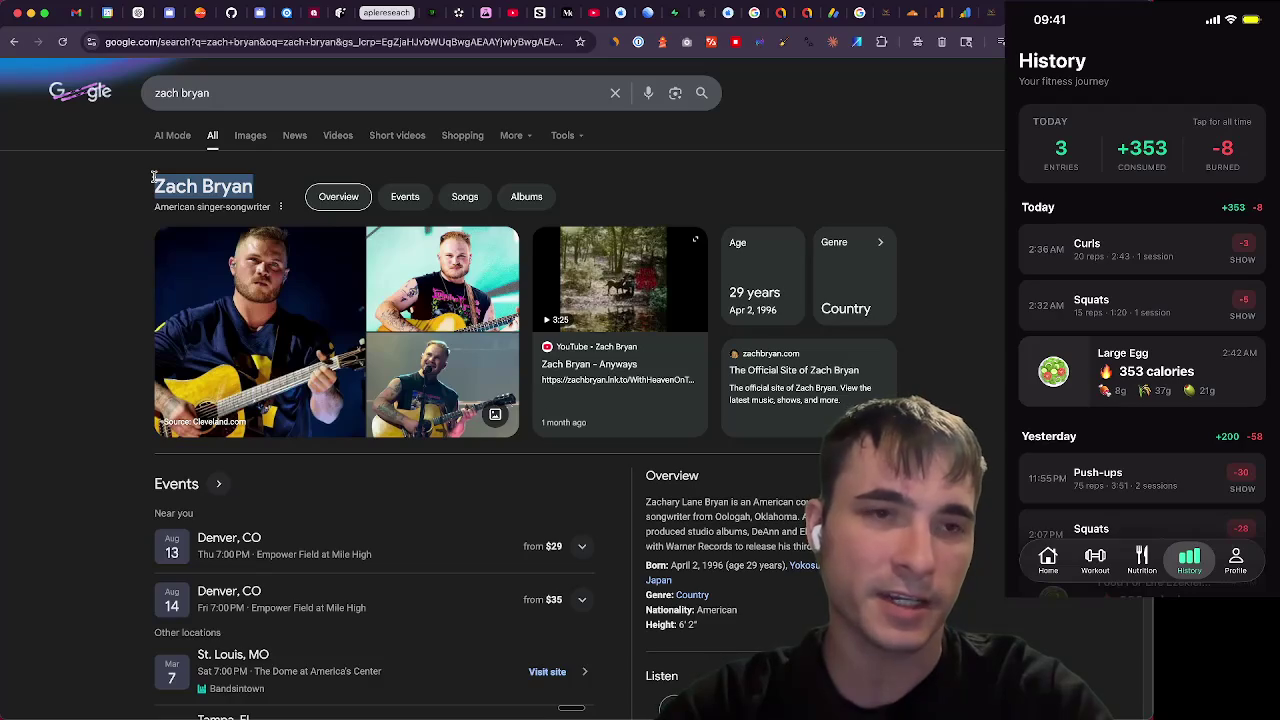
click(110, 135)
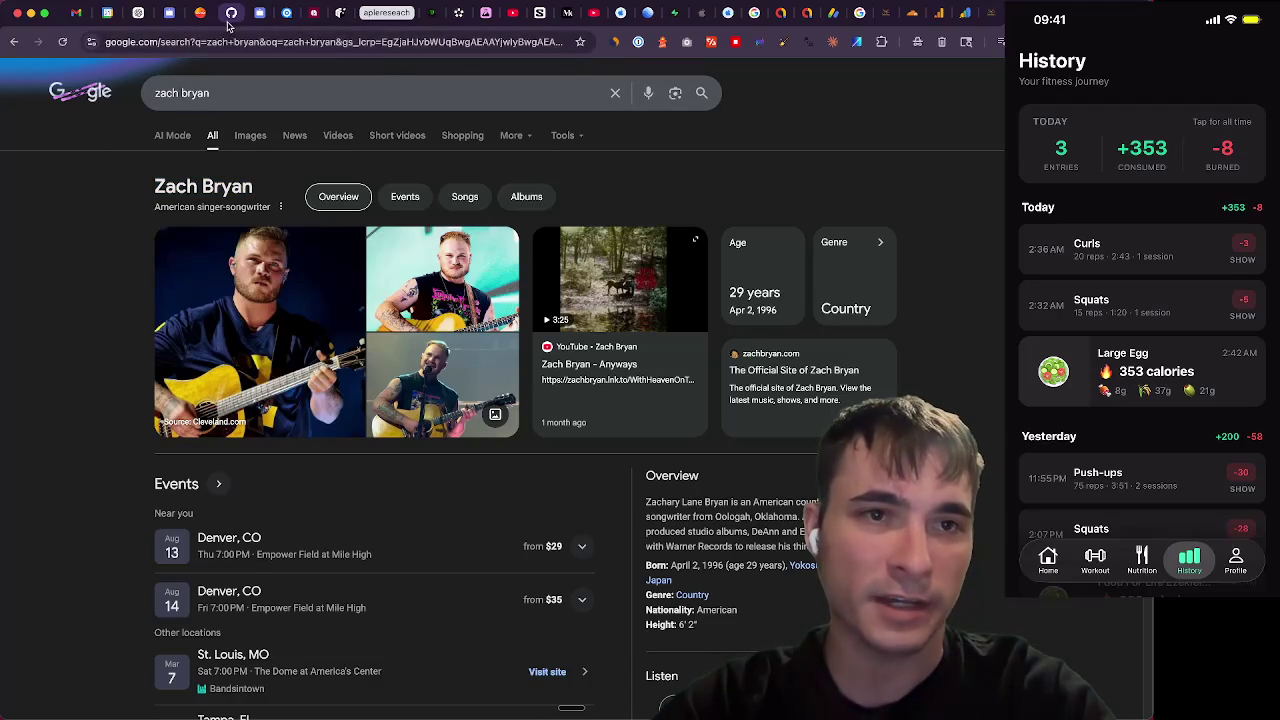
click(137, 20)
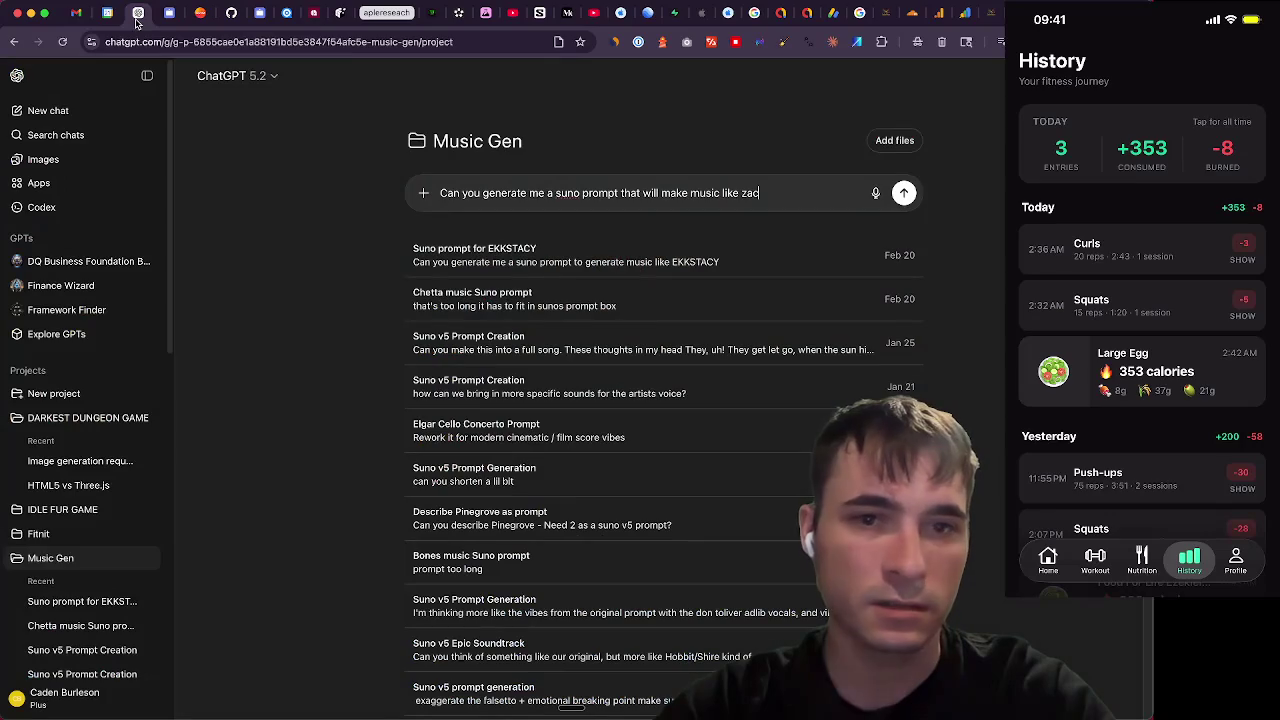
Finish the request with 'Zach Bryan', send it, and select the returned folk-country prompt for Suno
text(h Bryan?)
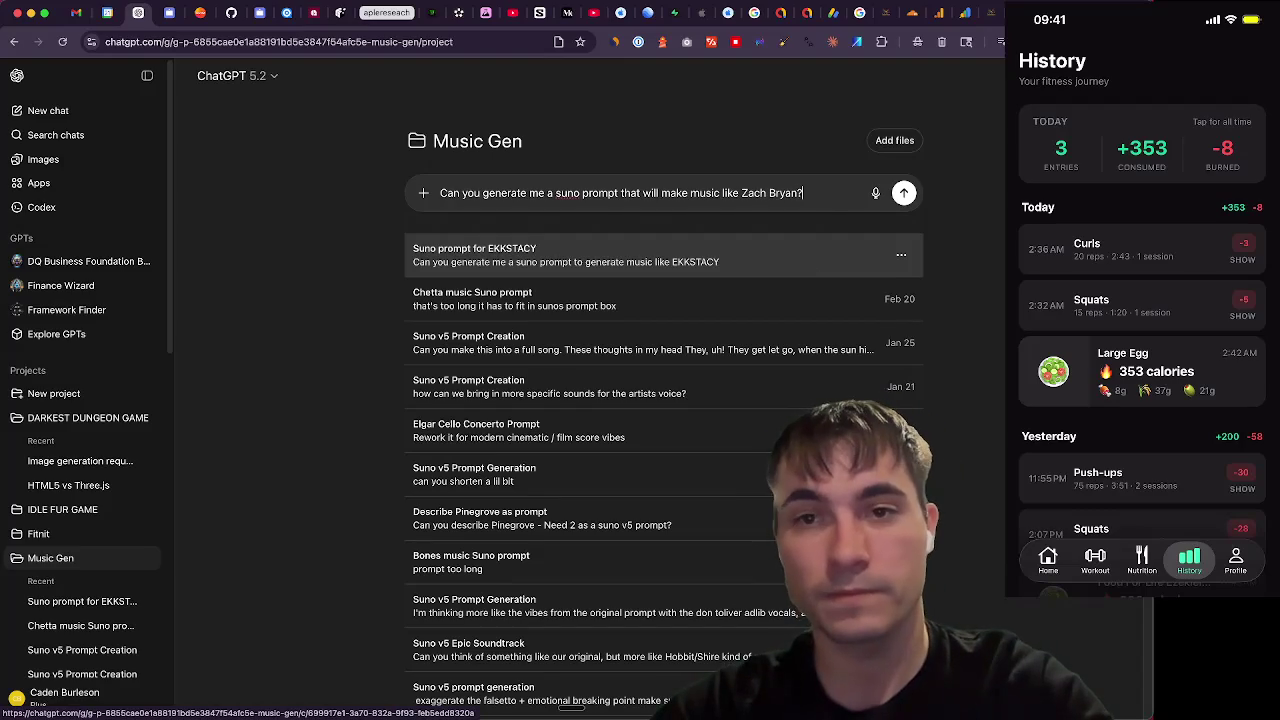
key(Return)
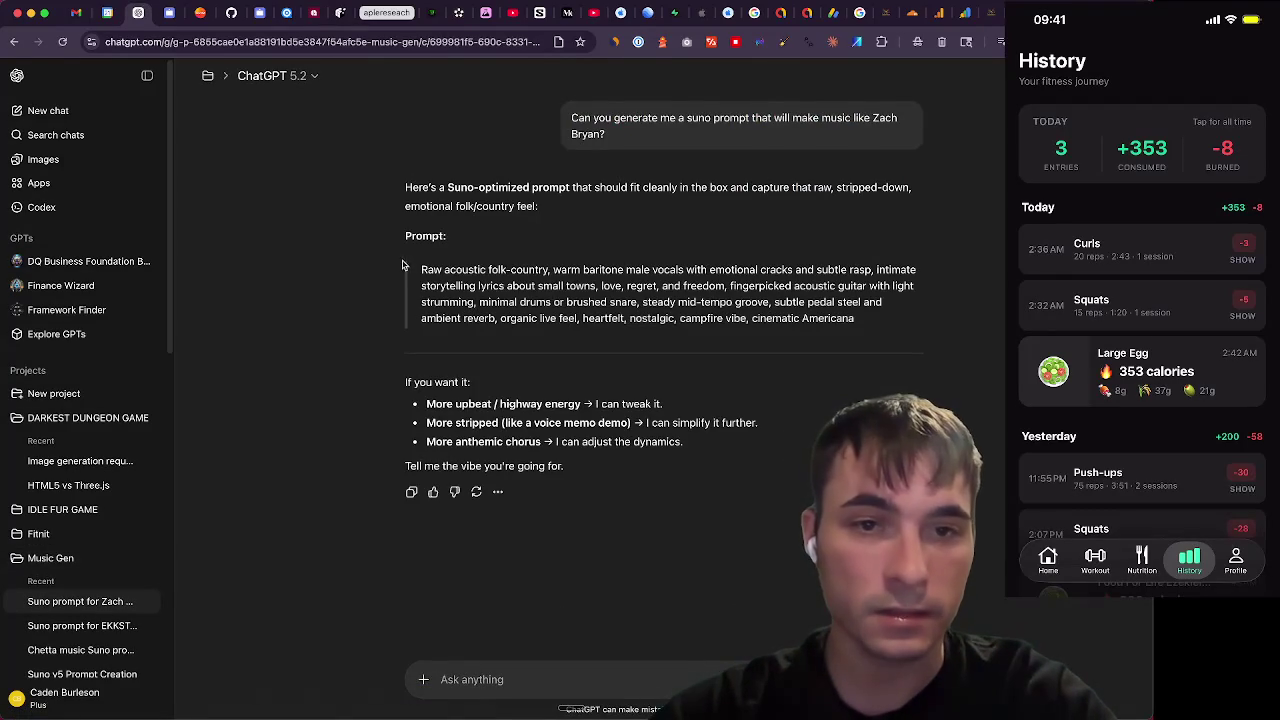
drag(425, 269, 854, 317)
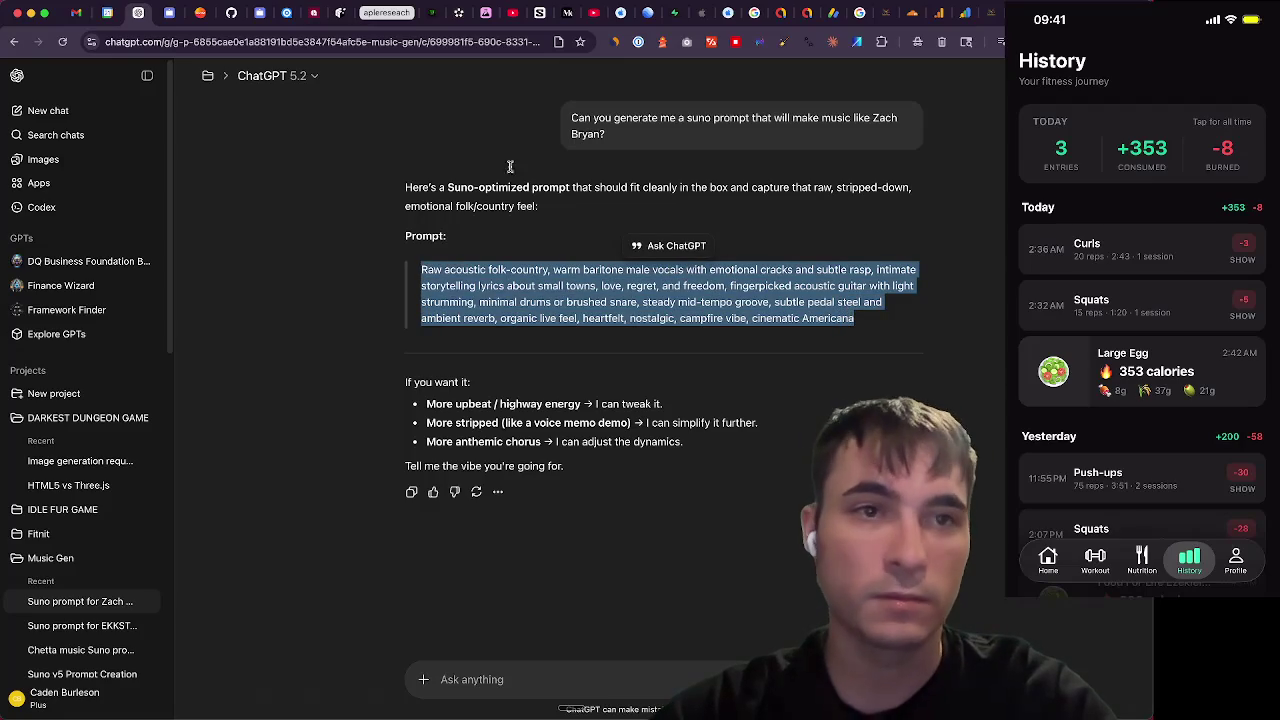
click(200, 13)
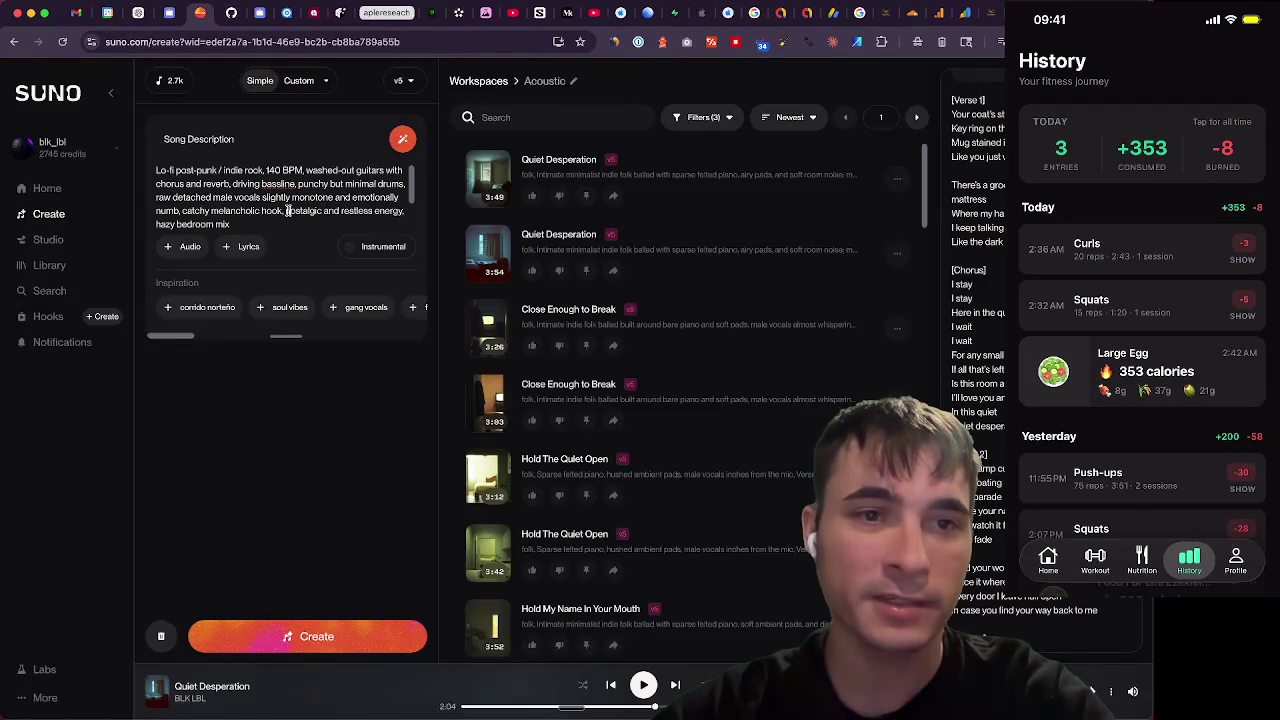
Replace the song description with the Zach Bryan prompt, create two batches, and play Backroads and Empty Bleachers
triple_click(288, 211)
key(ctrl+v)
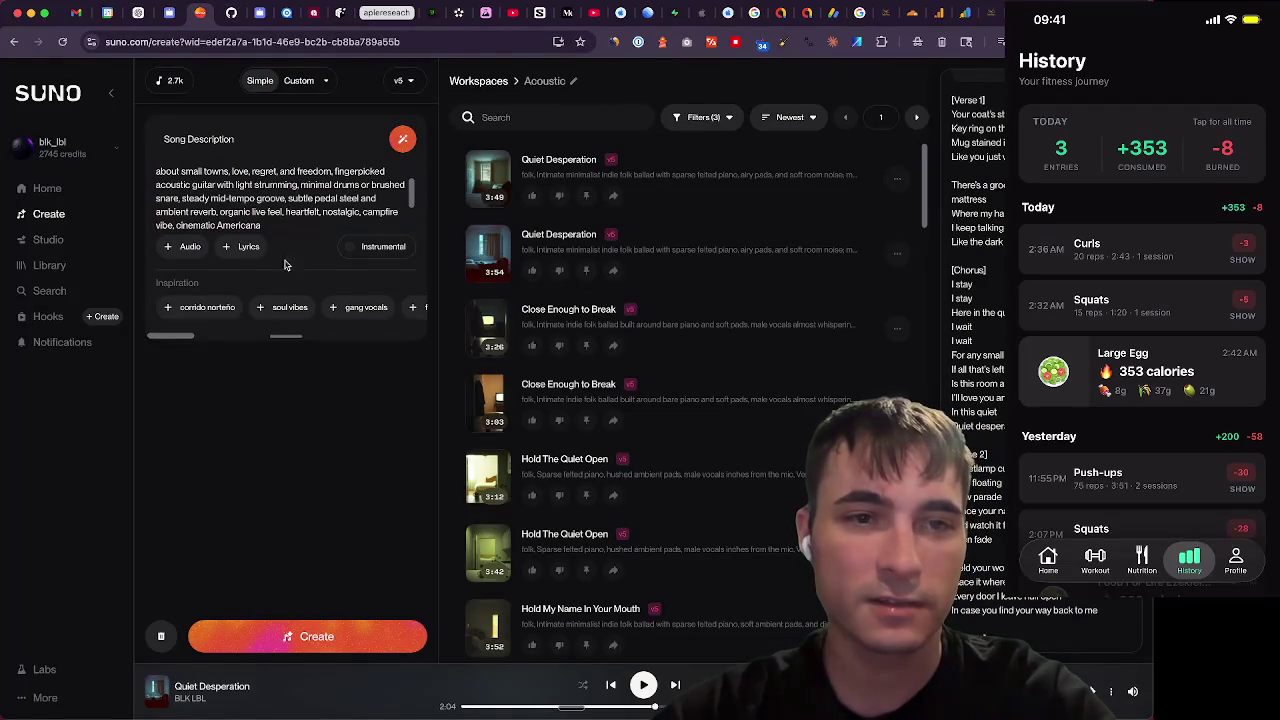
click(330, 636)
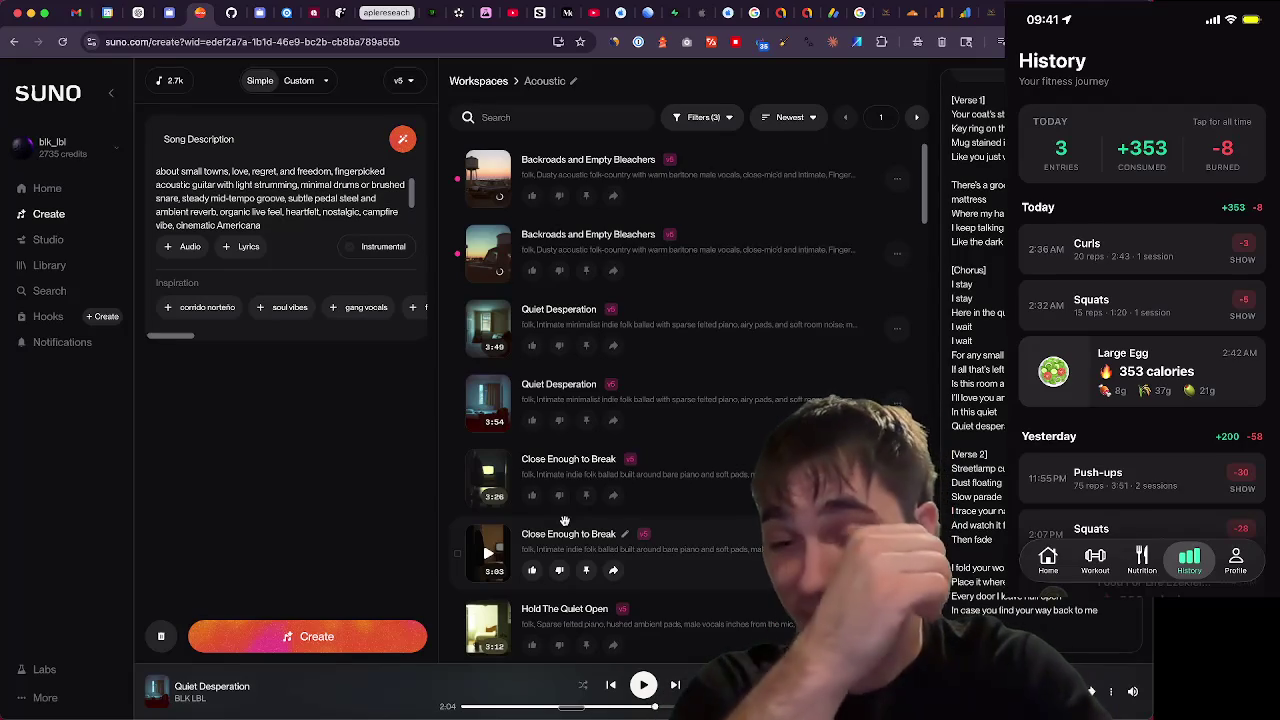
click(311, 636)
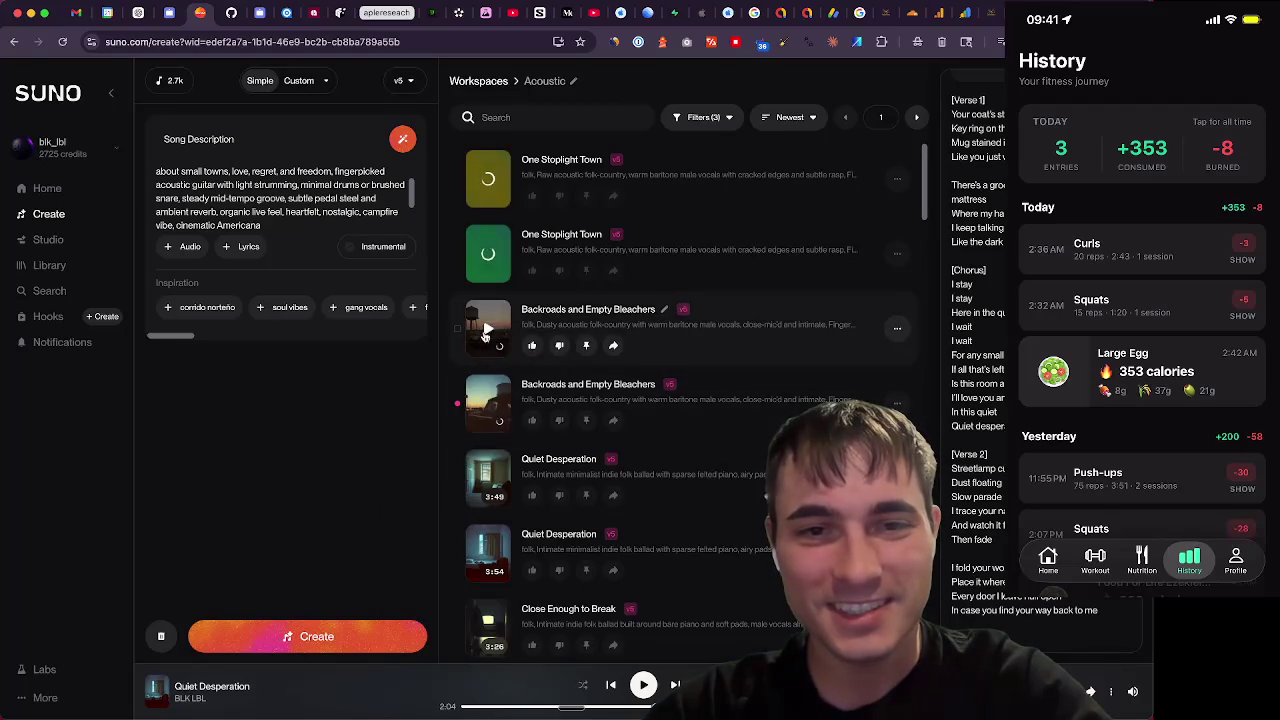
click(488, 403)
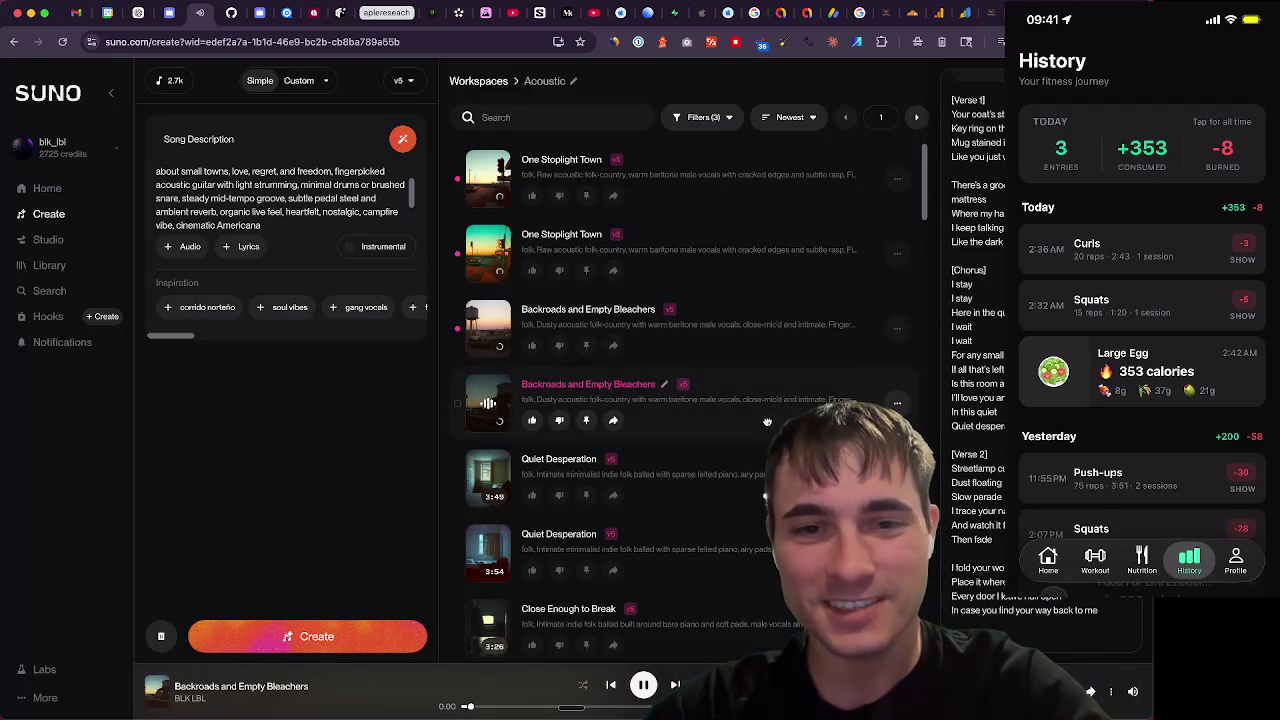
Lower the playback volume while Backroads and Empty Bleachers plays
mouse_move(1133, 694)
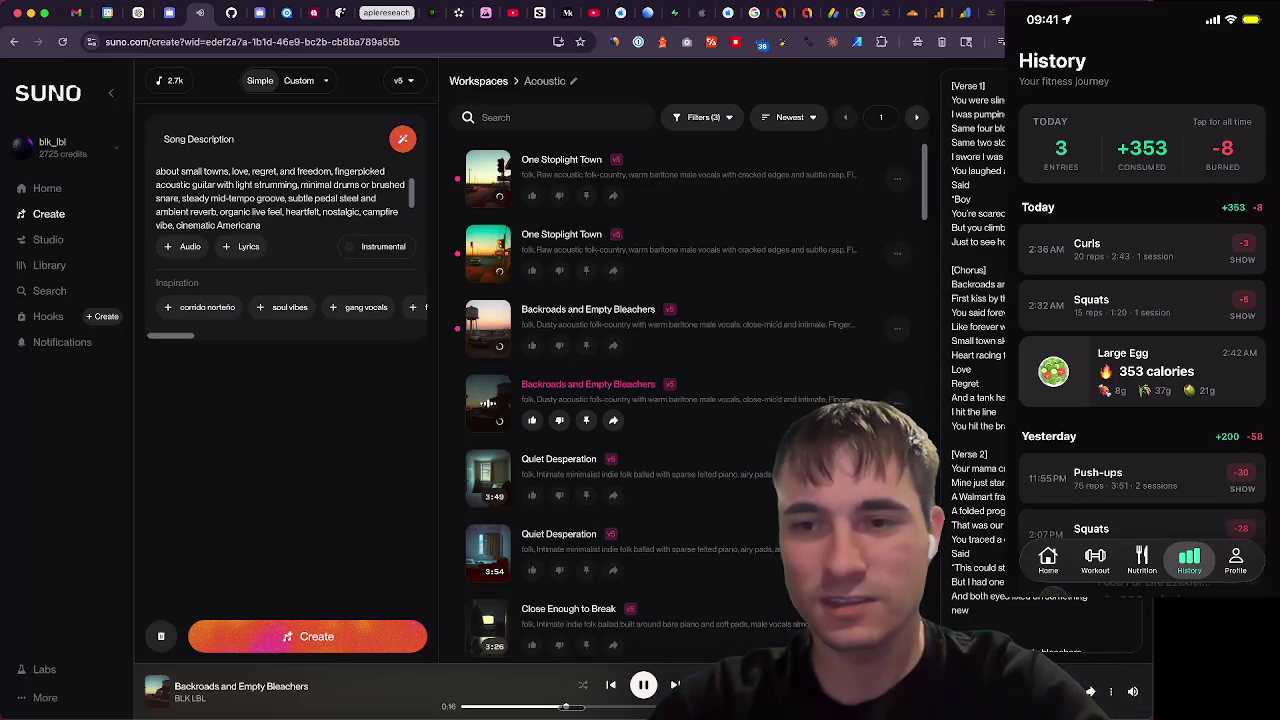
key(XF86AudioLowerVolume)
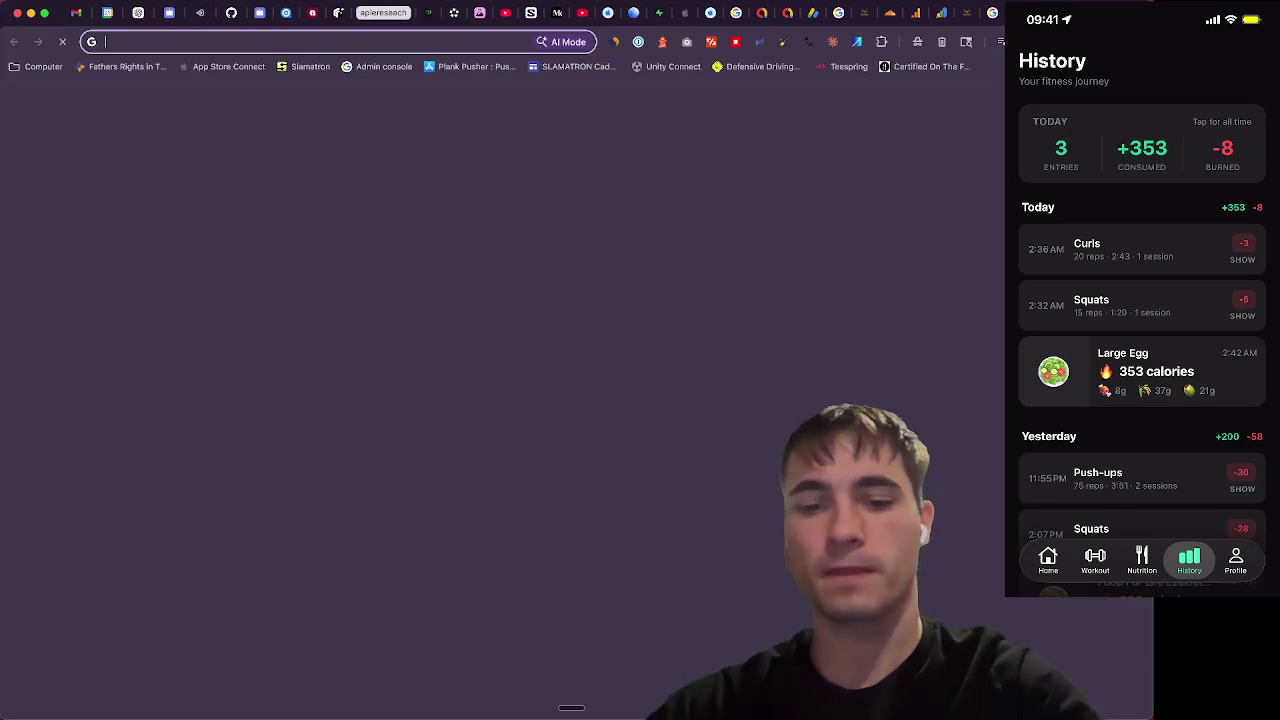
Open YouTube in a new tab and search for 'drunk girl'
key(super+t)
text(you)
key(Return)
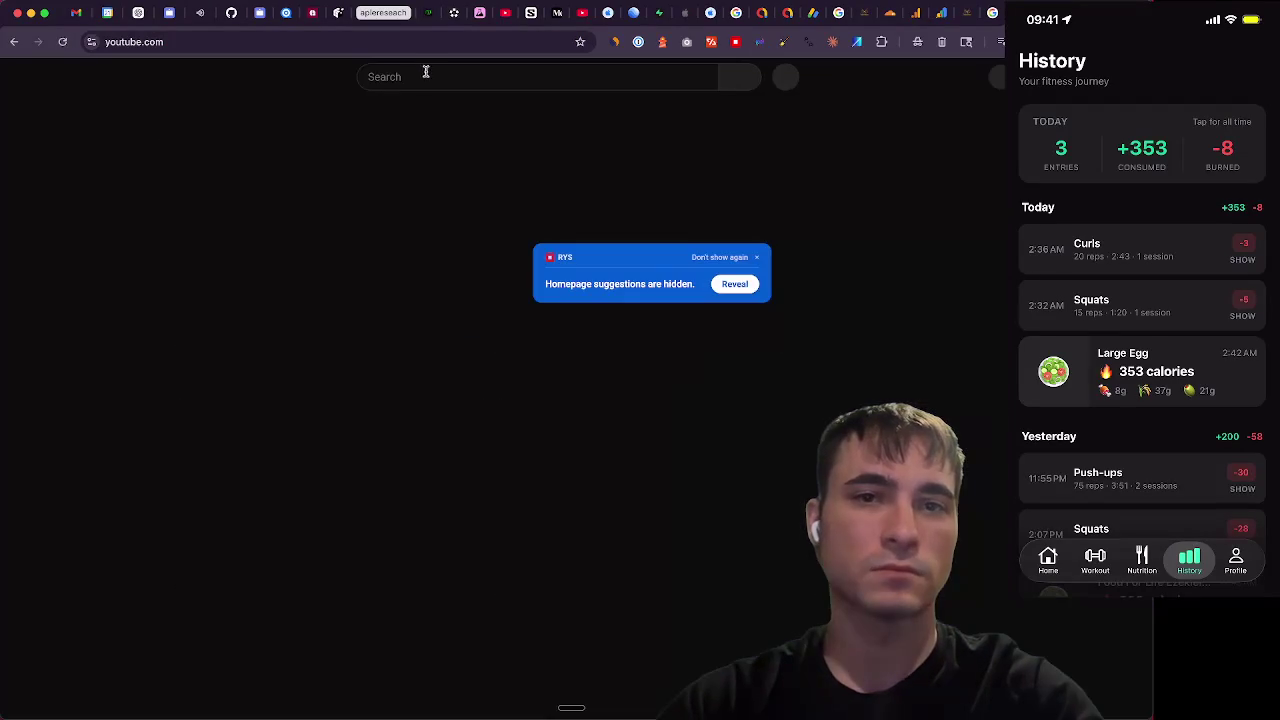
click(424, 78)
text(frunk)
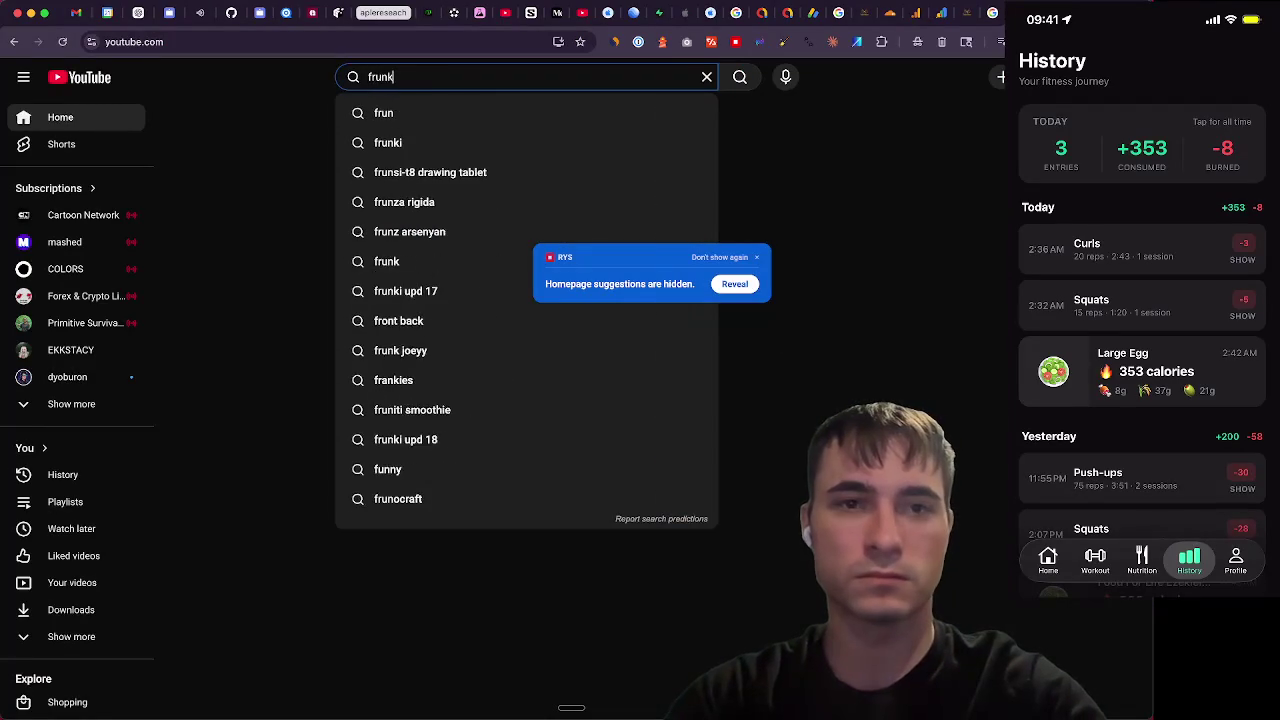
key(super+a)
key(BackSpace)
text(drunk girl)
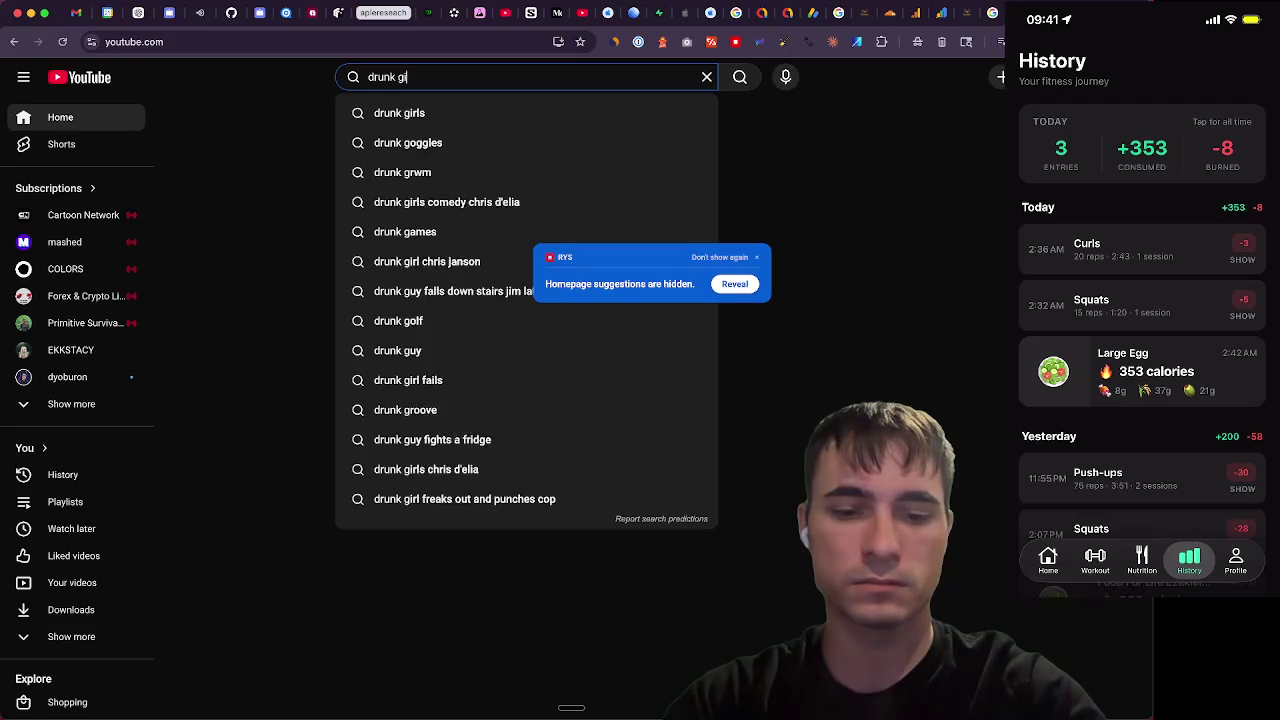
key(Return)
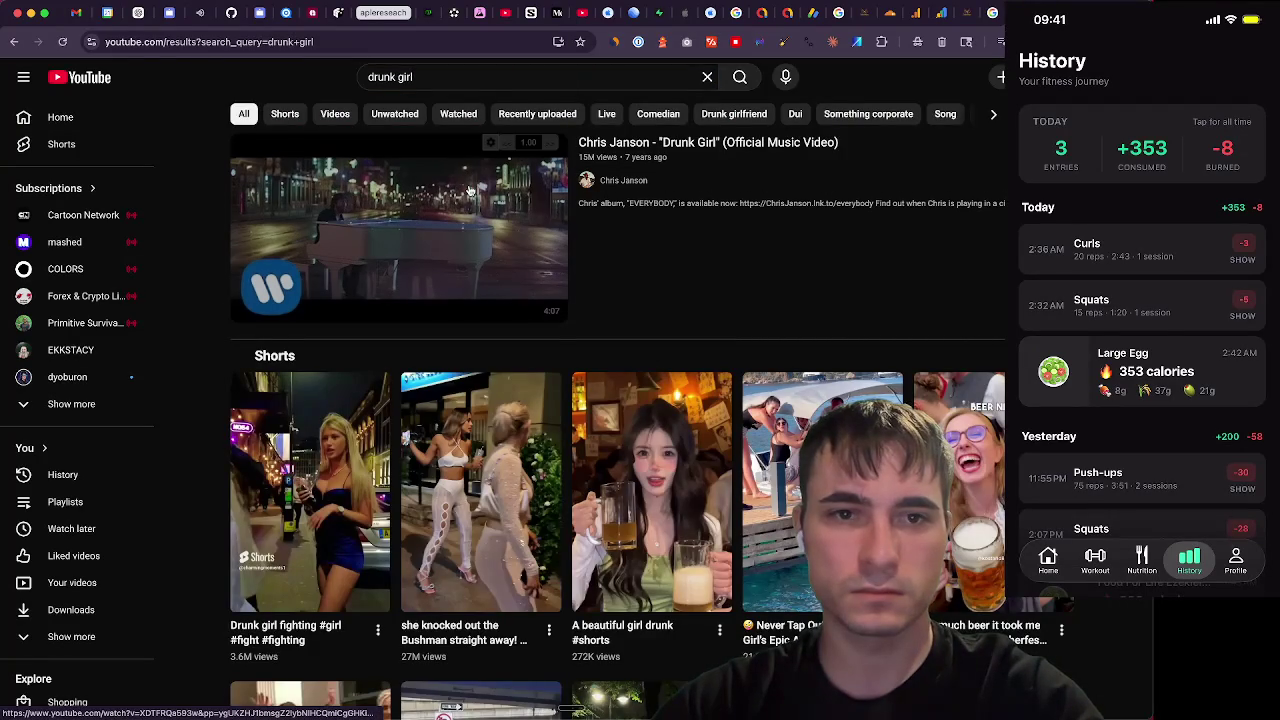
Open a result in a background tab, then search YouTube for 'the devil went to georgia'
right_click(110, 87)
click(110, 87)
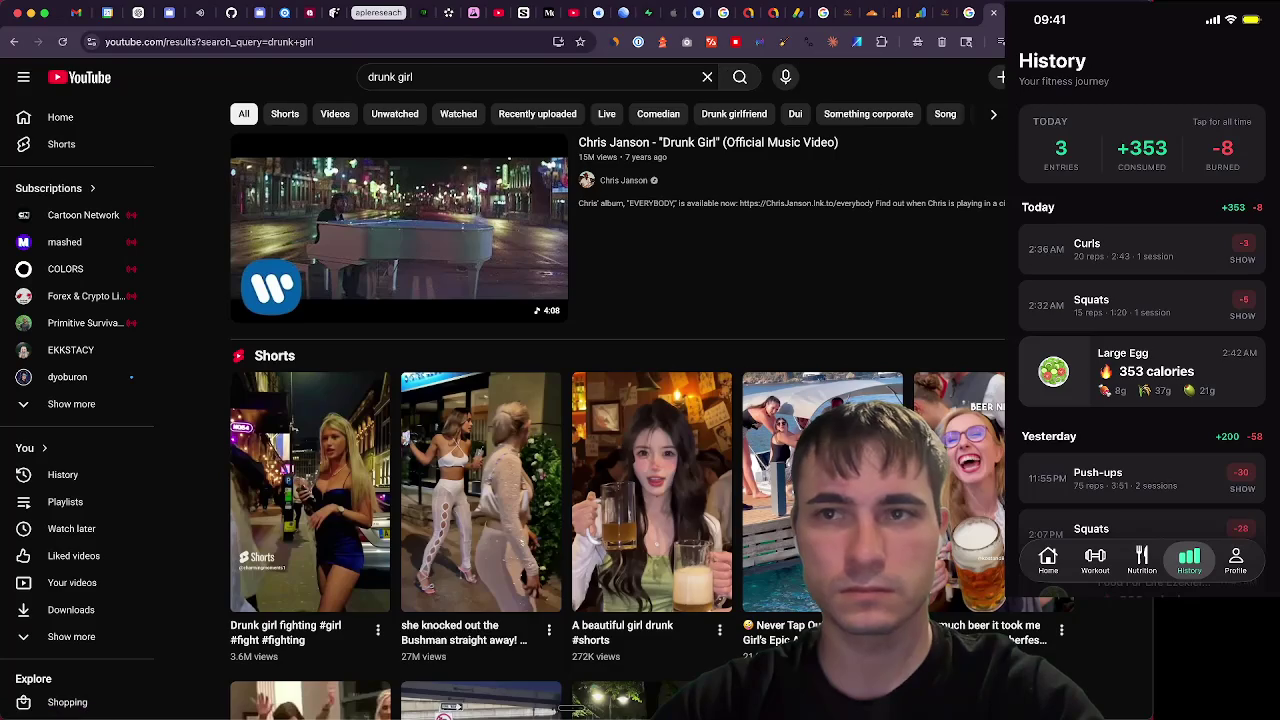
key(ctrl+Tab)
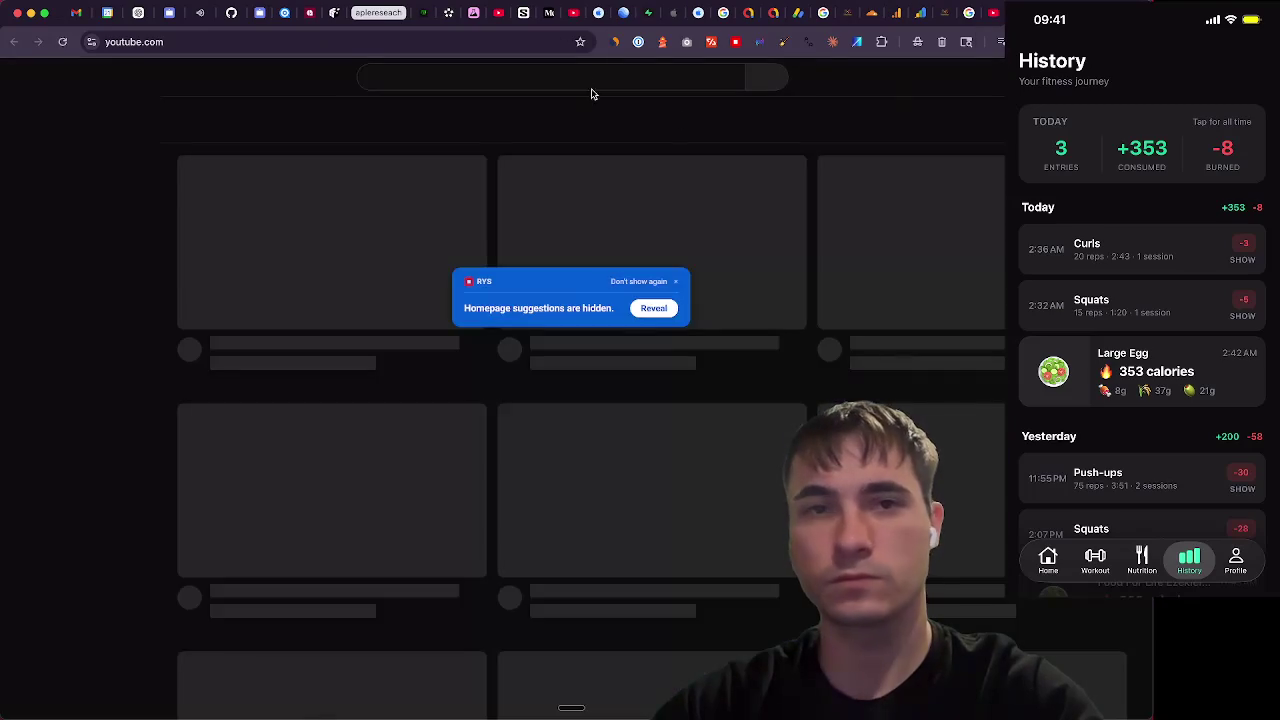
click(580, 80)
text(the devil went to )
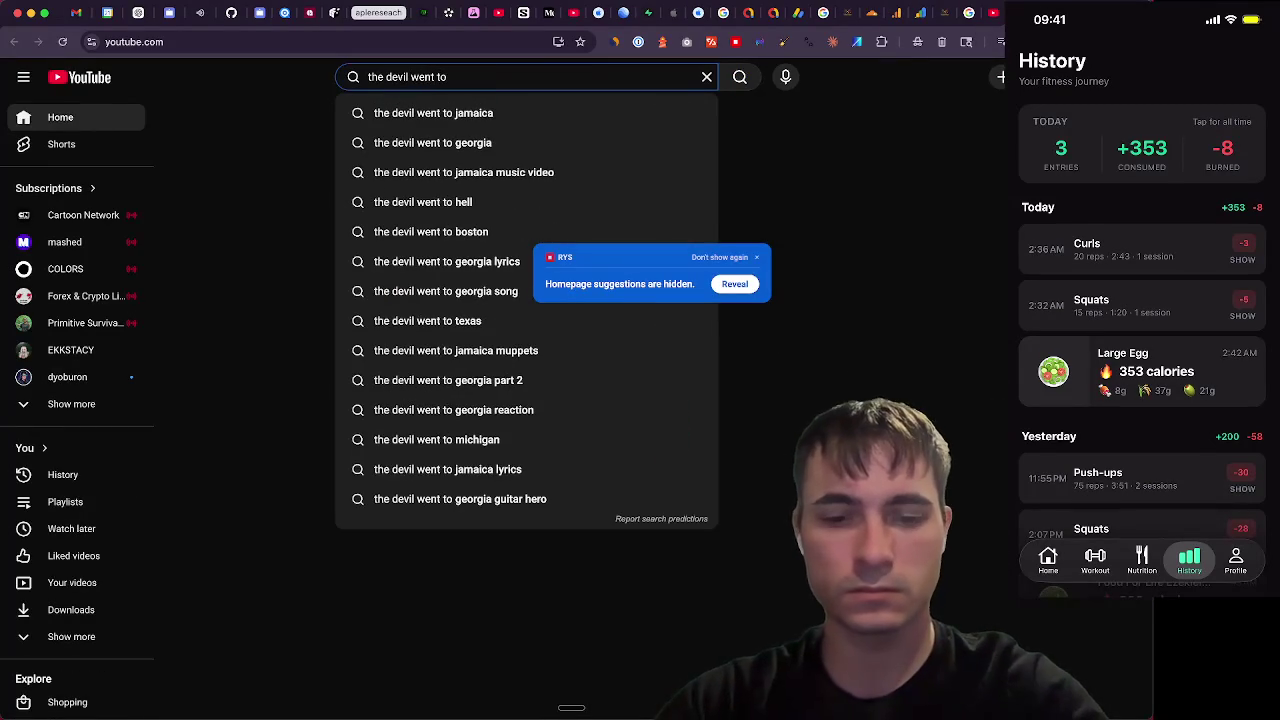
text(georgia)
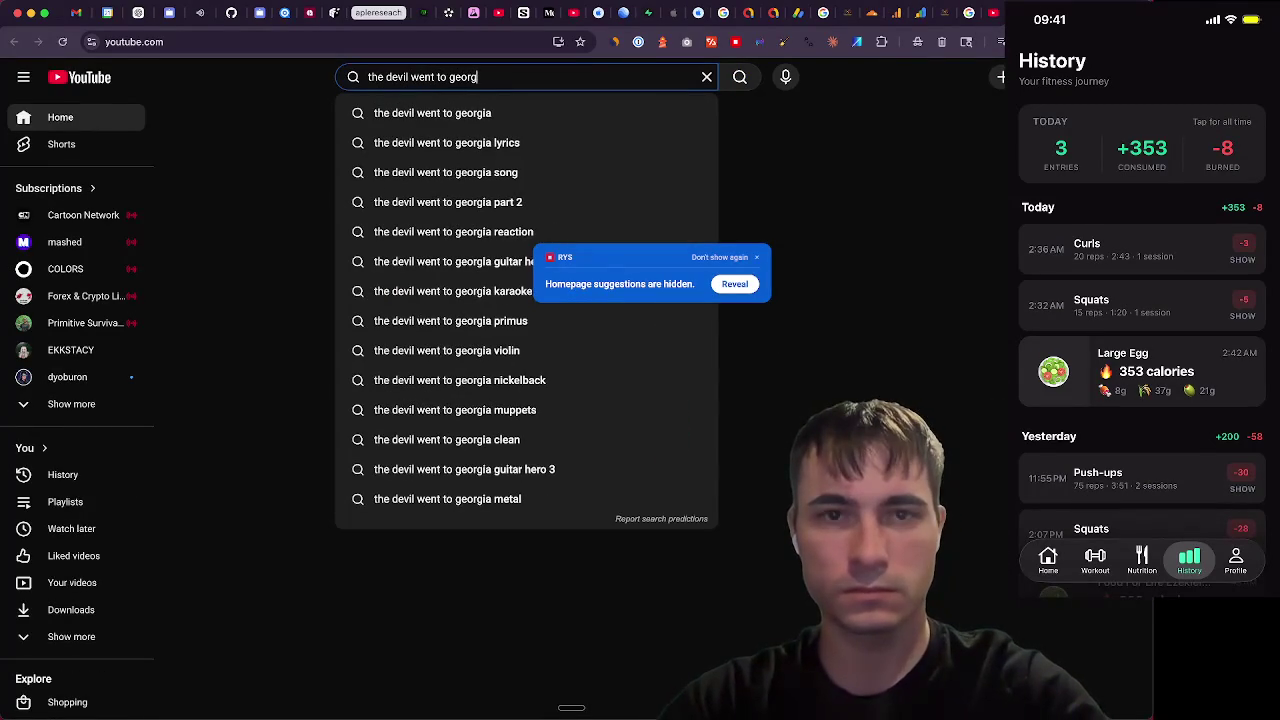
key(Return)
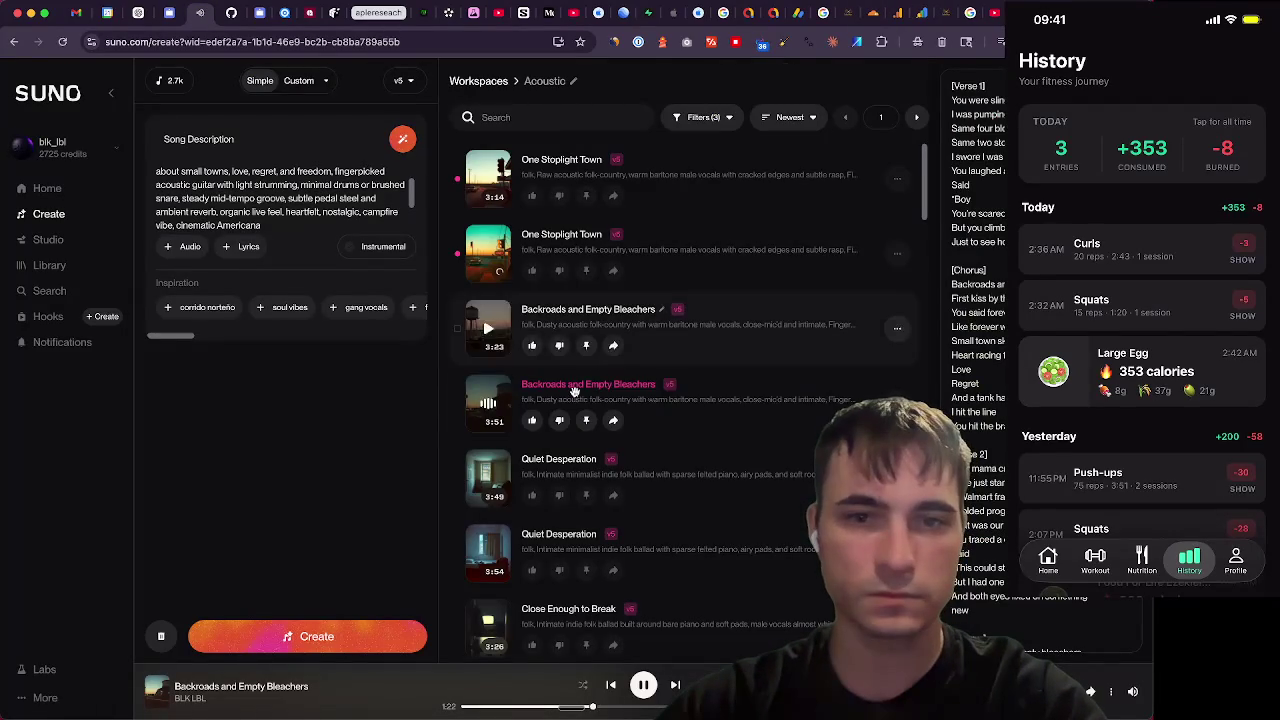
Play the 3:23 Backroads and Empty Bleachers version and try to enlarge its description box
click(488, 327)
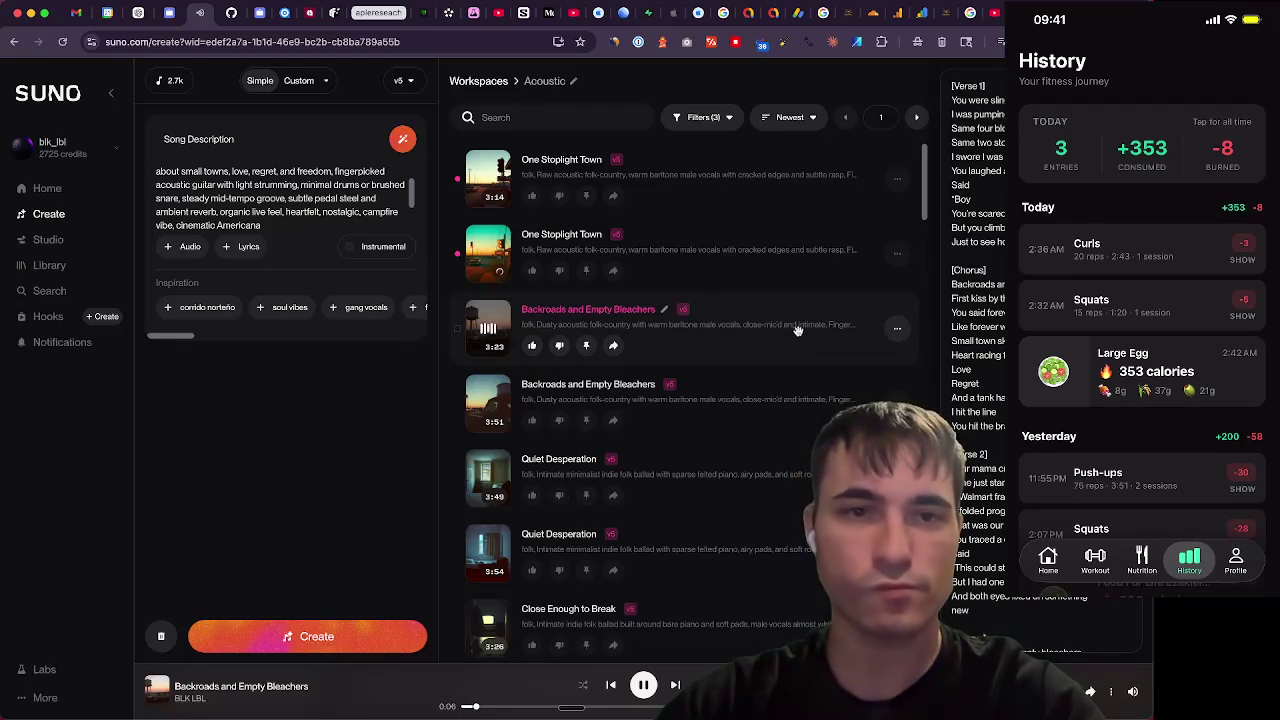
drag(288, 336, 282, 395)
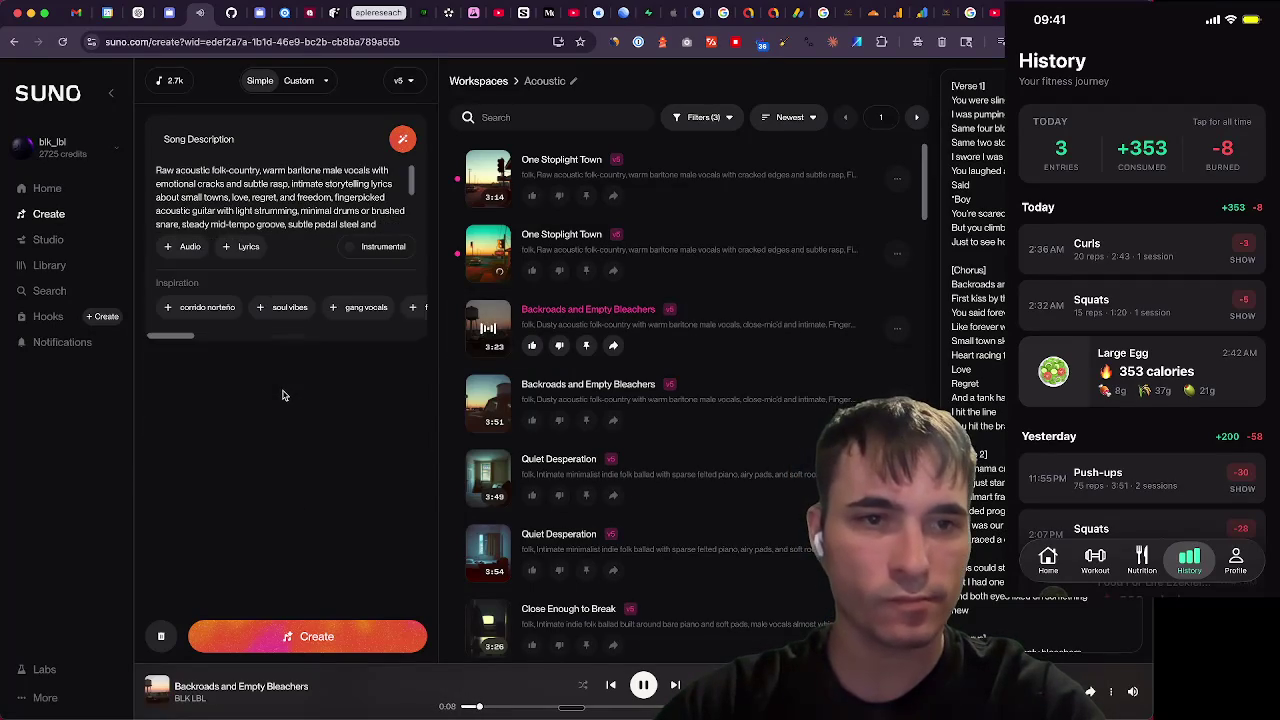
drag(274, 336, 276, 377)
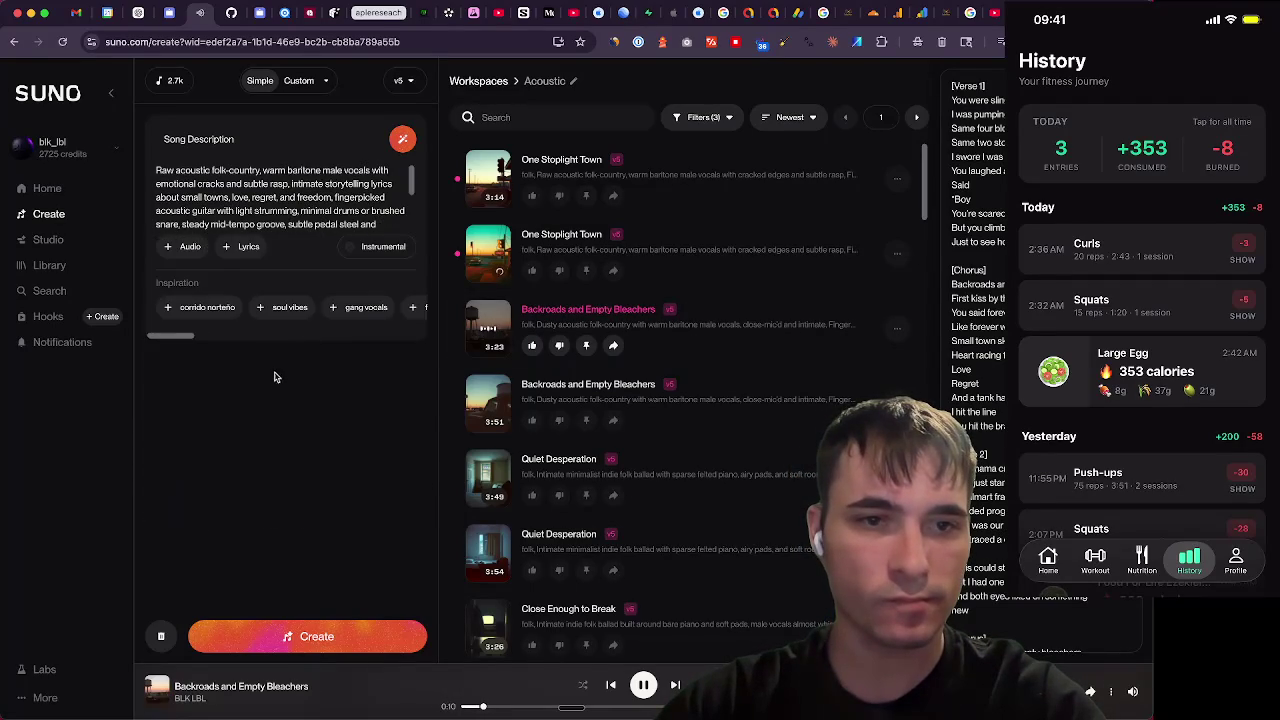
drag(288, 333, 268, 450)
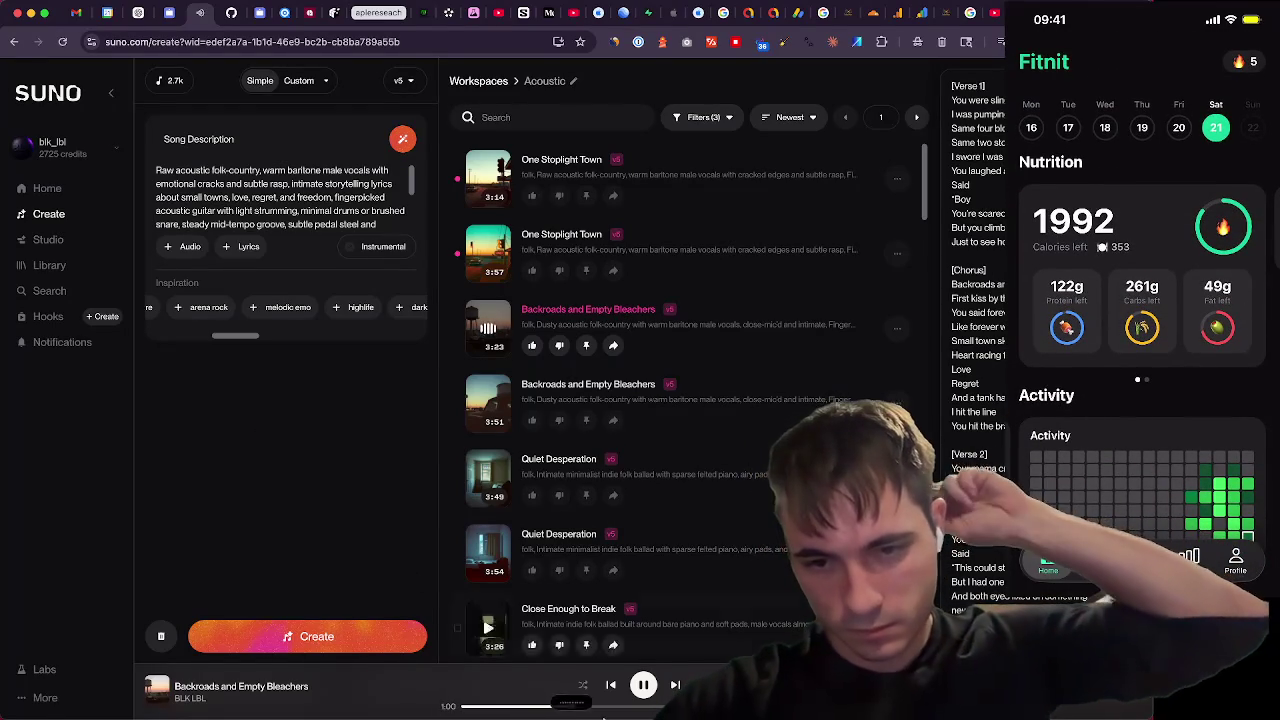
mouse_move(545, 716)
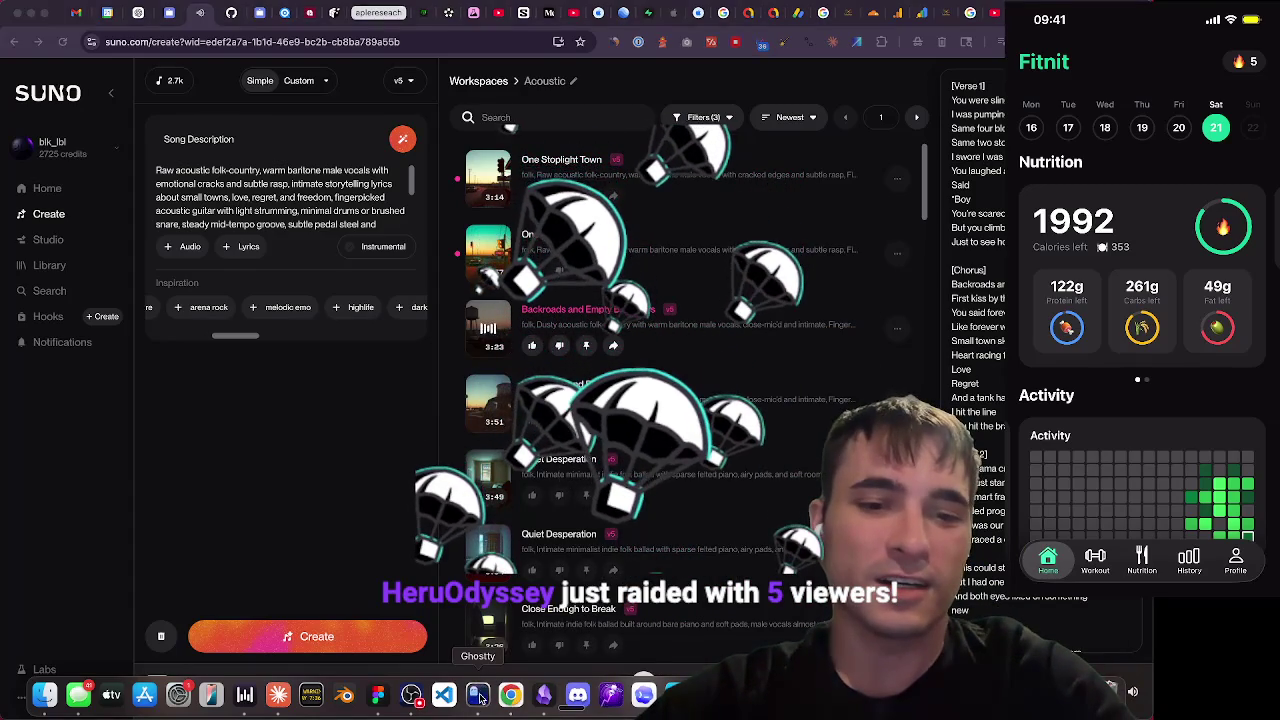
Play the 3:14 One Stoplight Town track in Suno, then open a new browser tab
click(480, 697)
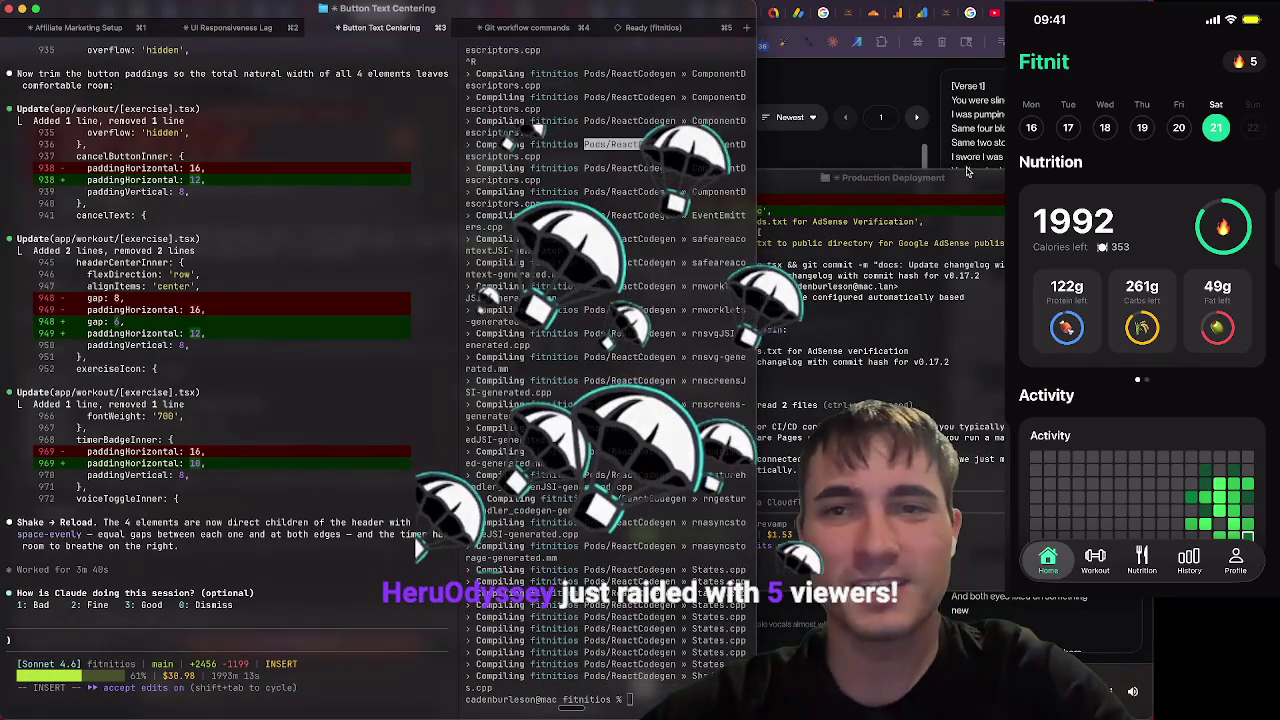
click(850, 92)
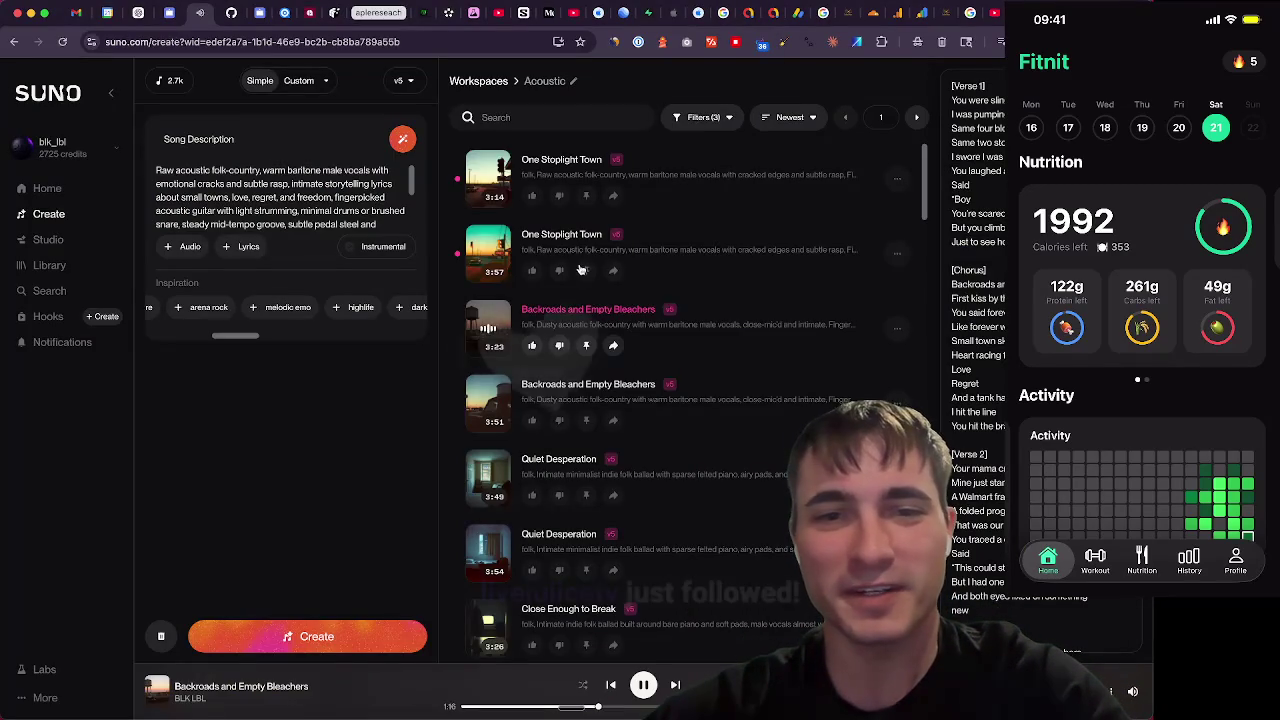
click(488, 179)
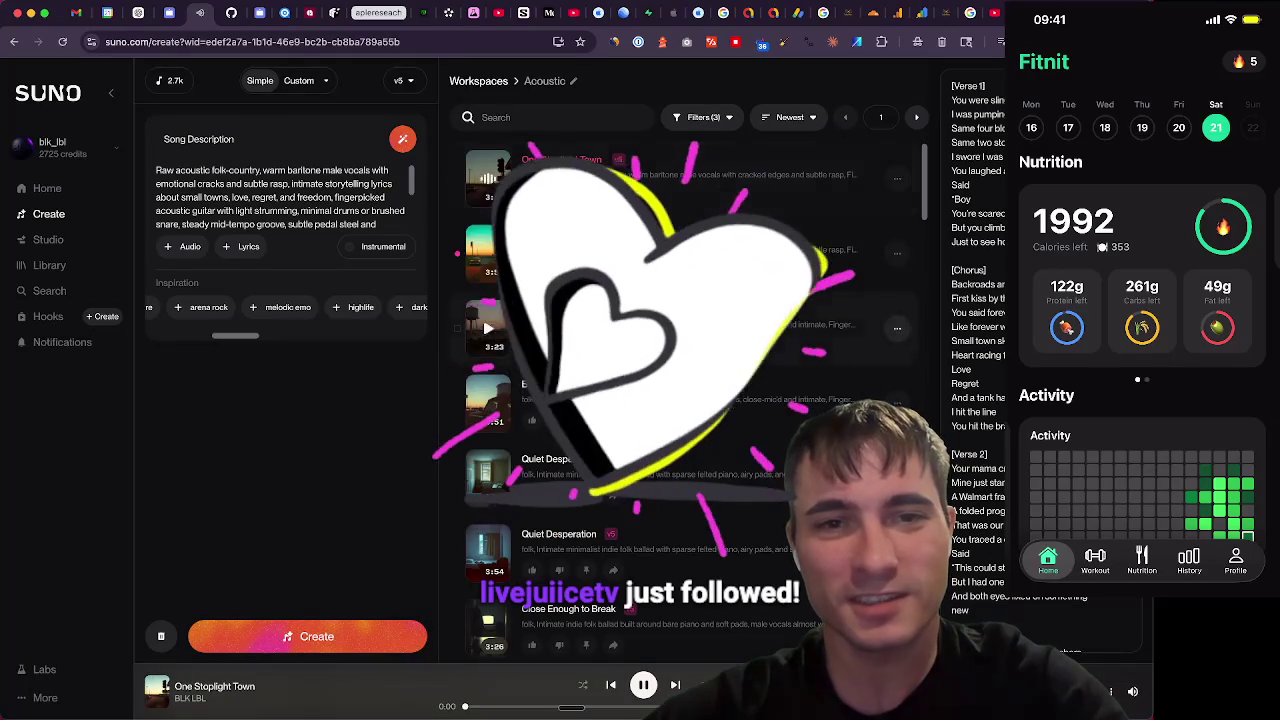
mouse_move(494, 712)
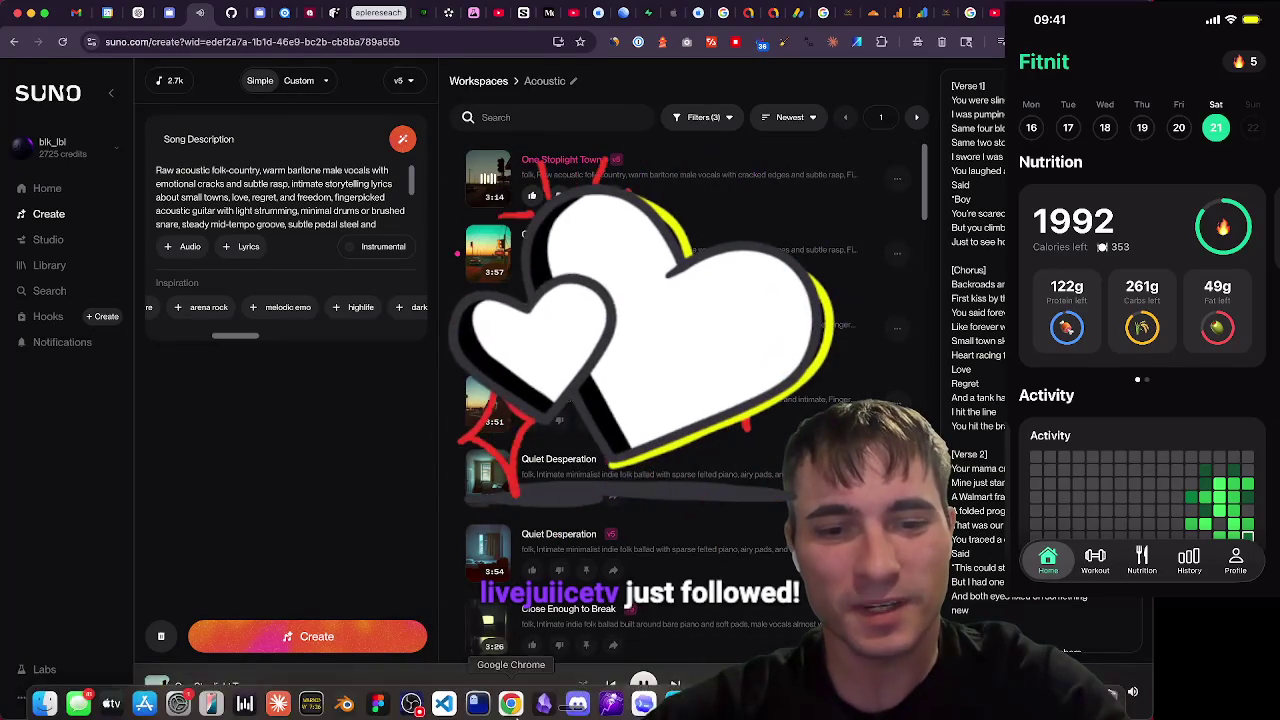
click(484, 703)
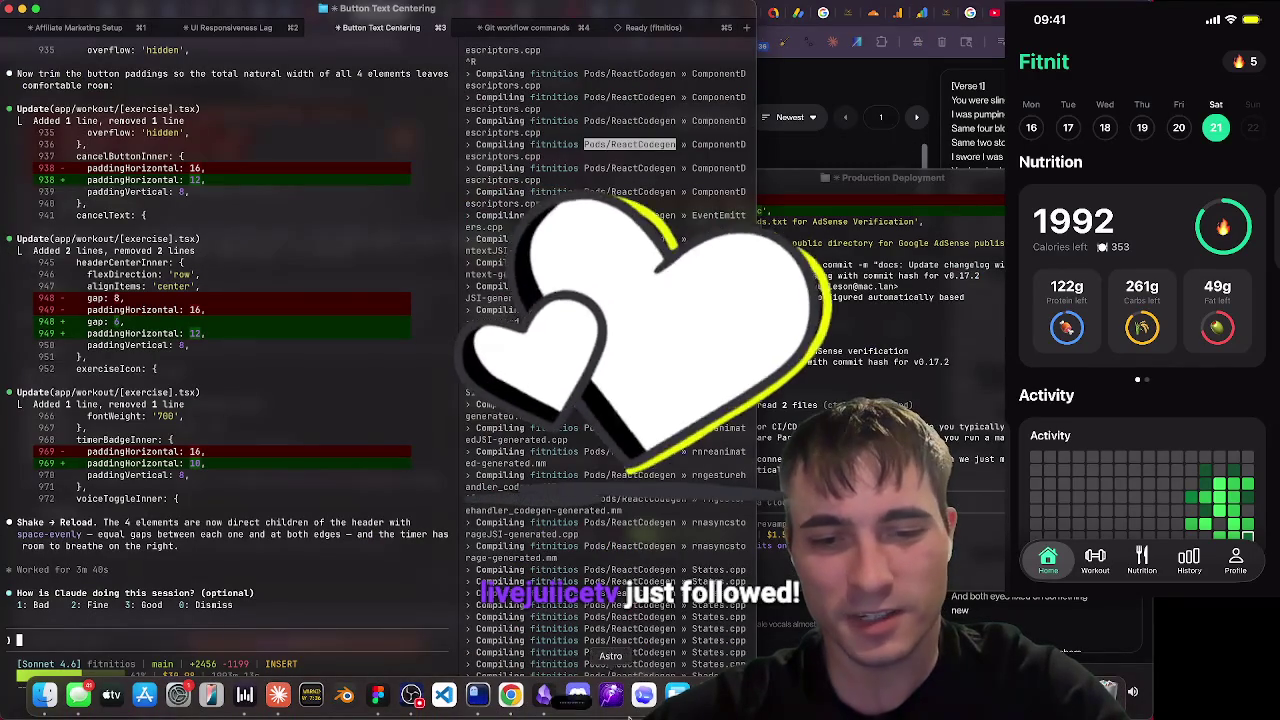
key(super+Tab)
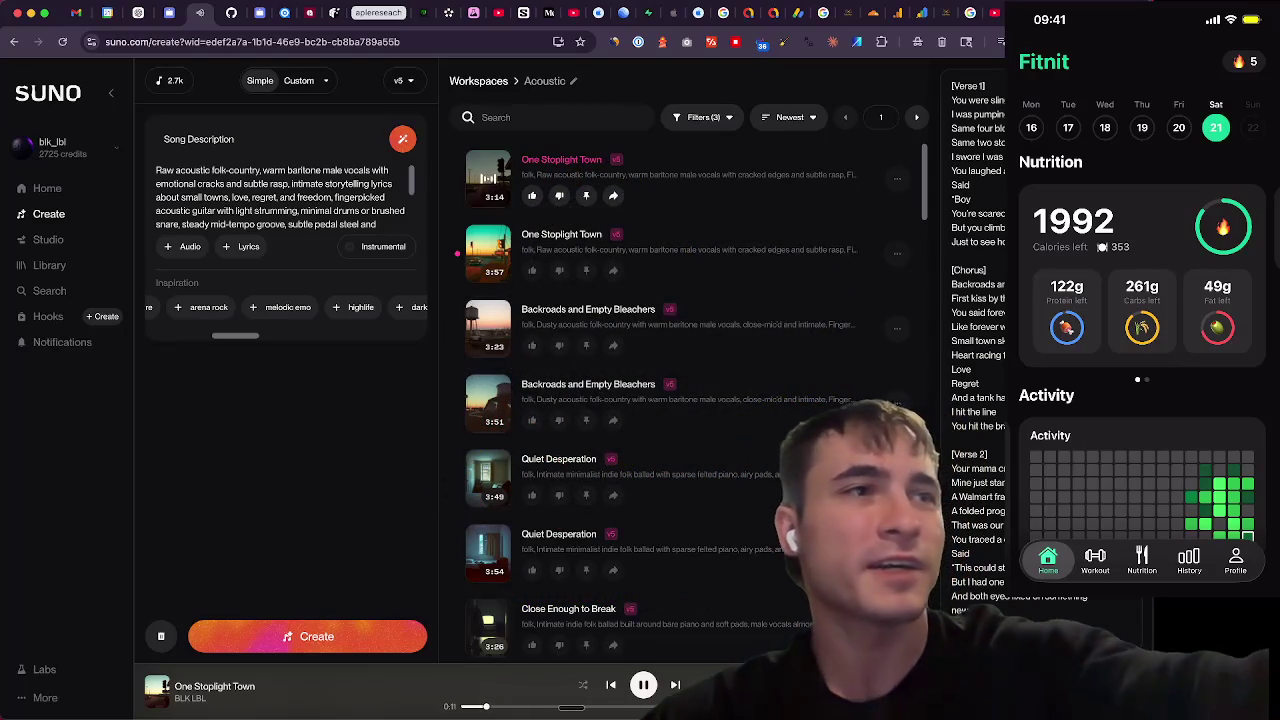
scroll(1142, 360, down, 3)
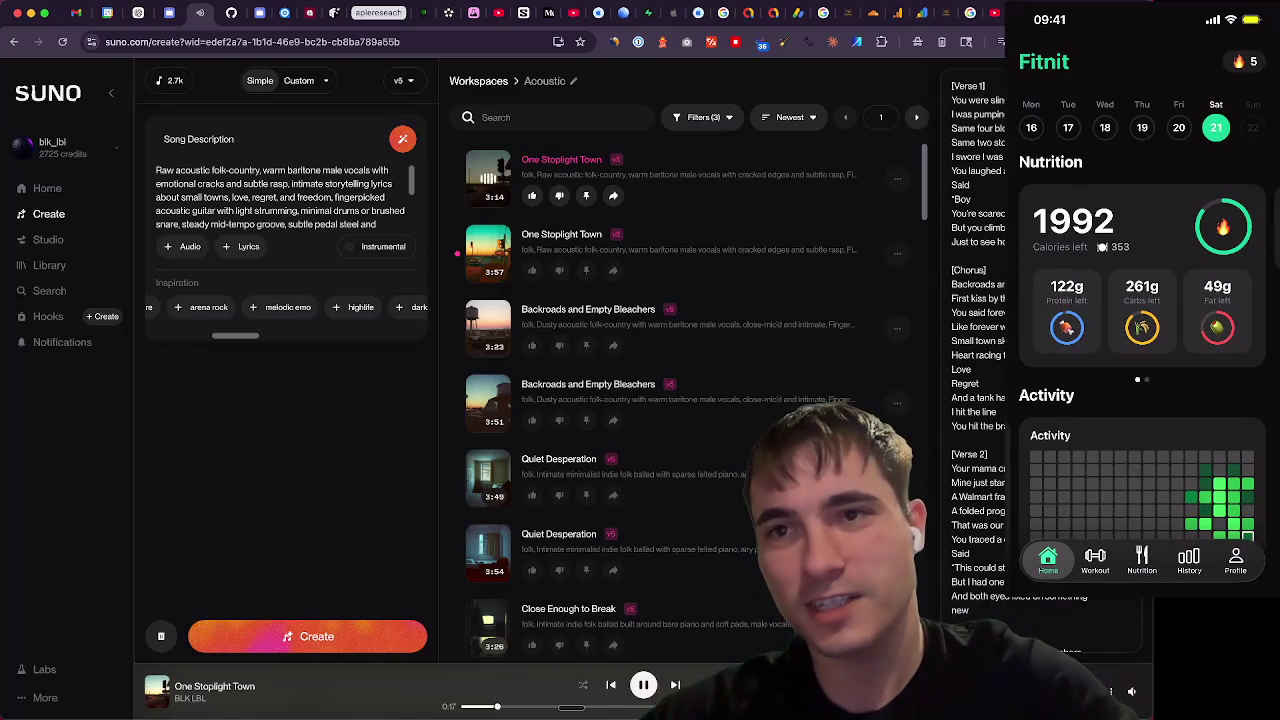
key(ctrl+t)
Load fitnitapp.com from the 'fitn' address bar autocomplete
text(fitnitapp.com)
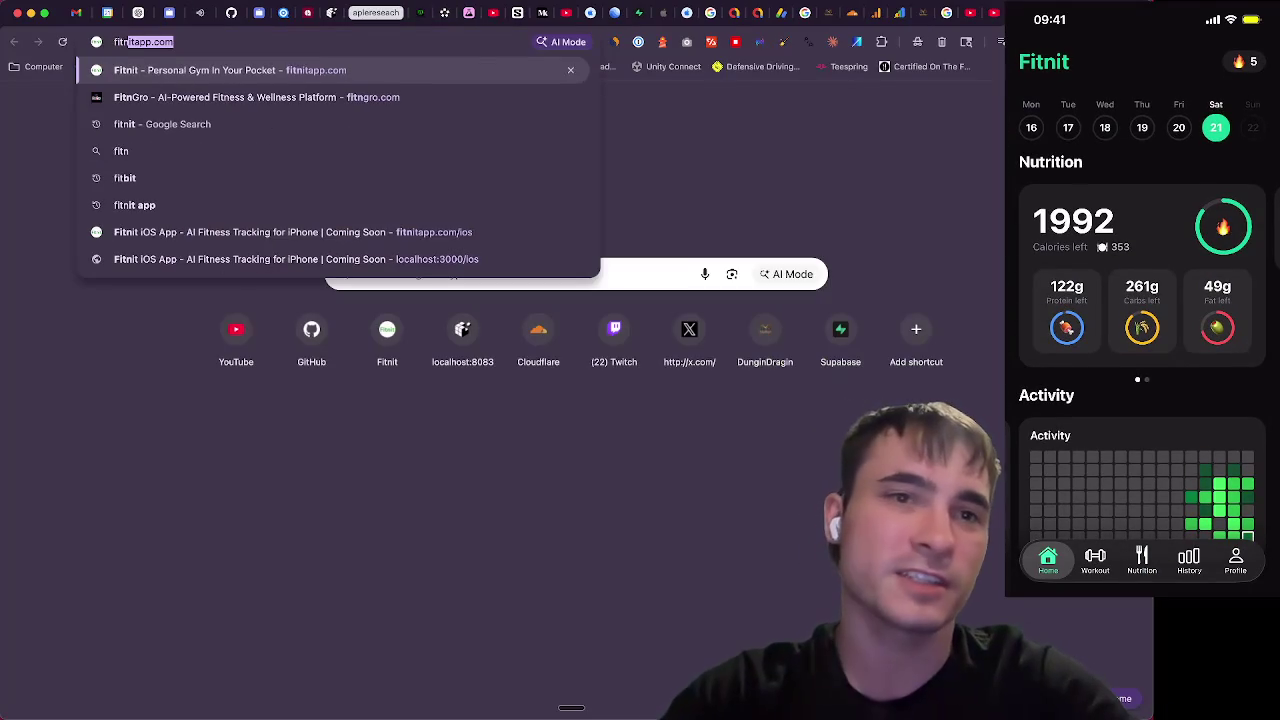
key(Return)
click(272, 47)
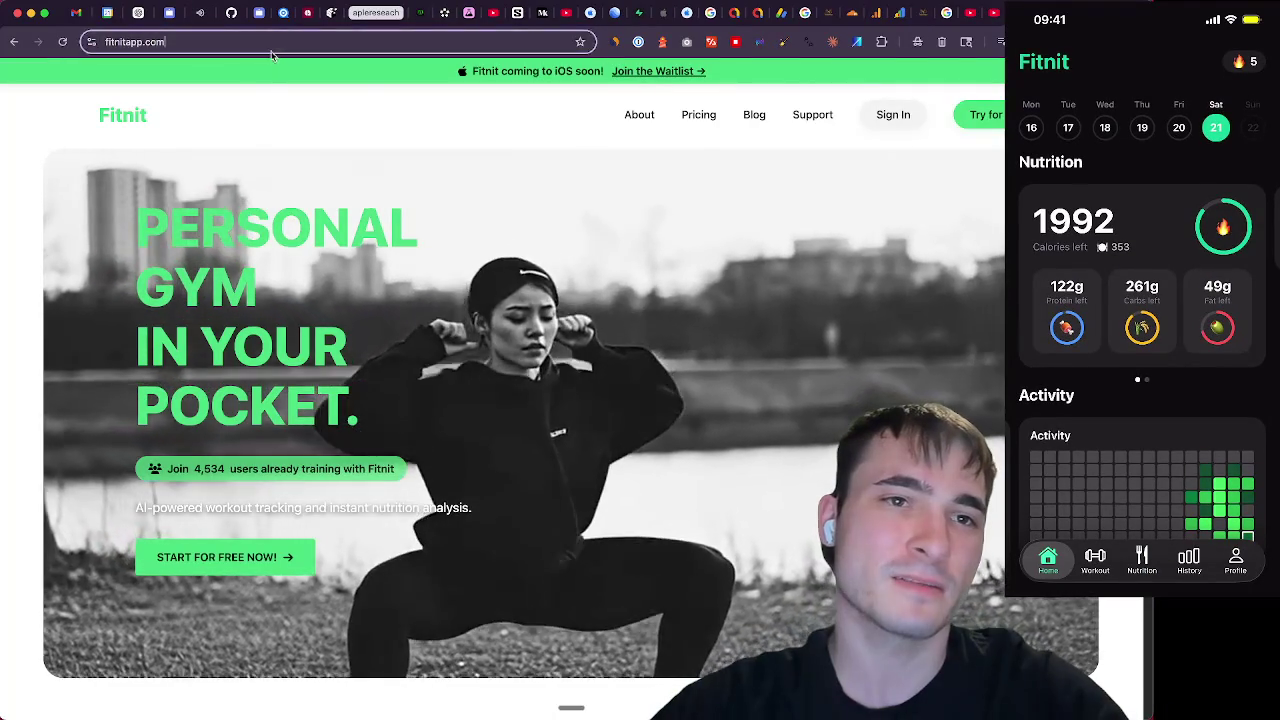
key(ctrl+a)
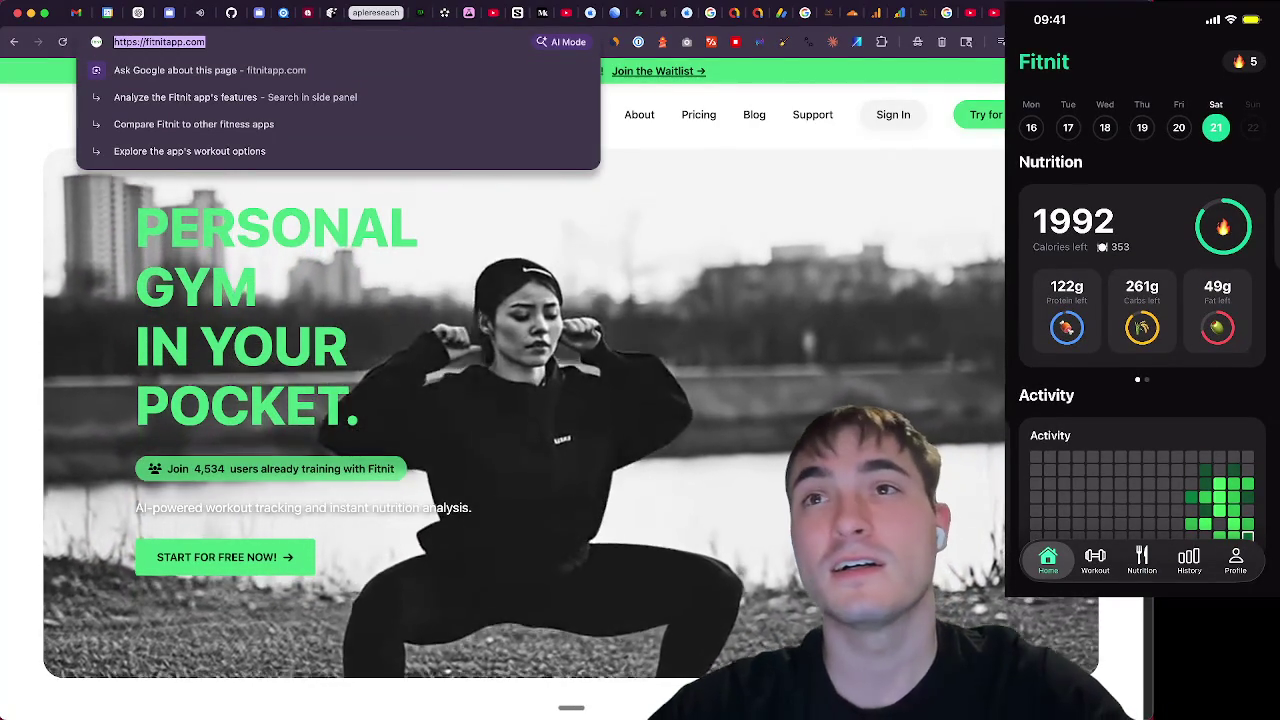
key(super+Tab)
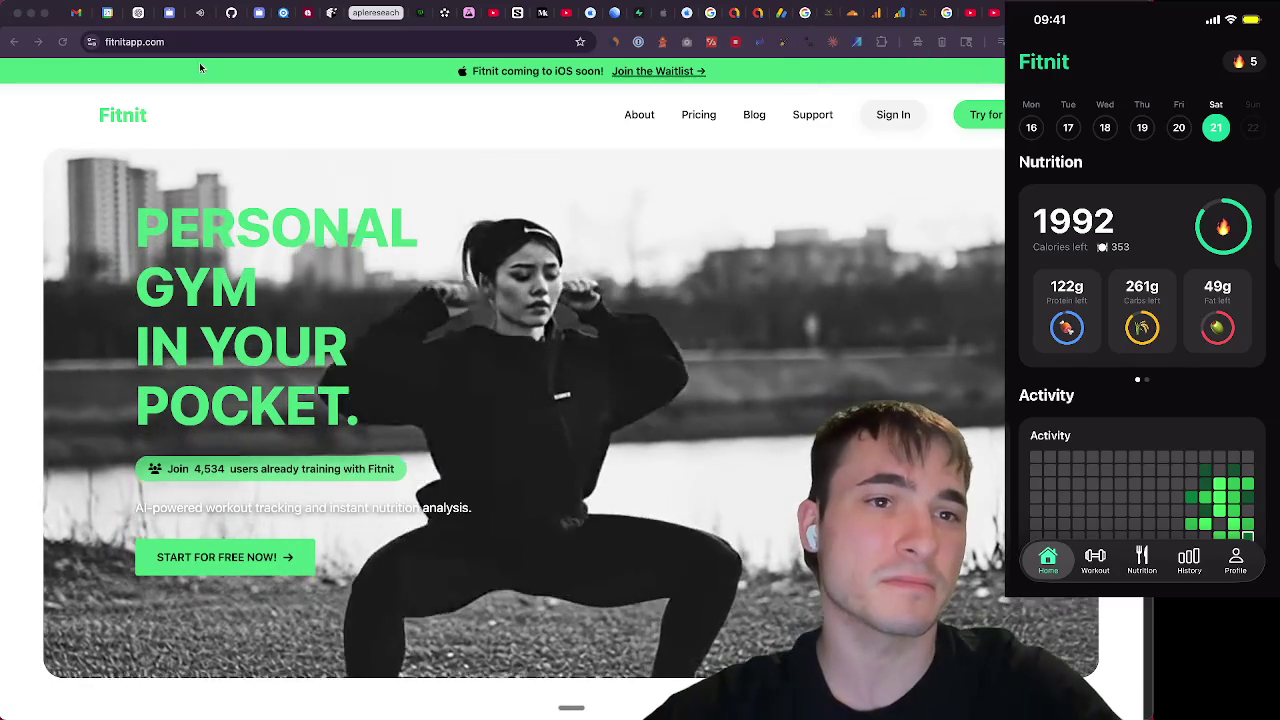
click(192, 107)
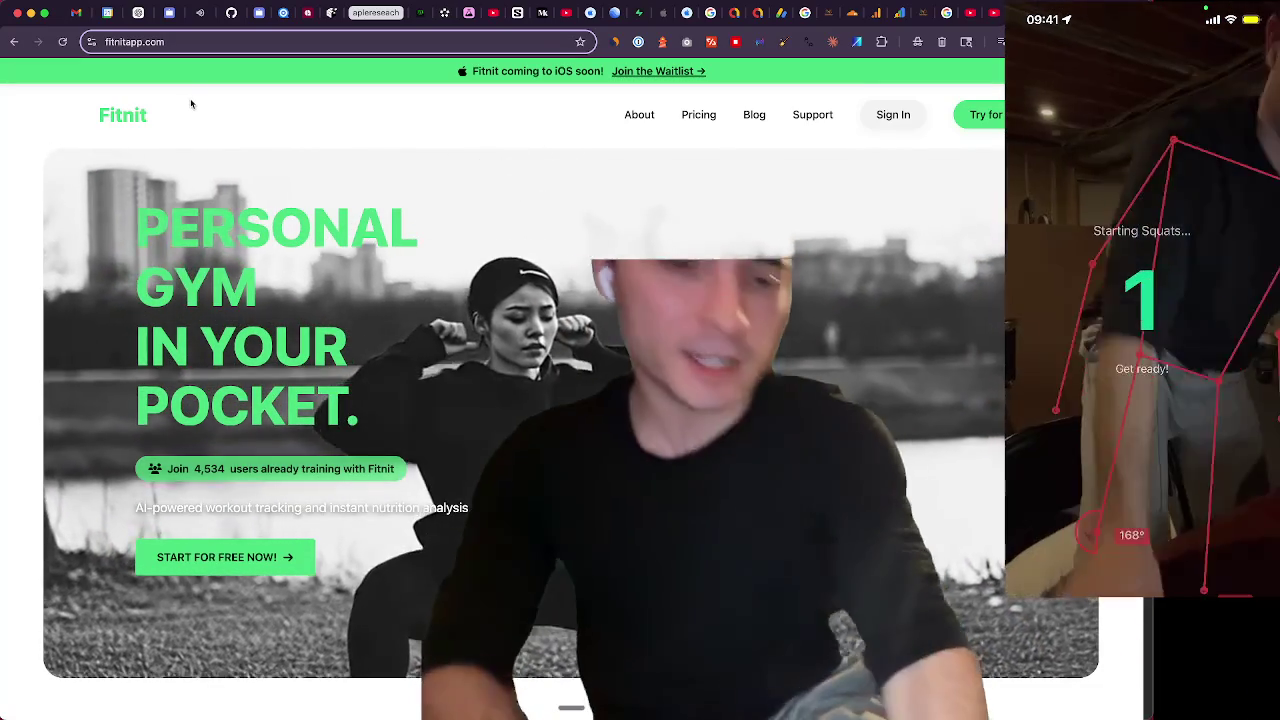
key(super+Tab)
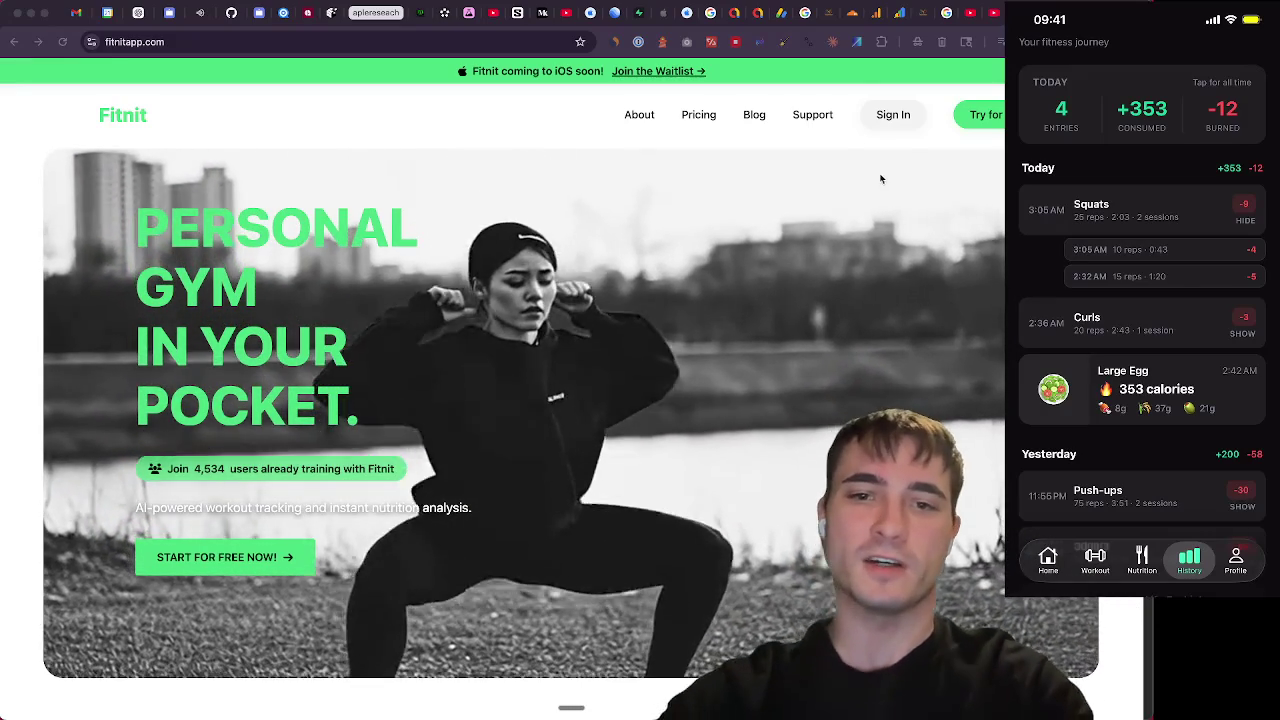
Return to the browser's Suno create page tab
click(814, 91)
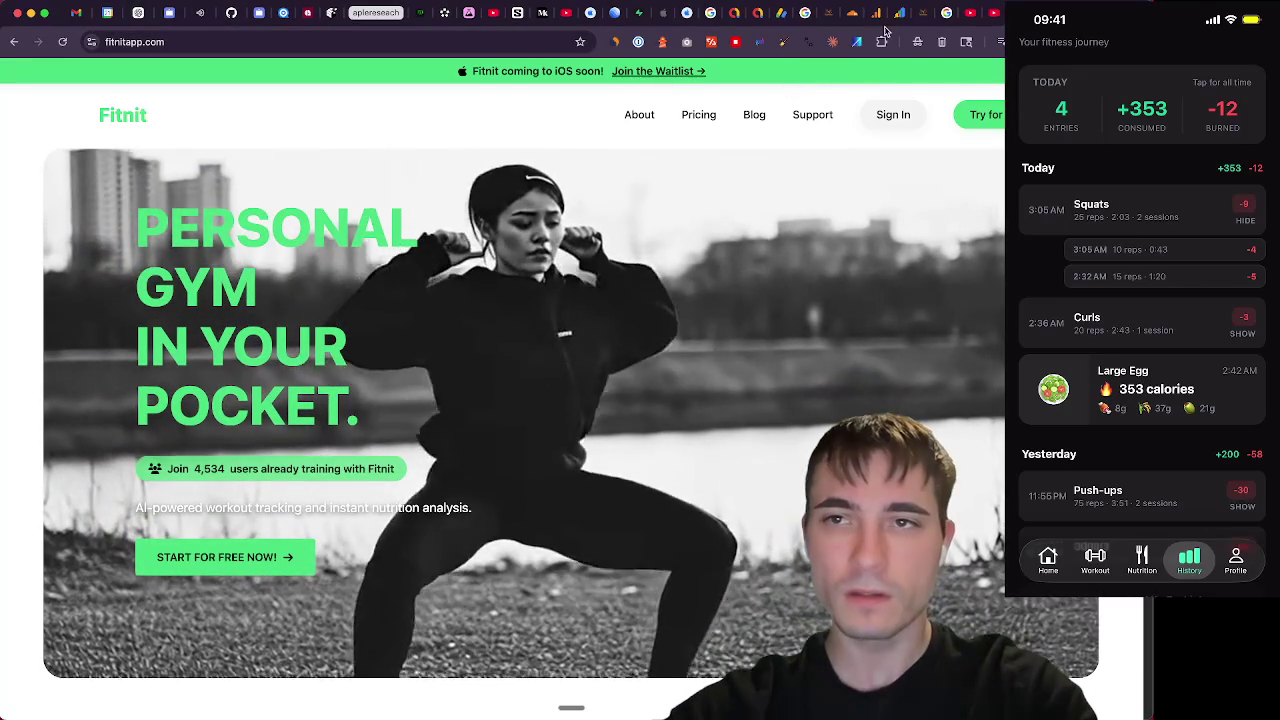
key(ctrl+Tab)
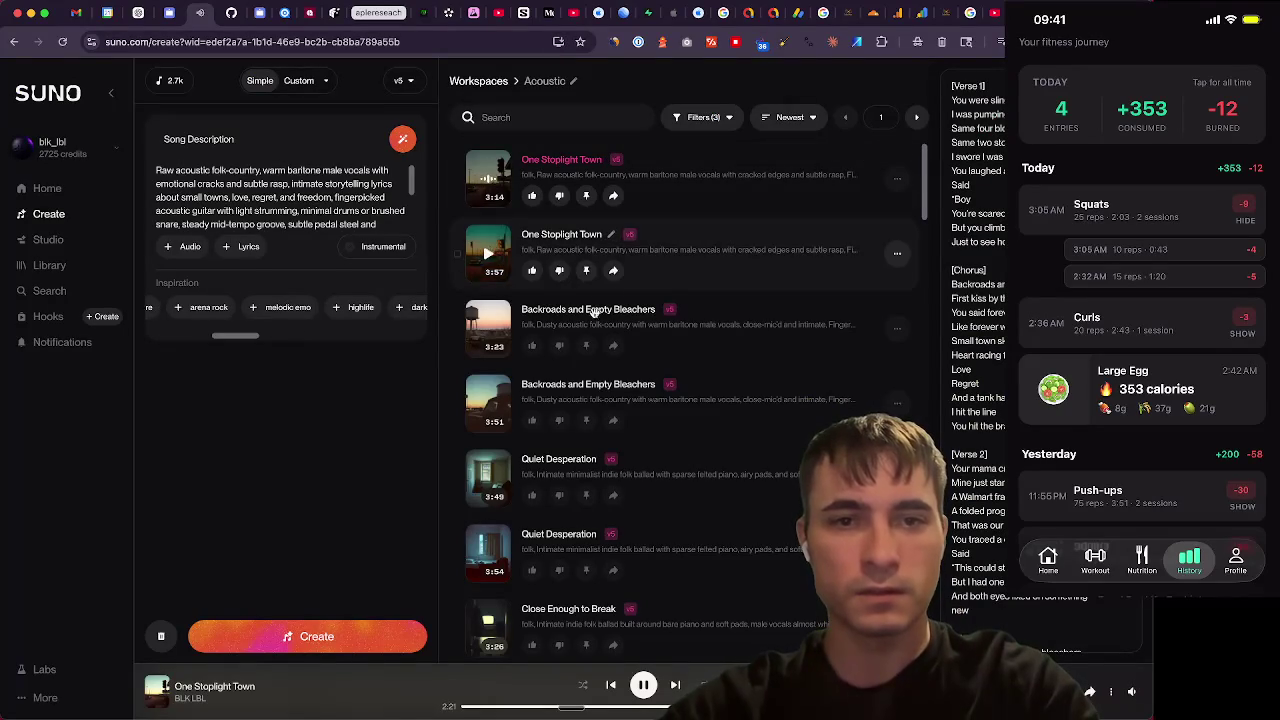
Pause One Stoplight Town at 2:24, show all workspaces, and open a new tab
click(644, 685)
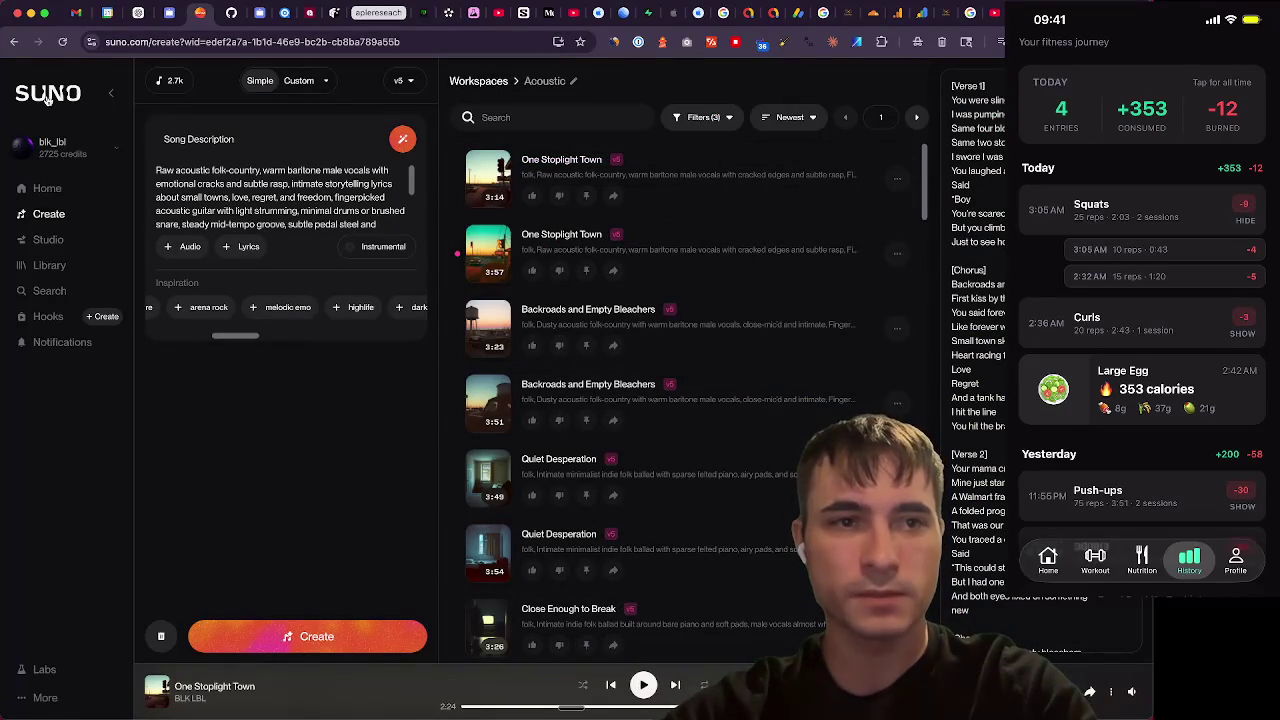
click(478, 79)
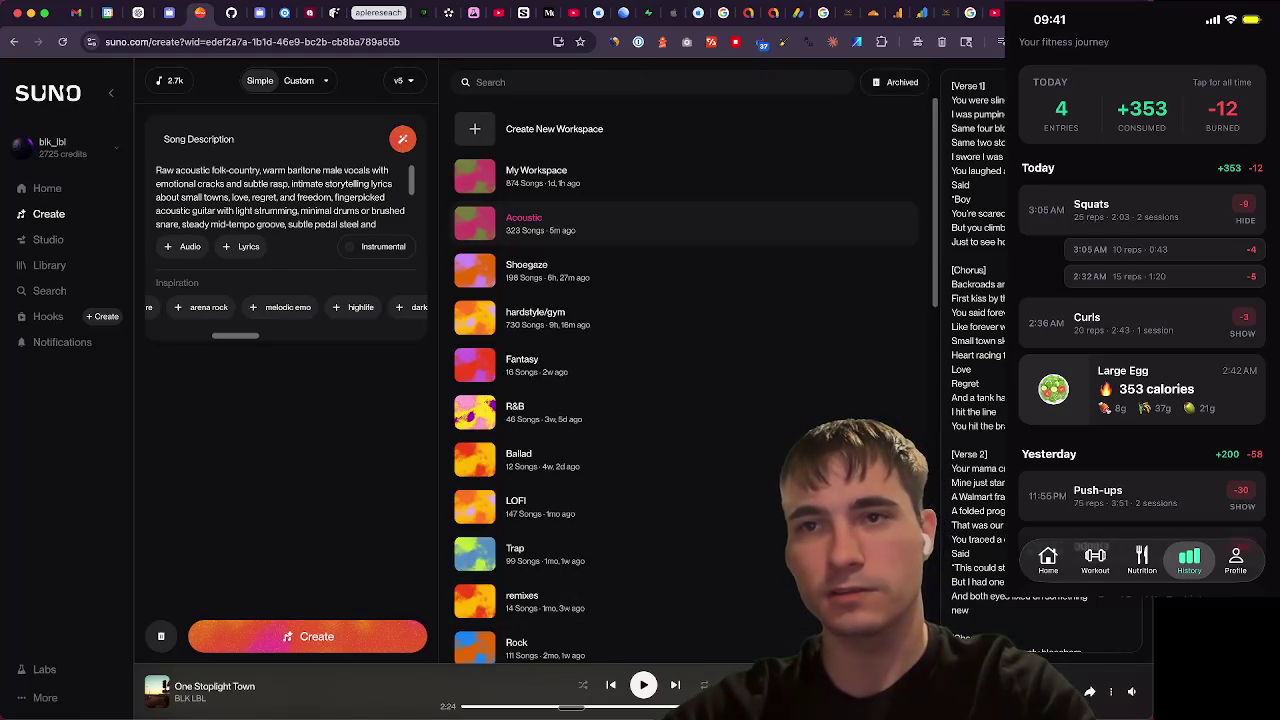
key(super+t)
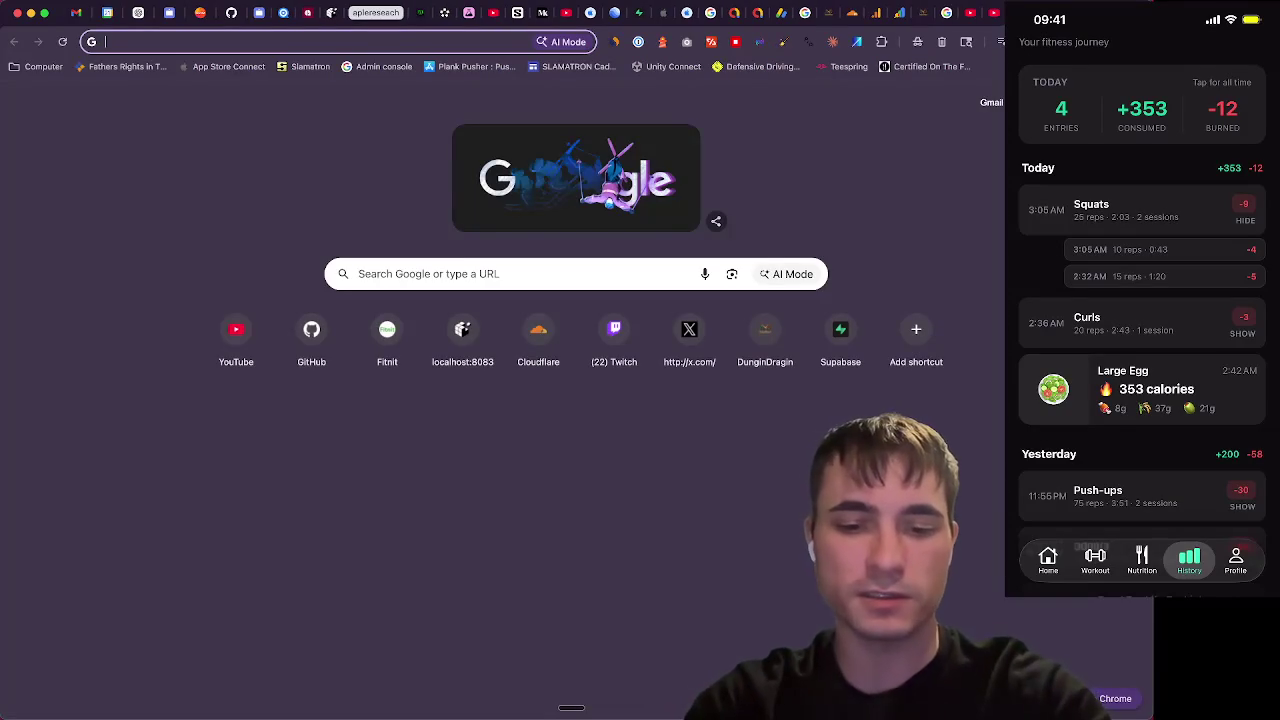
Go to youtube.com, open your channel, and play Miles & Memories (Visual Preview)
text(youtube)
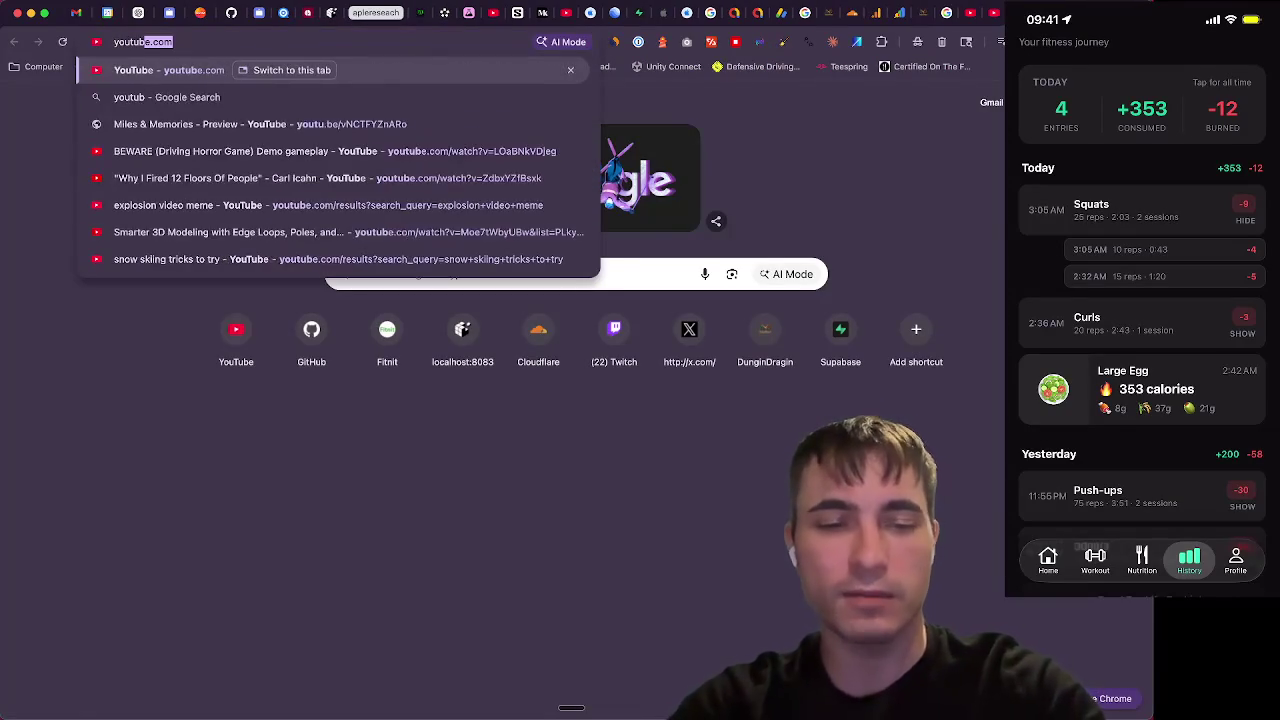
key(Return)
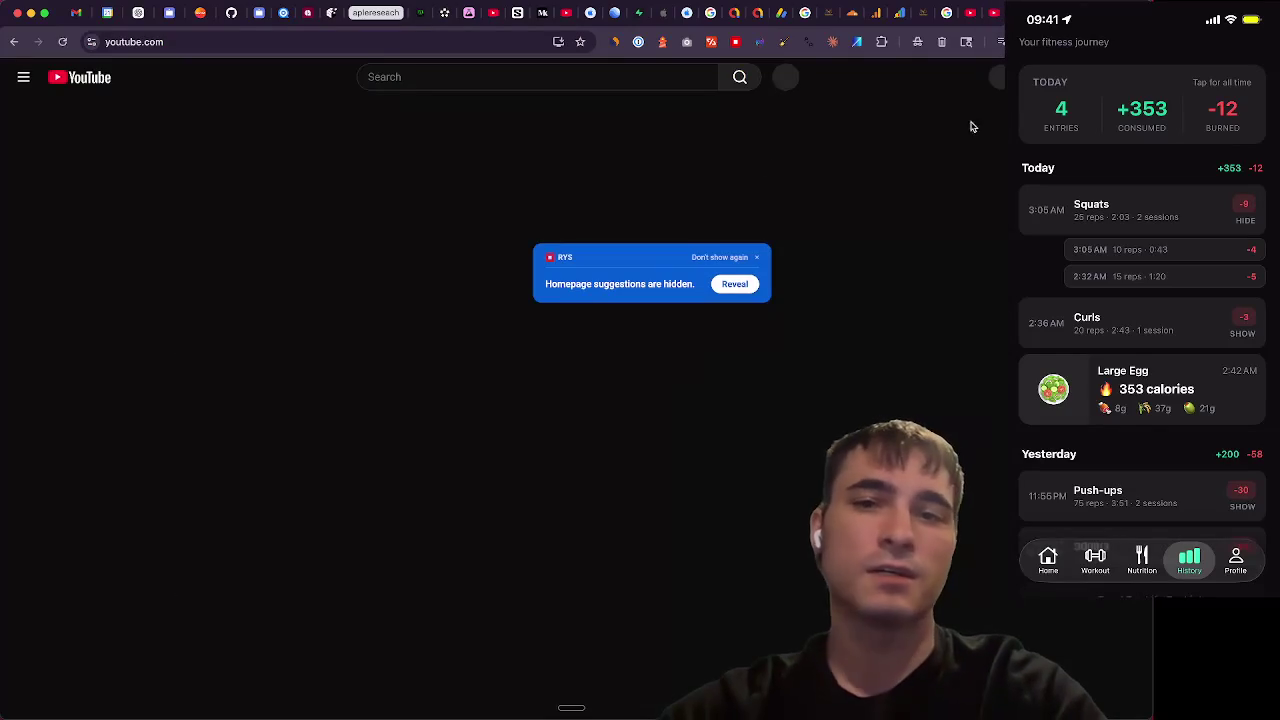
click(760, 259)
click(1000, 77)
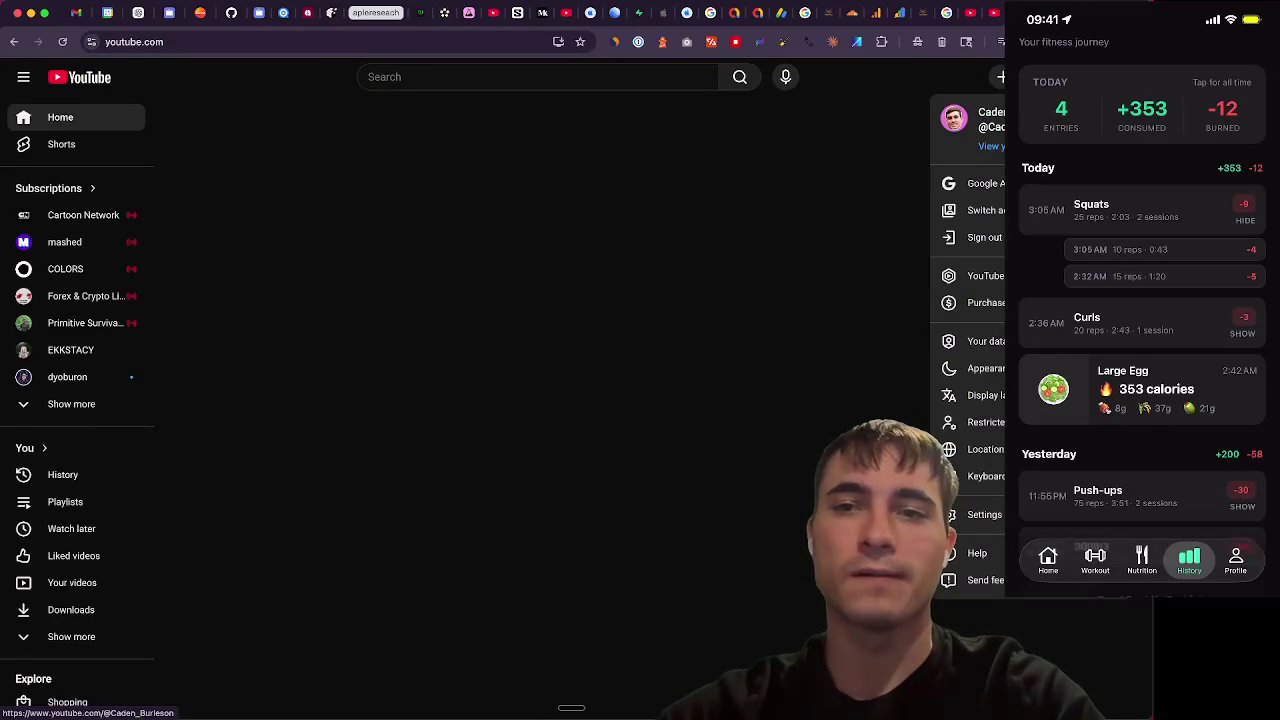
click(975, 118)
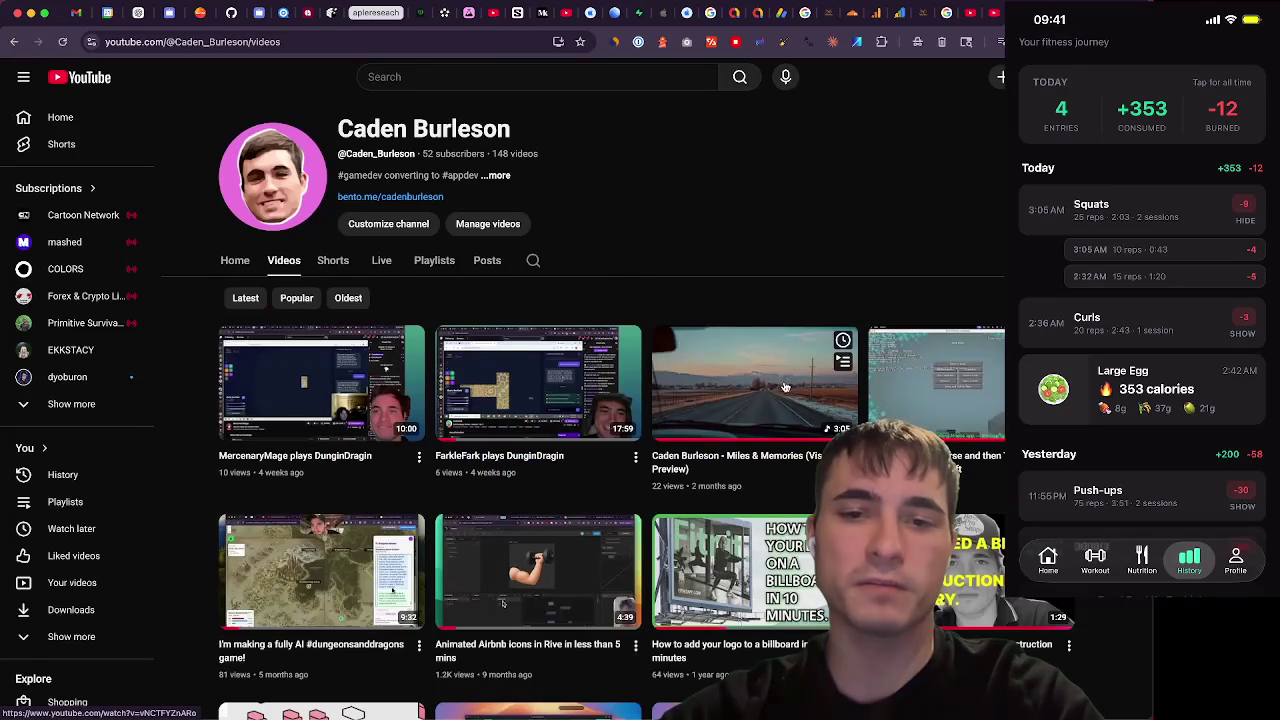
click(784, 383)
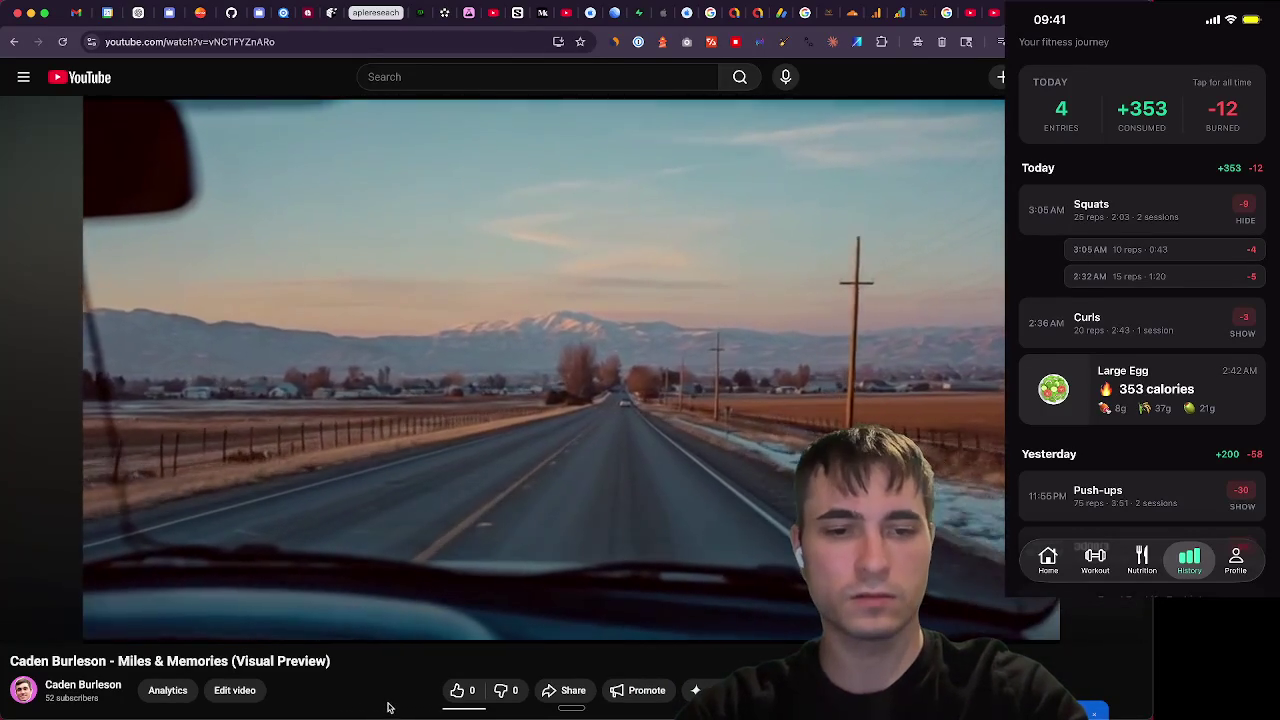
key(super+Tab)
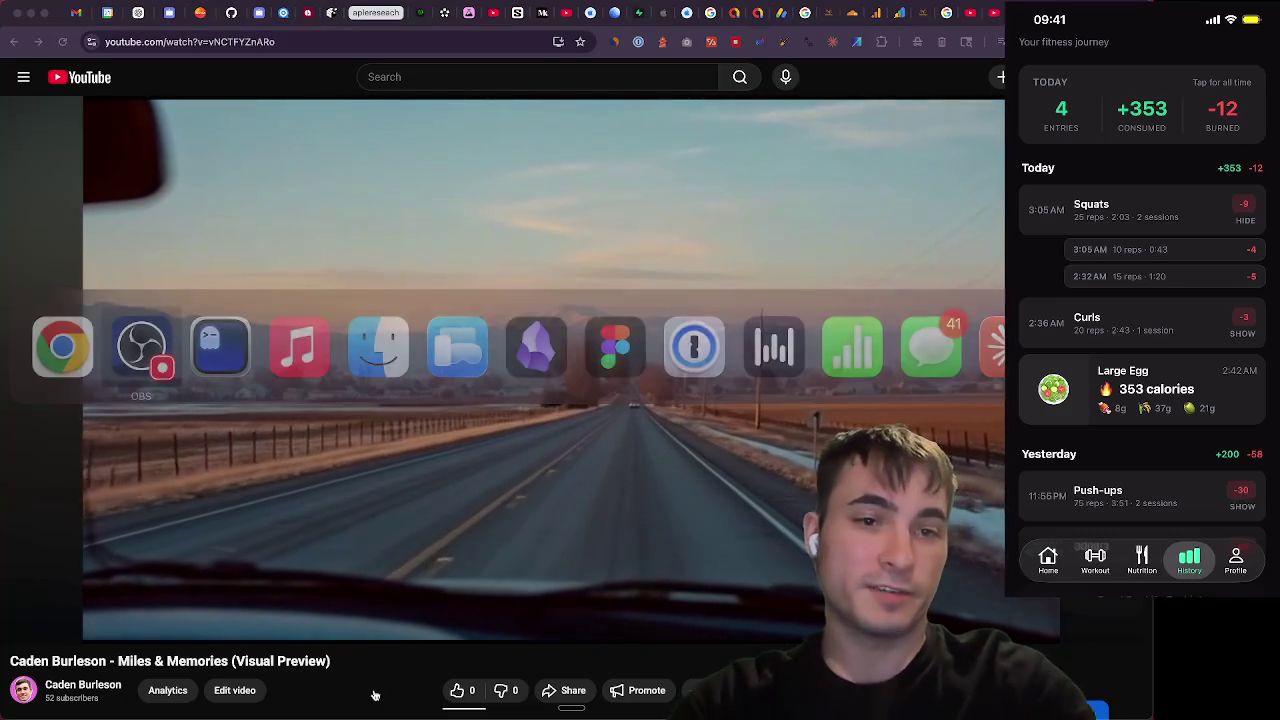
key(super+Tab)
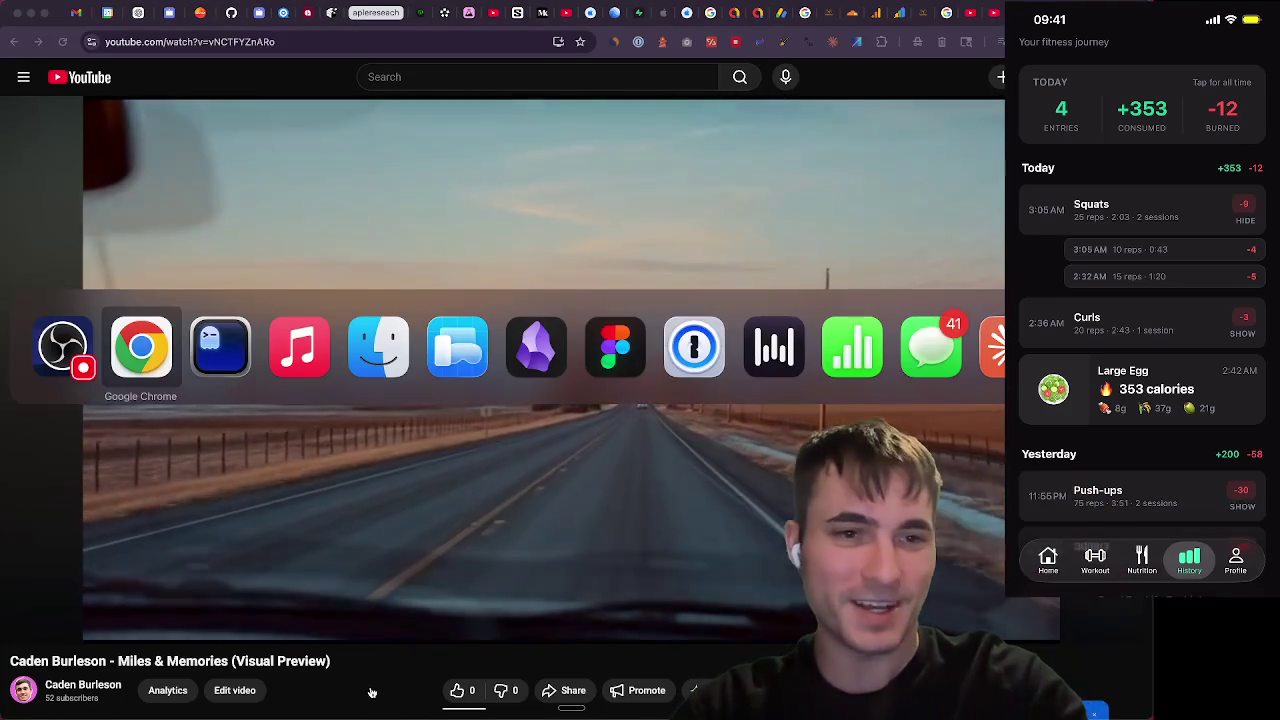
key(super+Tab)
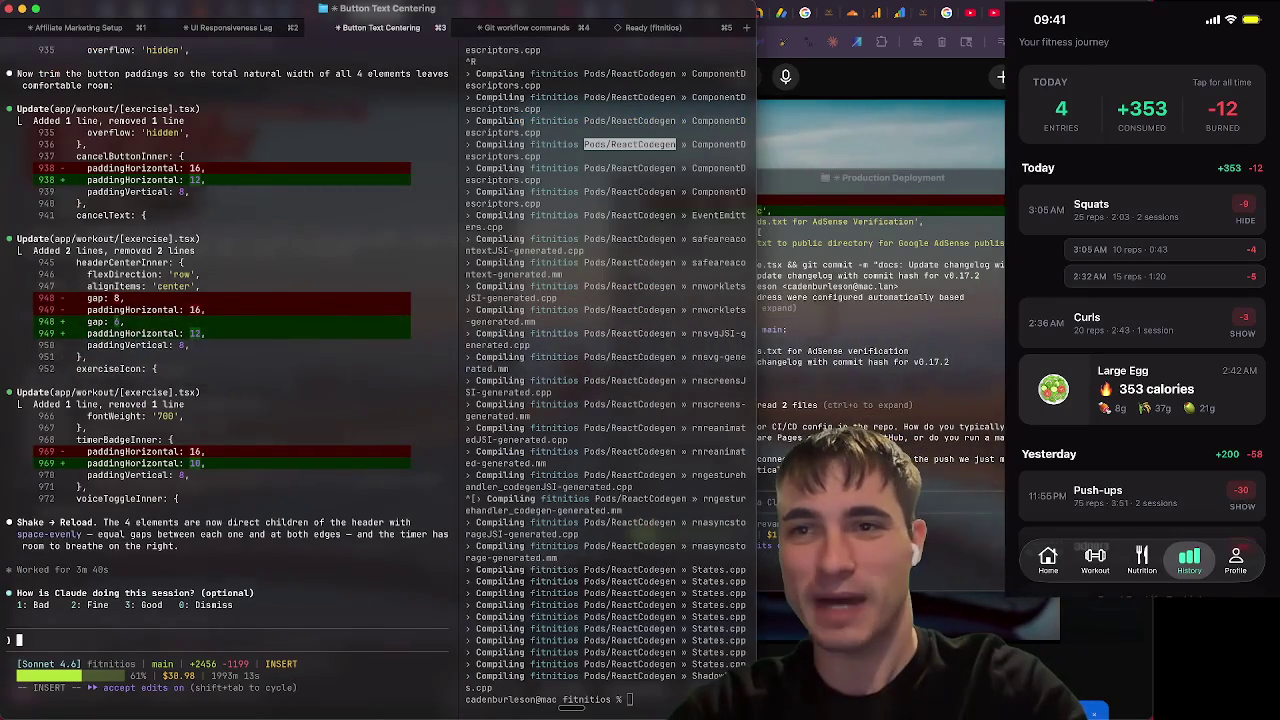
key(super+Tab)
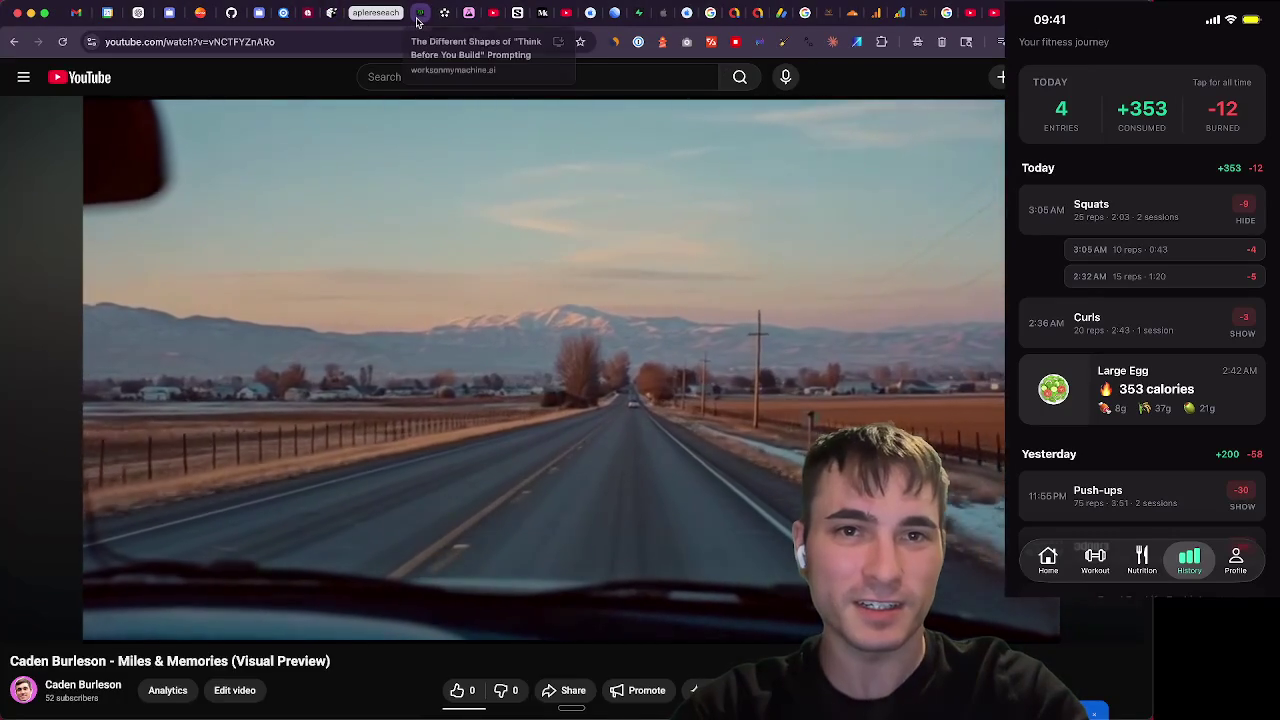
click(285, 14)
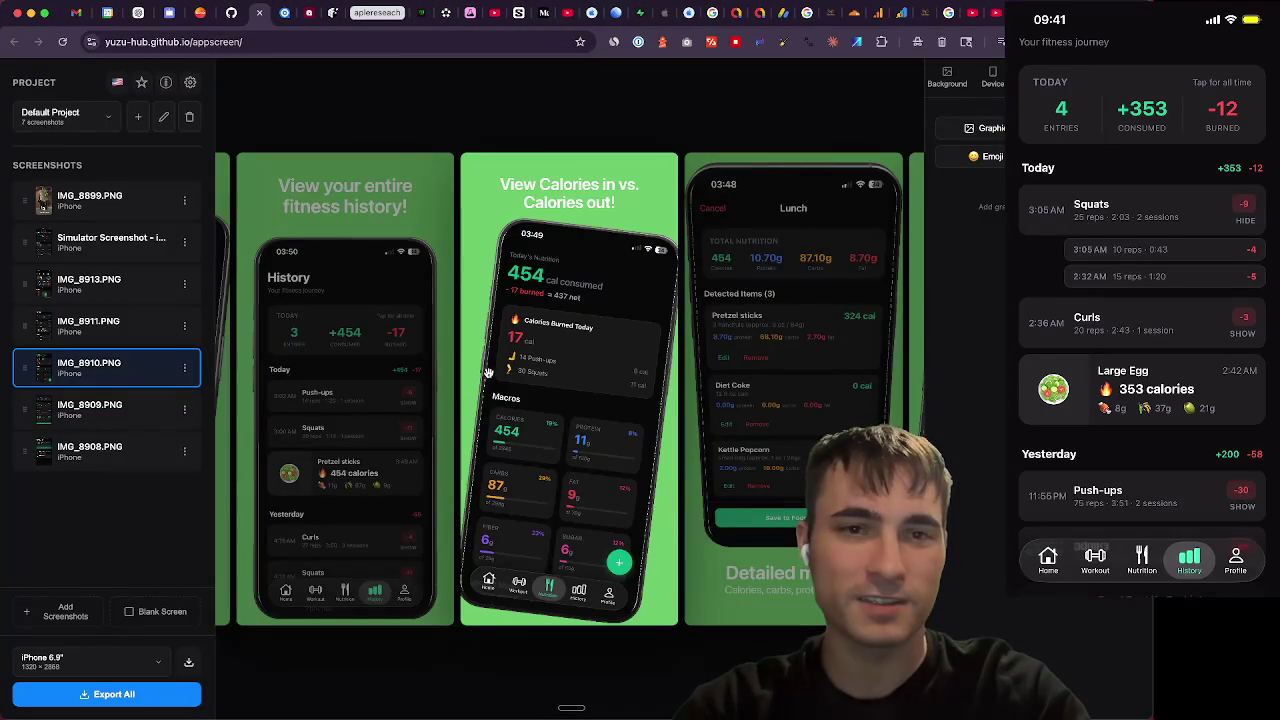
Scroll the Fitnit screenshots back to the Never lose count! slide, then return to the video
scroll(488, 372, left, 5)
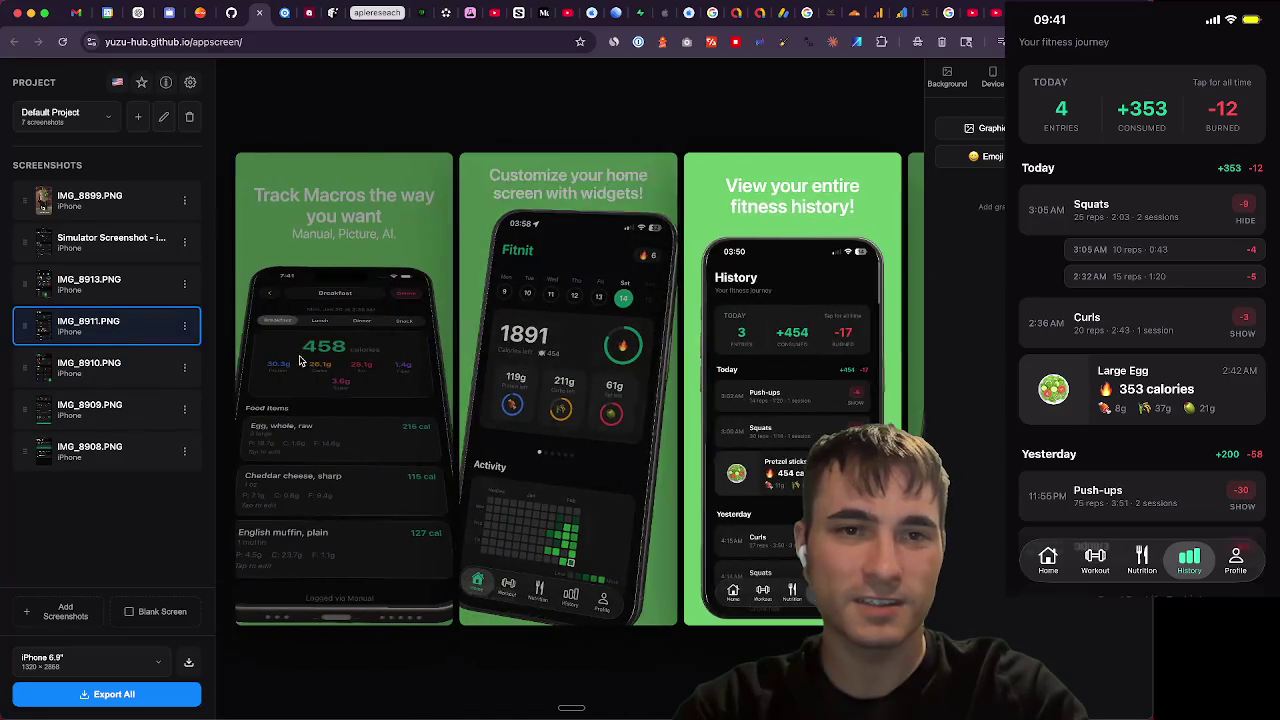
scroll(582, 318, left, 3)
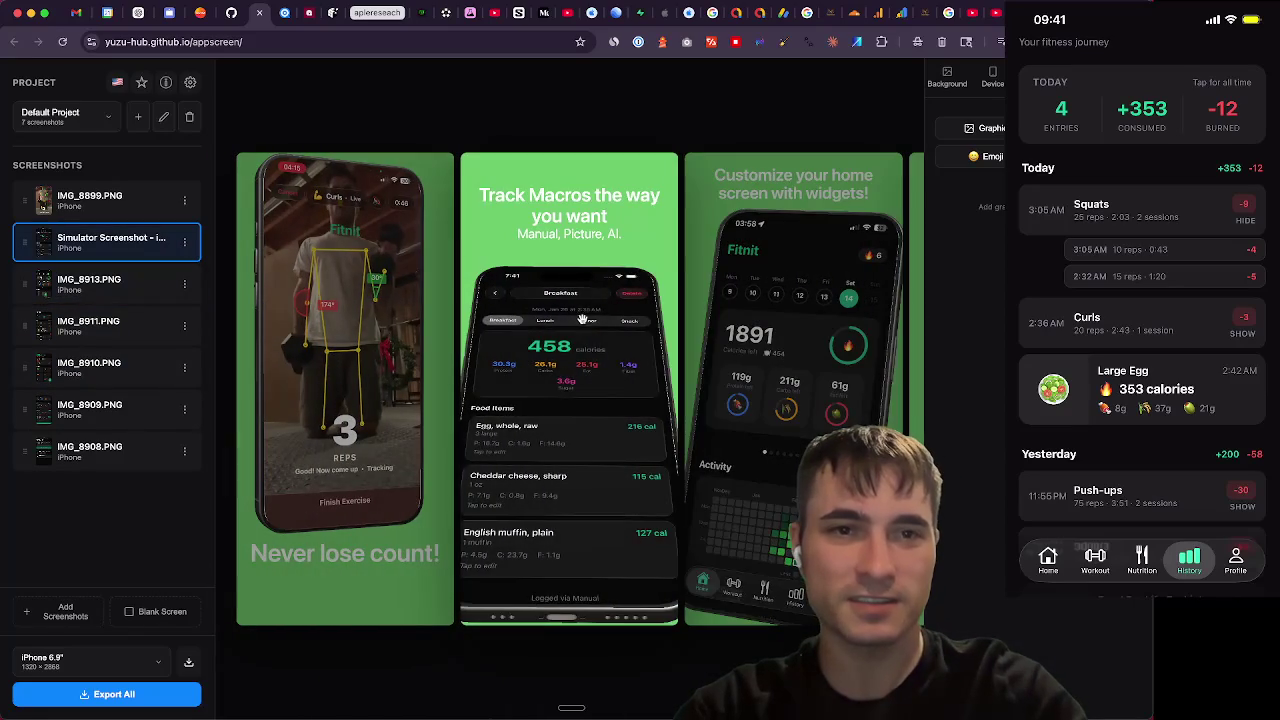
click(418, 50)
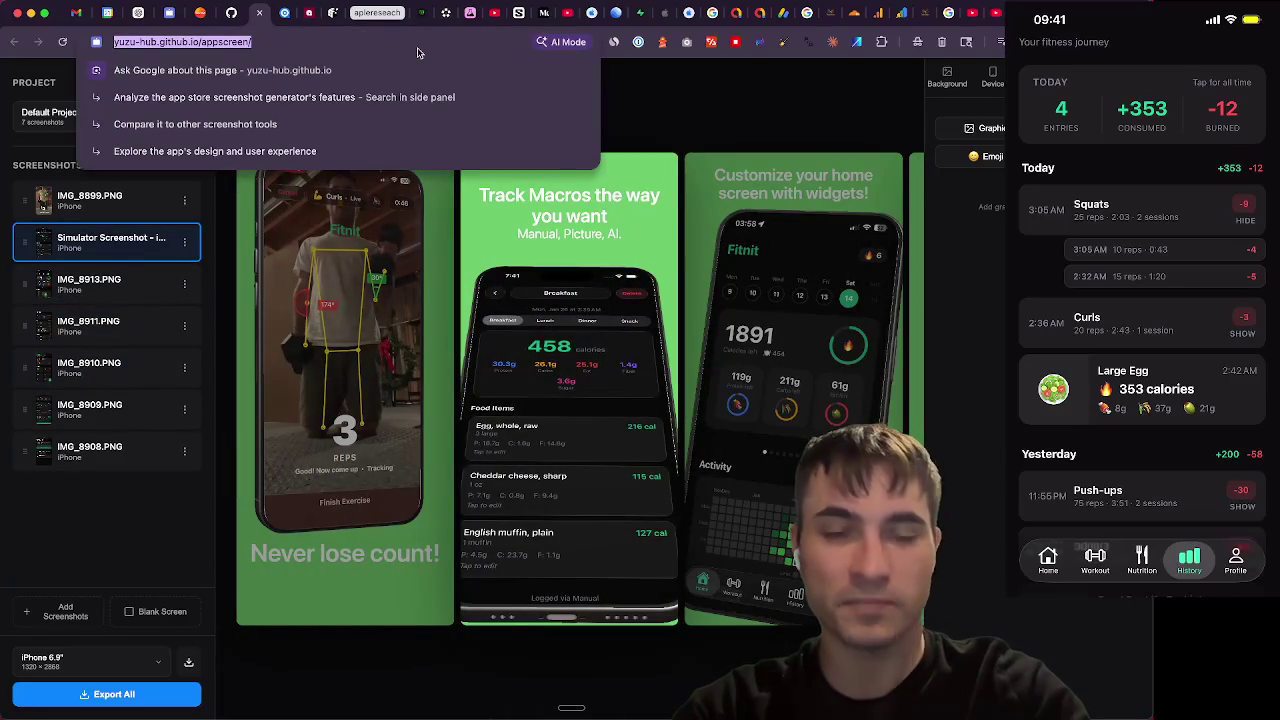
key(super+Tab)
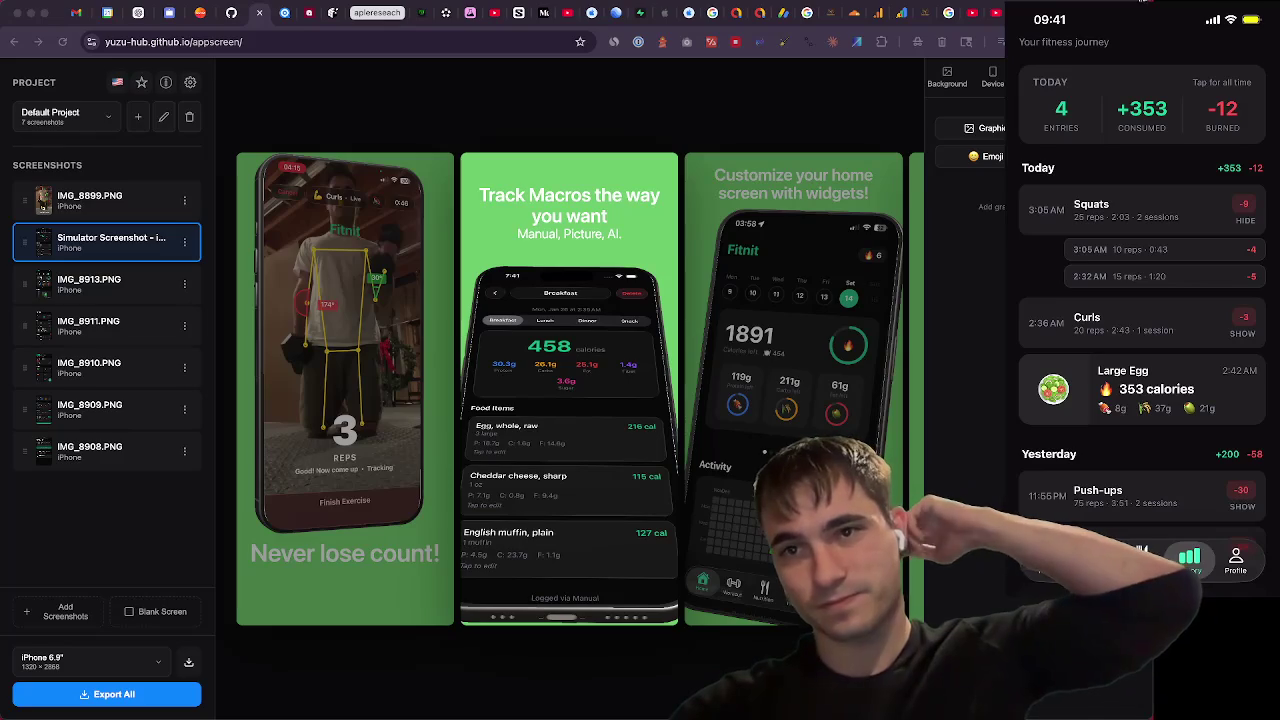
click(173, 41)
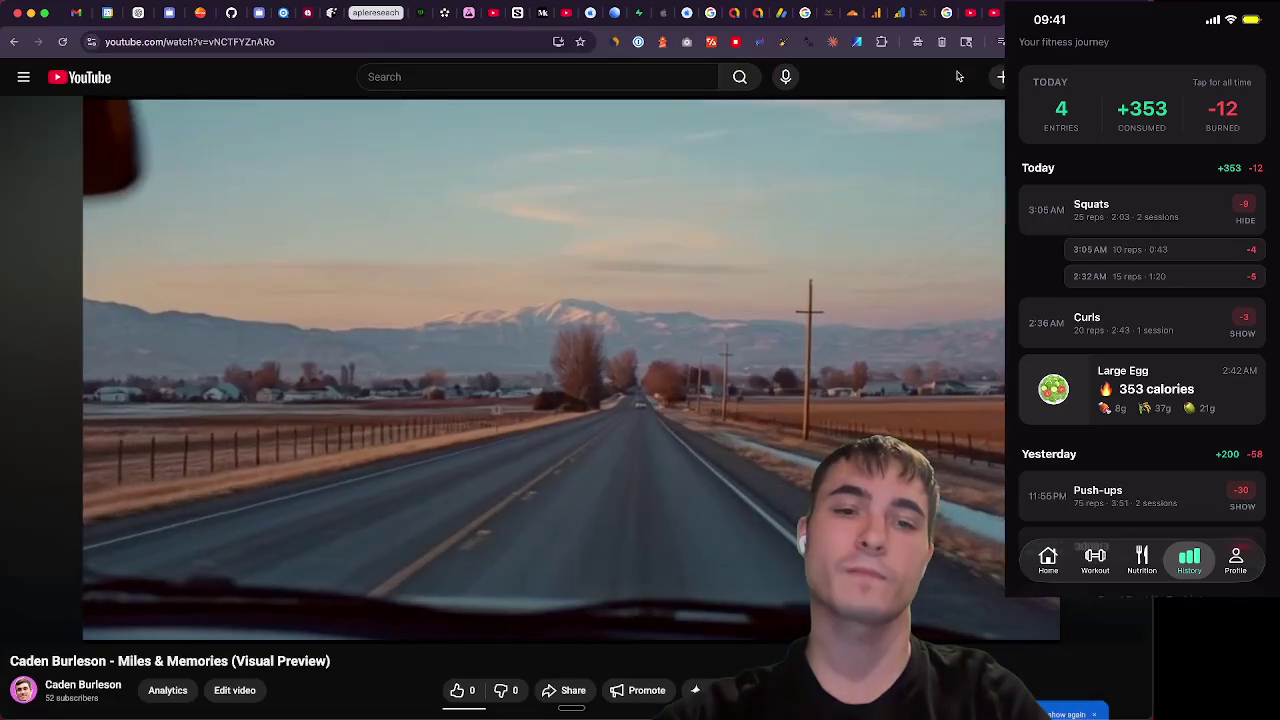
click(497, 282)
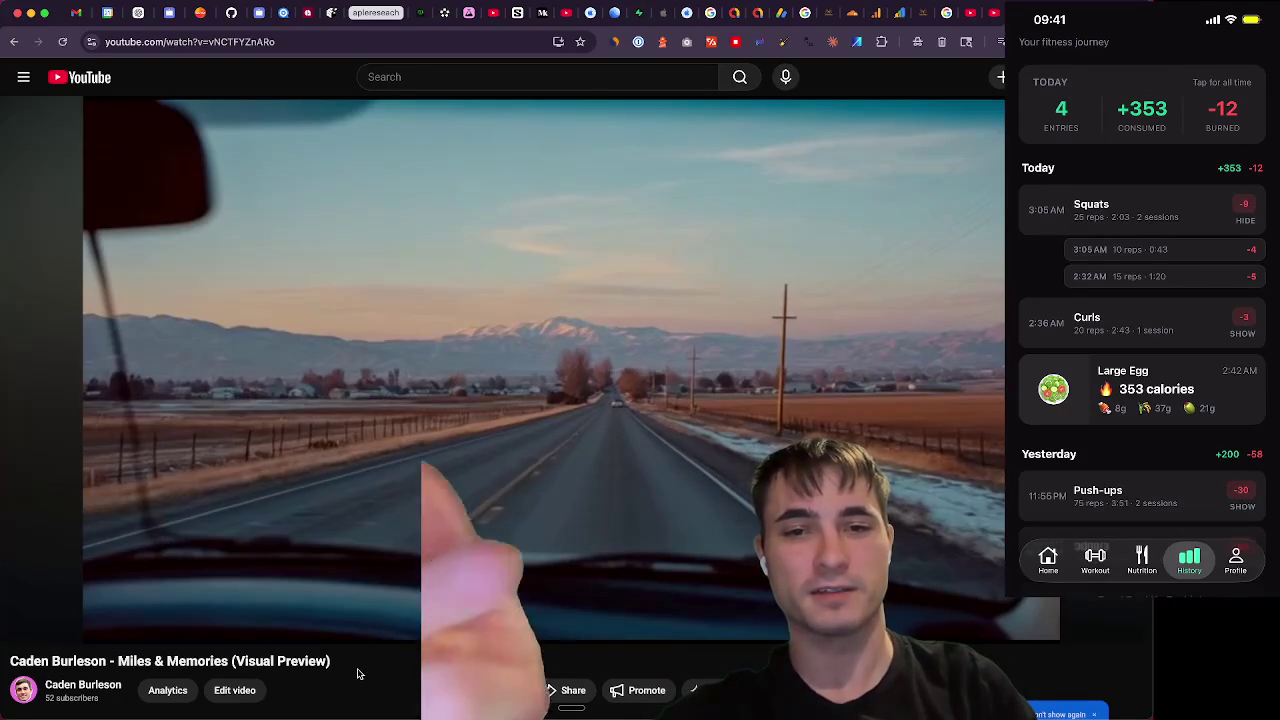
Show the player controls on Miles & Memories, paused at 1:19
mouse_move(292, 558)
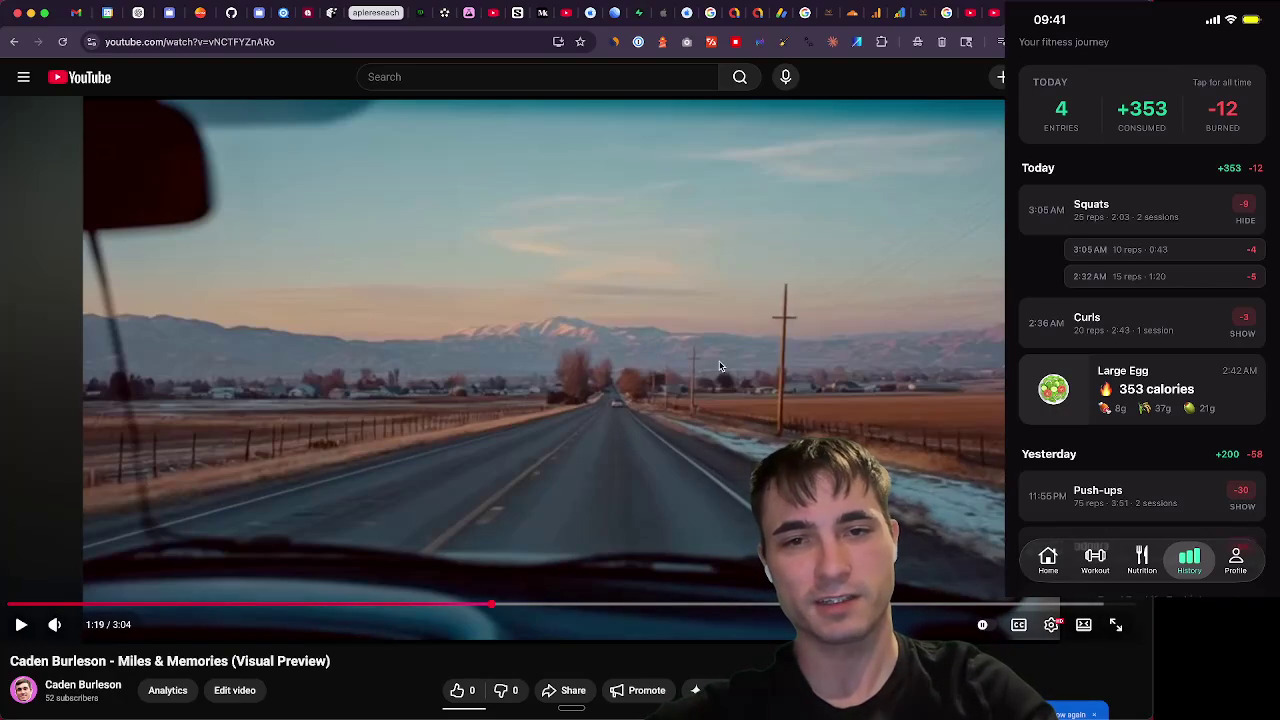
Play Miles & Memories on to 1:23, pause, resume, and switch to the Claude Code terminal
click(635, 369)
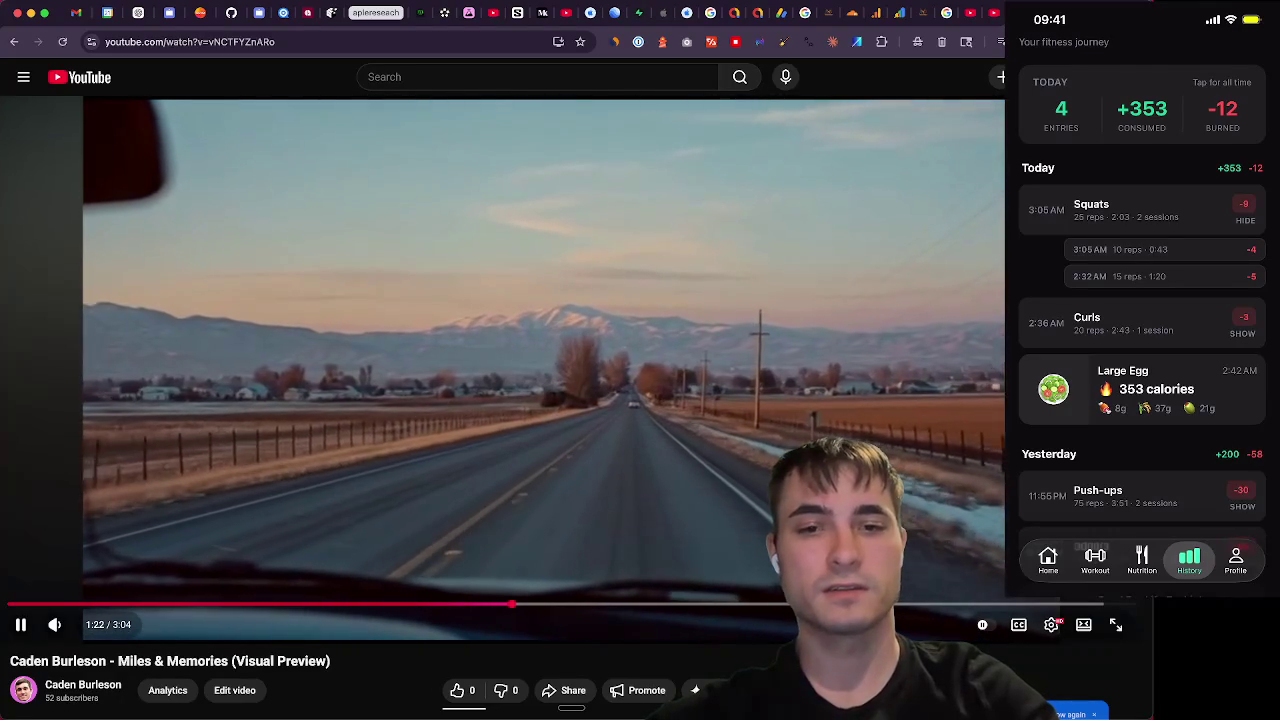
key(space)
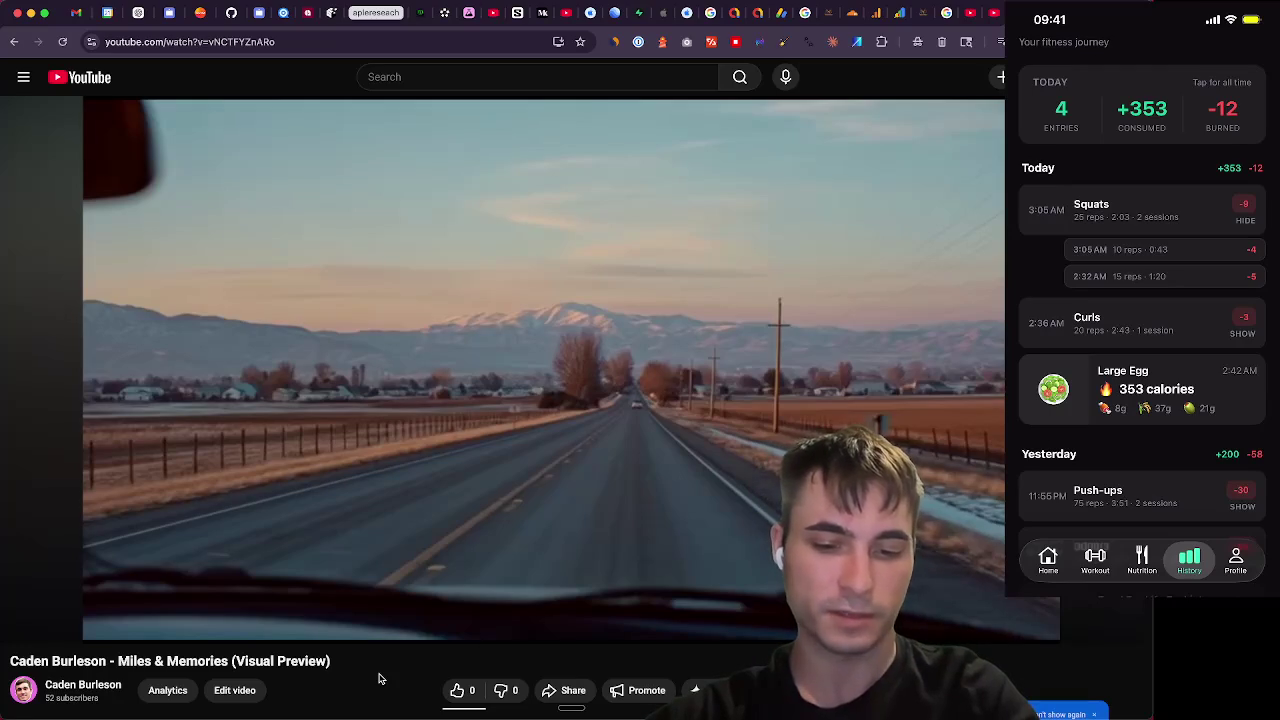
mouse_move(503, 630)
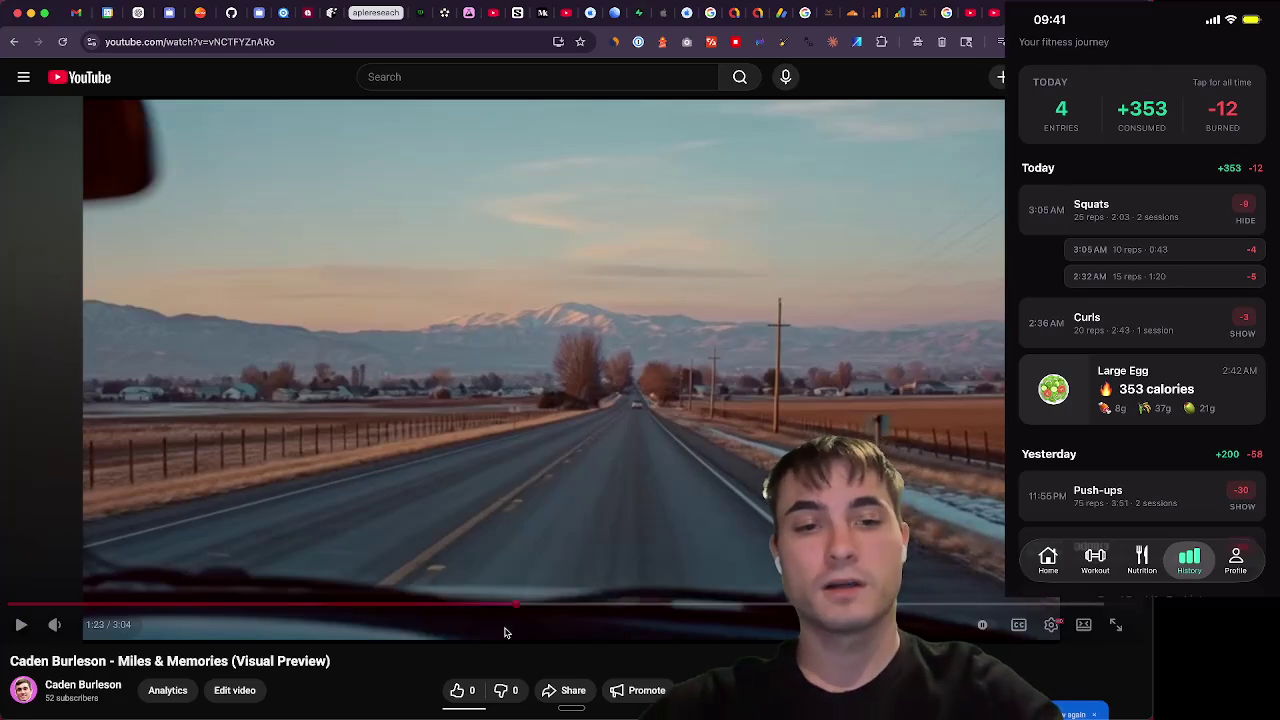
click(703, 453)
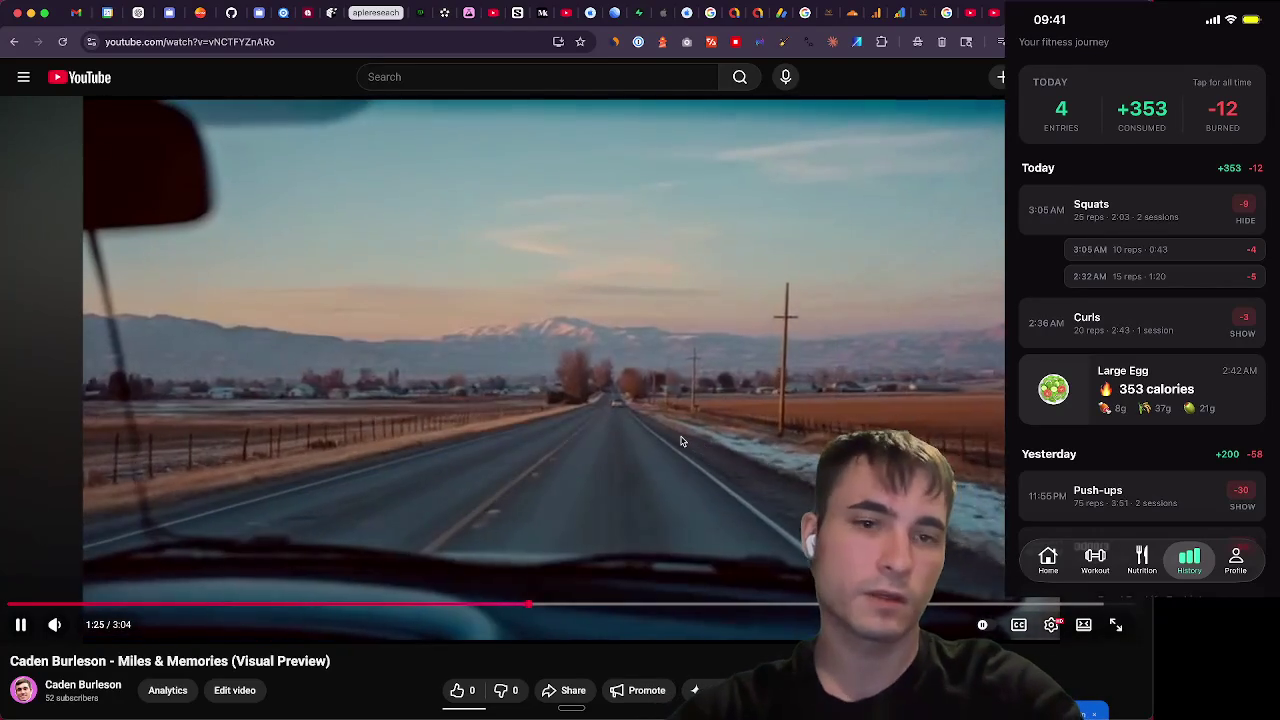
key(super+Tab)
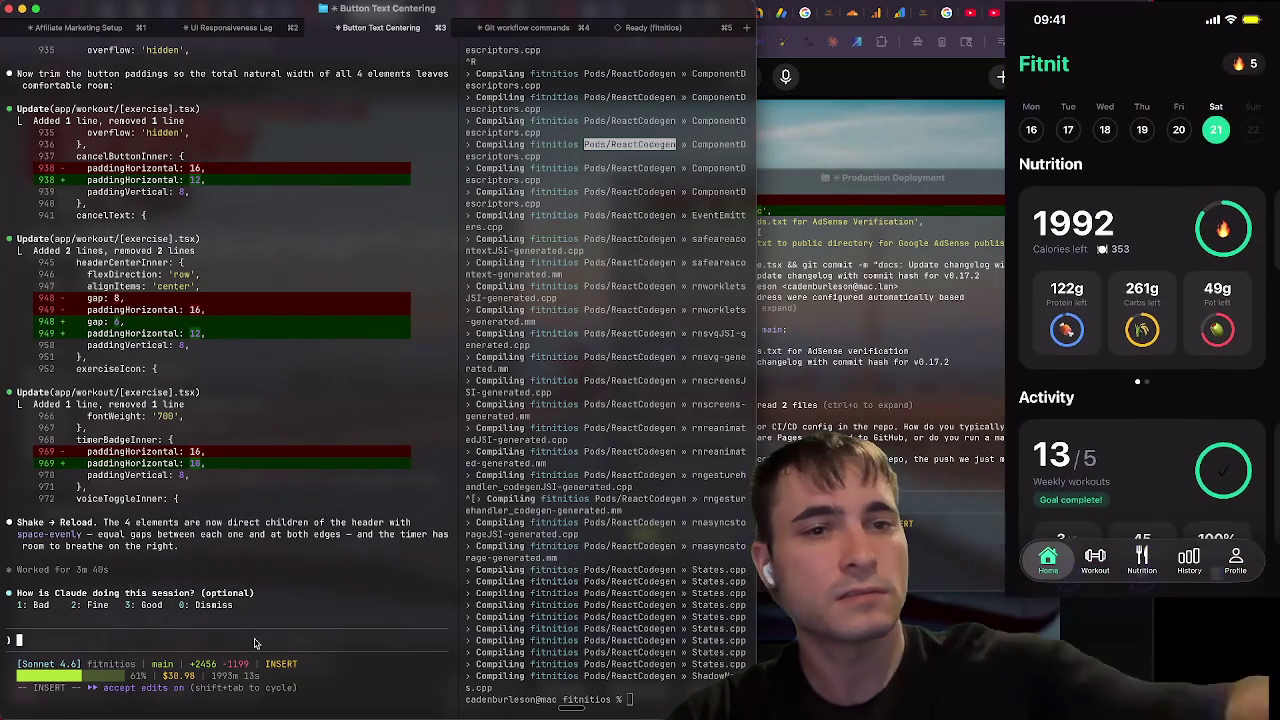
Send Claude Code the request "stage commit and push" for the header padding edits
mouse_move(315, 712)
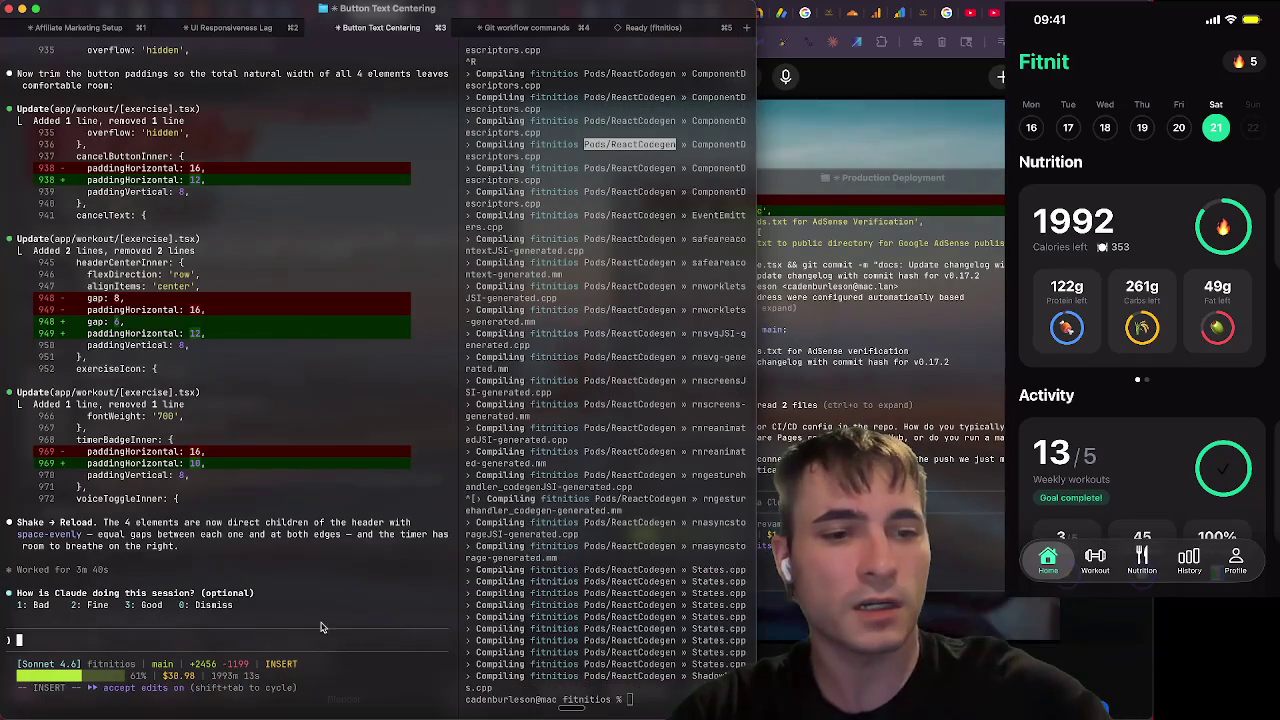
text(stage)
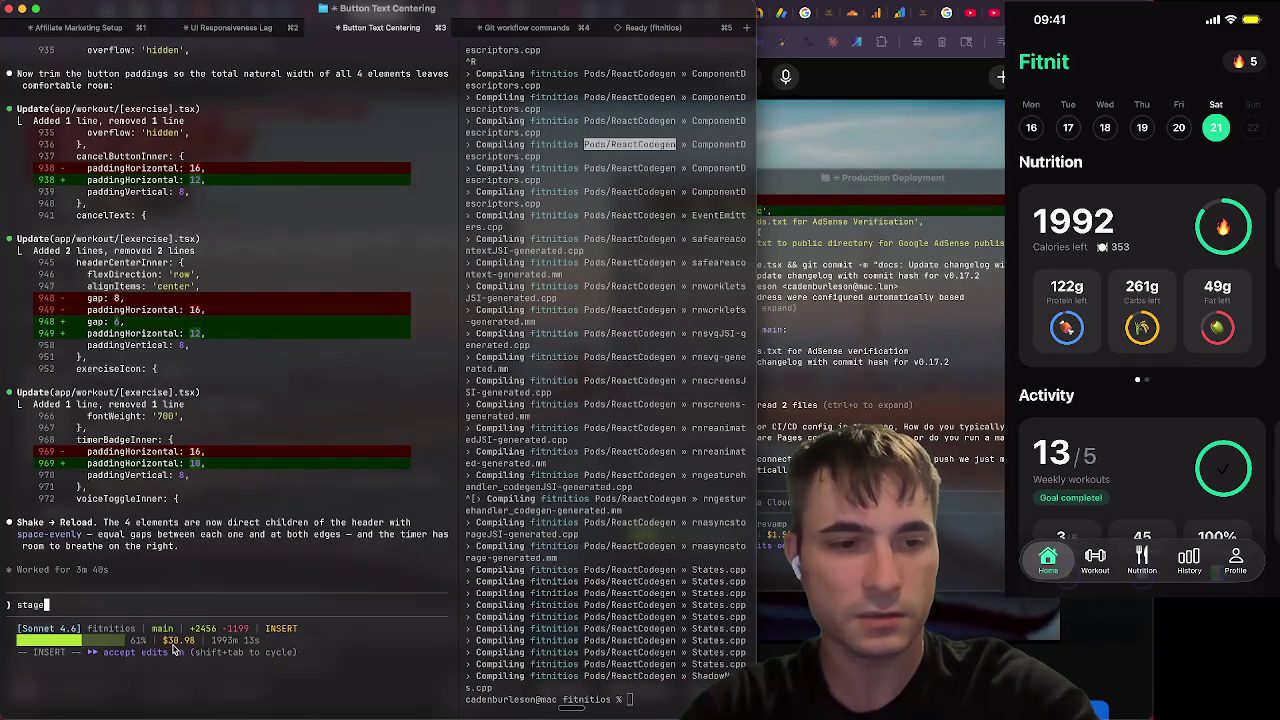
text( comm)
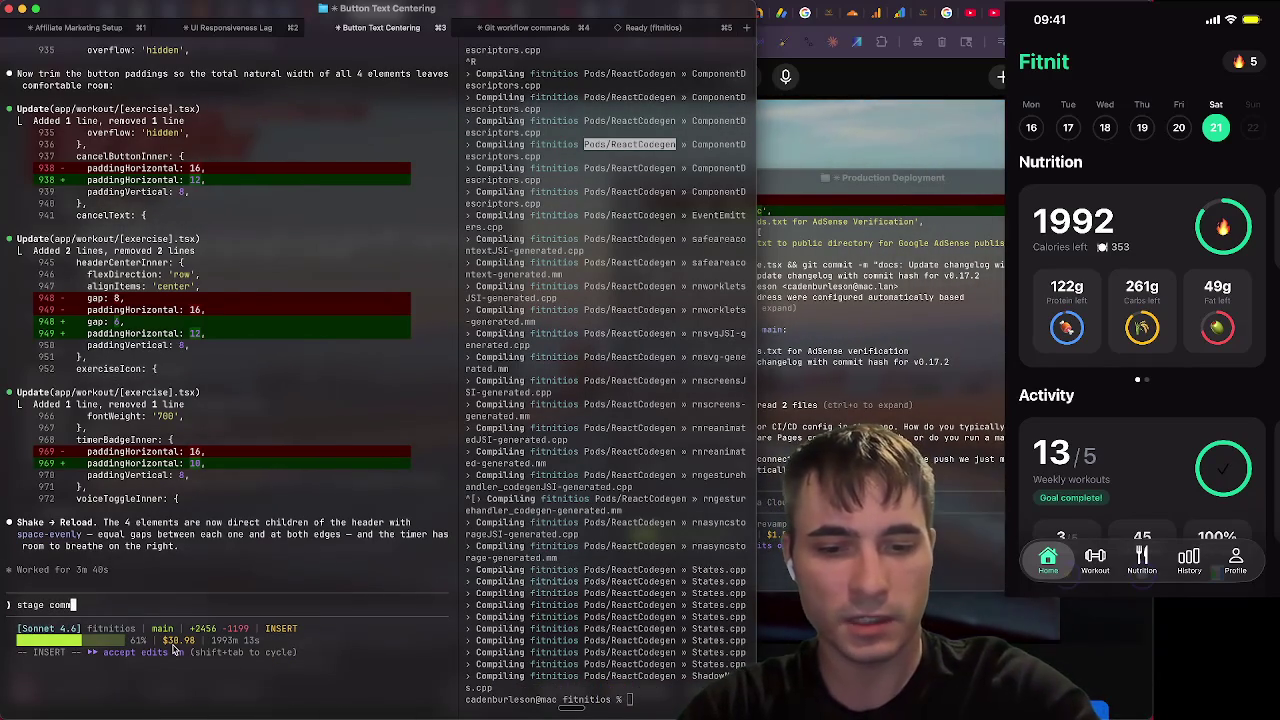
text(it and push)
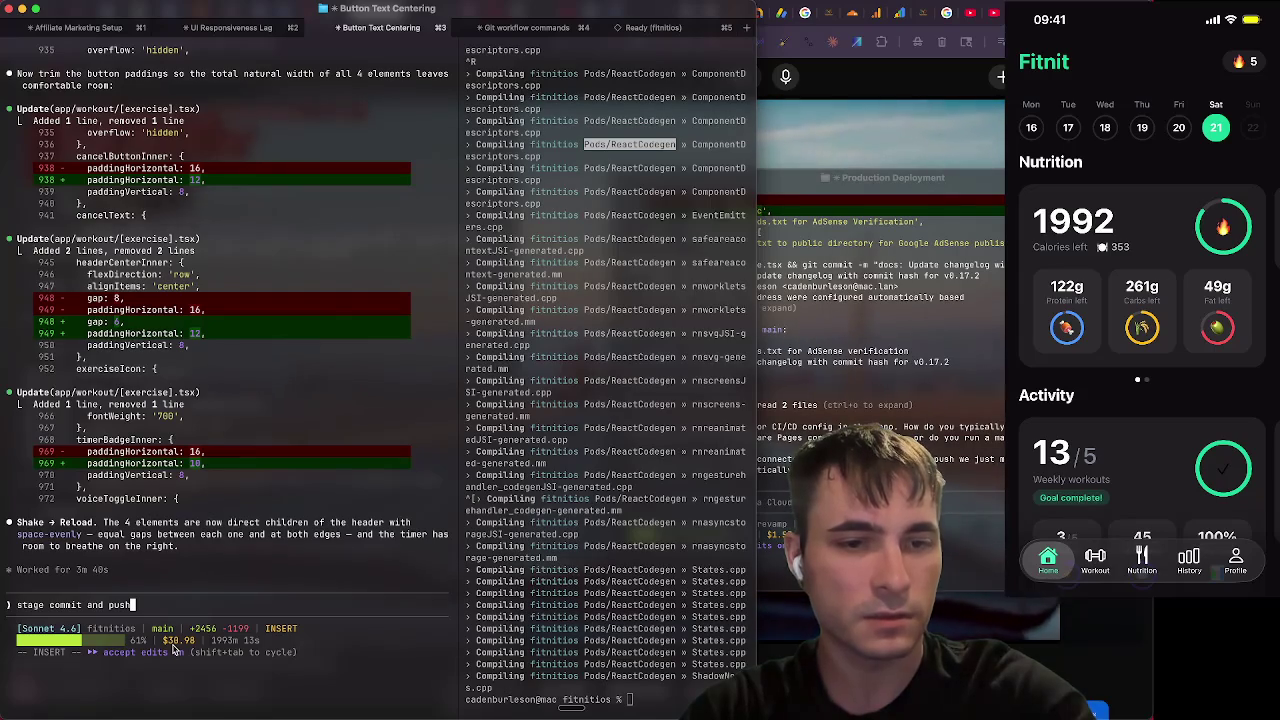
key(Return)
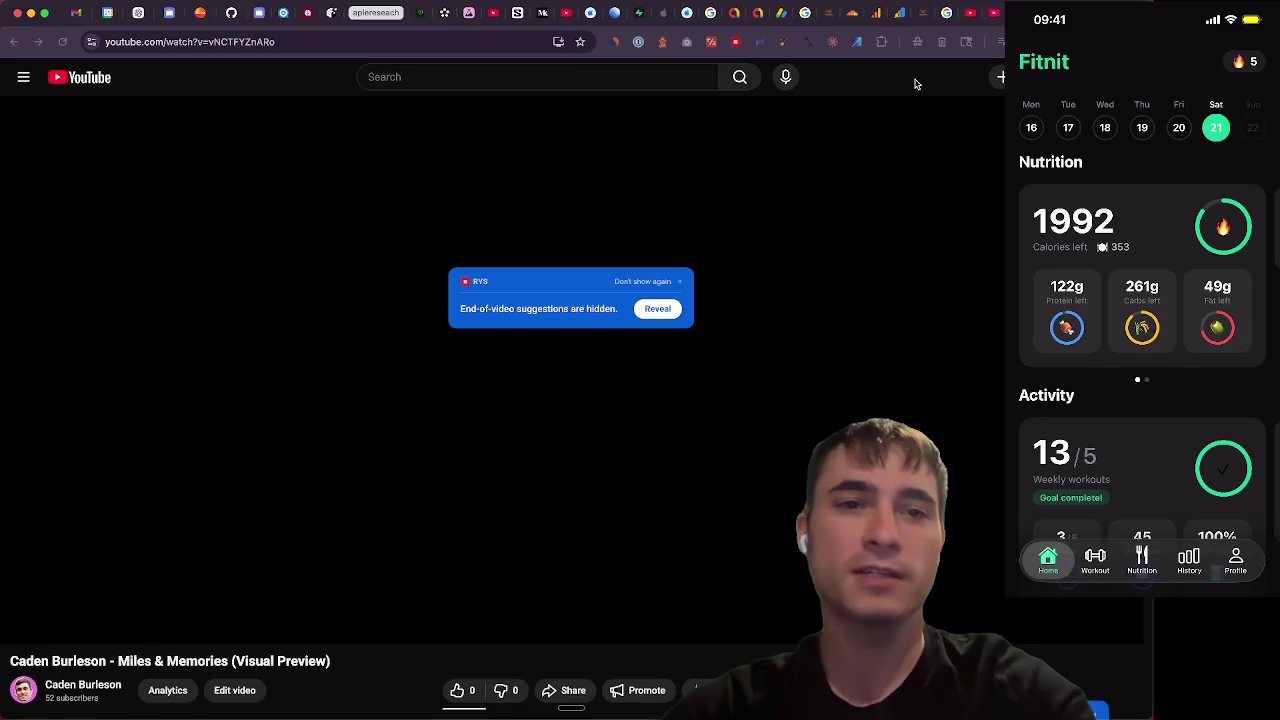
Bring Chrome forward, visit Ghostty, and return to YouTube playing RDC Stream Intro HD Remix
click(914, 84)
click(437, 42)
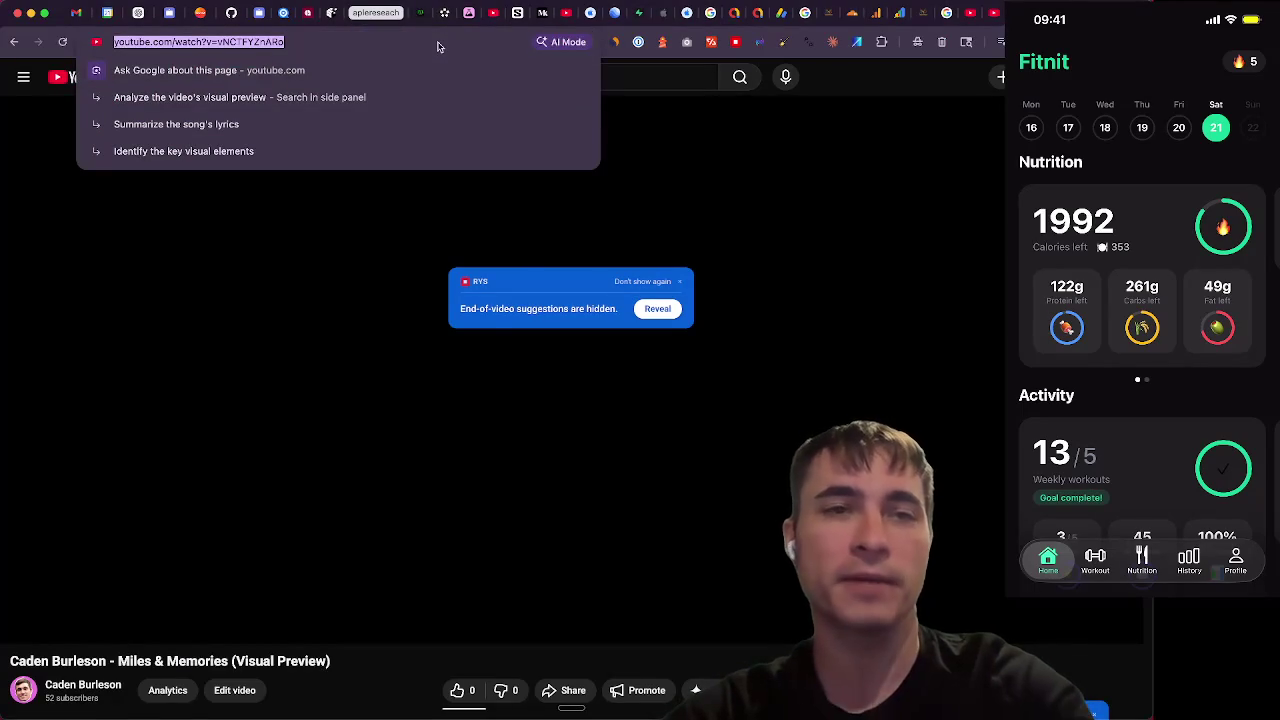
key(super+Tab)
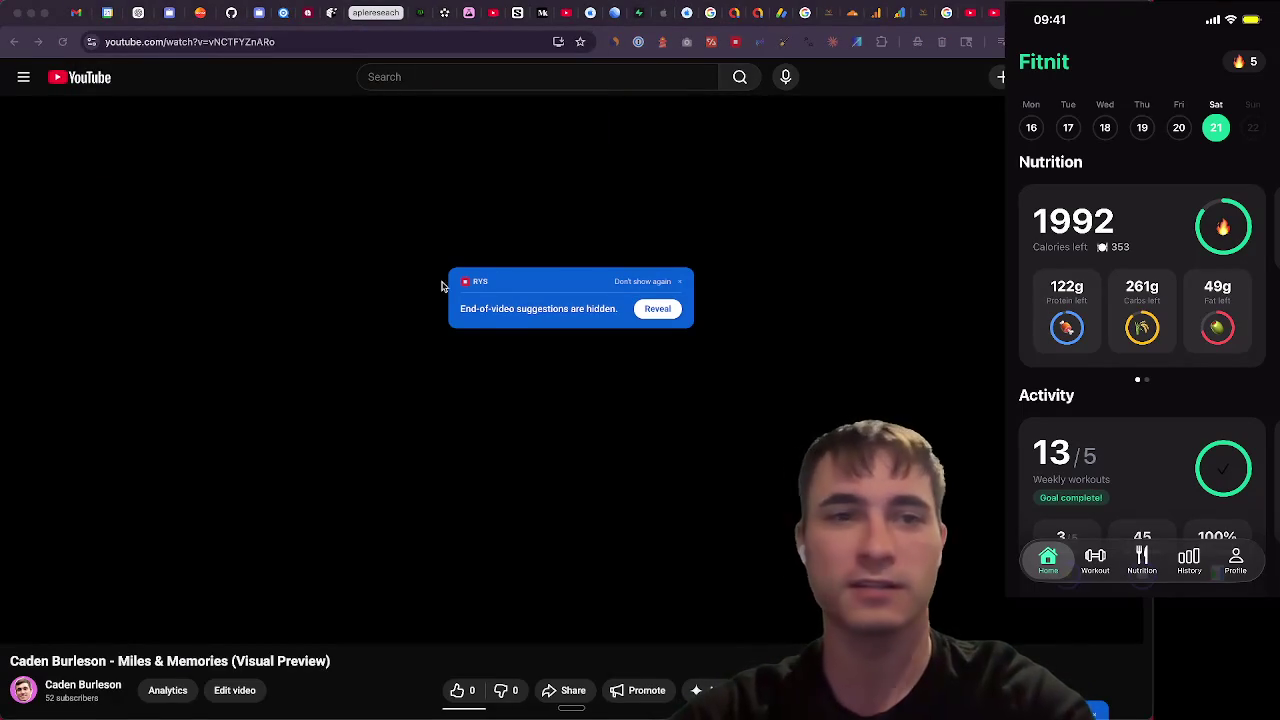
key(super+Tab)
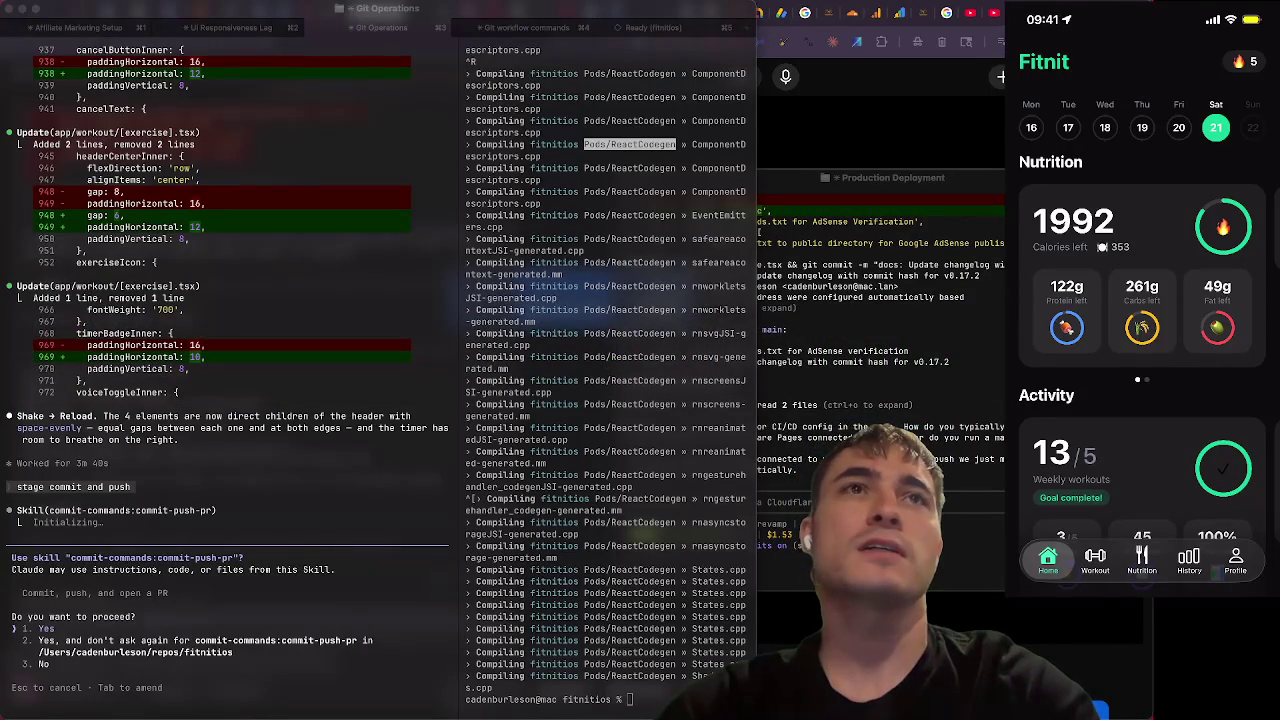
key(super+Tab)
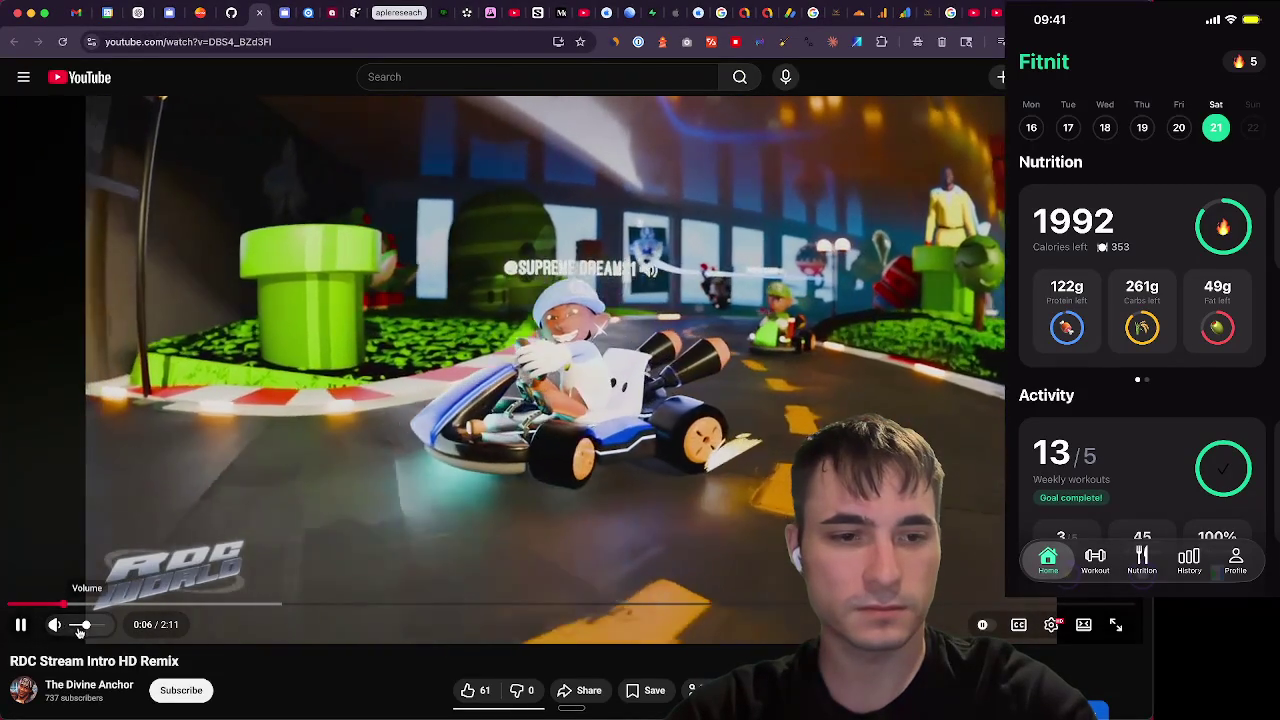
Adjust the volume and scrub the RDC intro forward to about 0:58
click(83, 627)
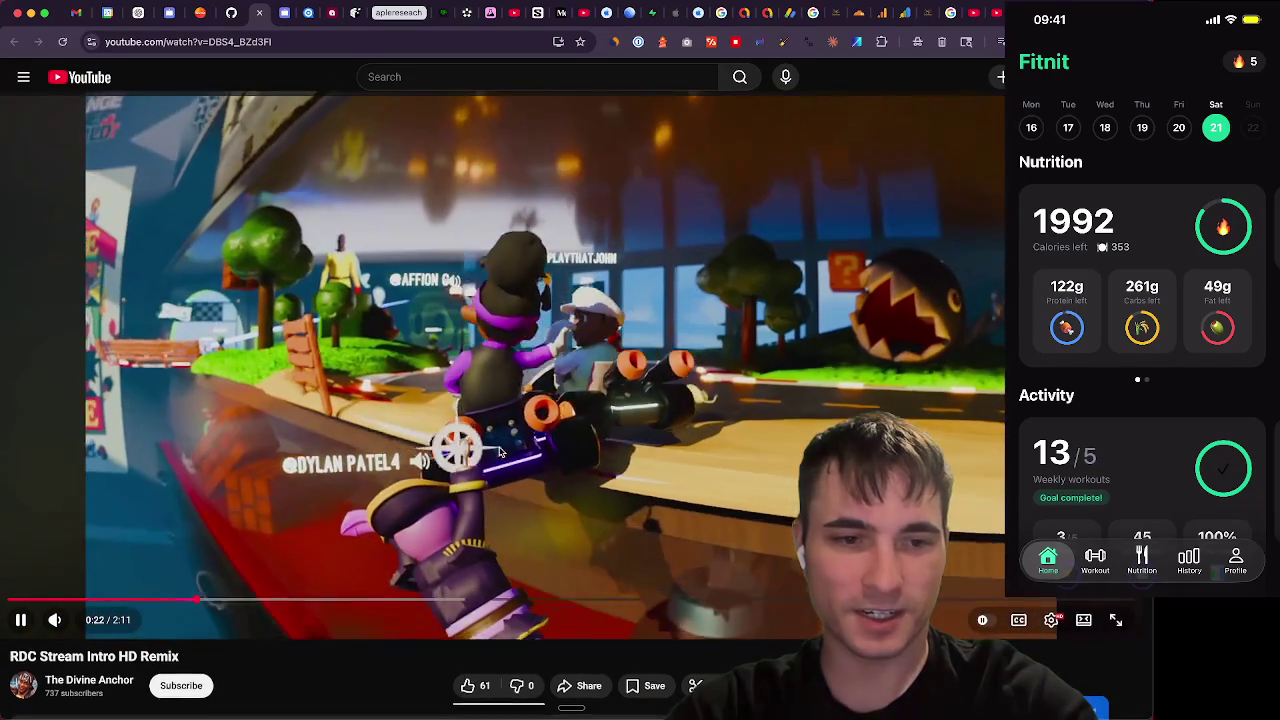
scroll(500, 449, down, 5)
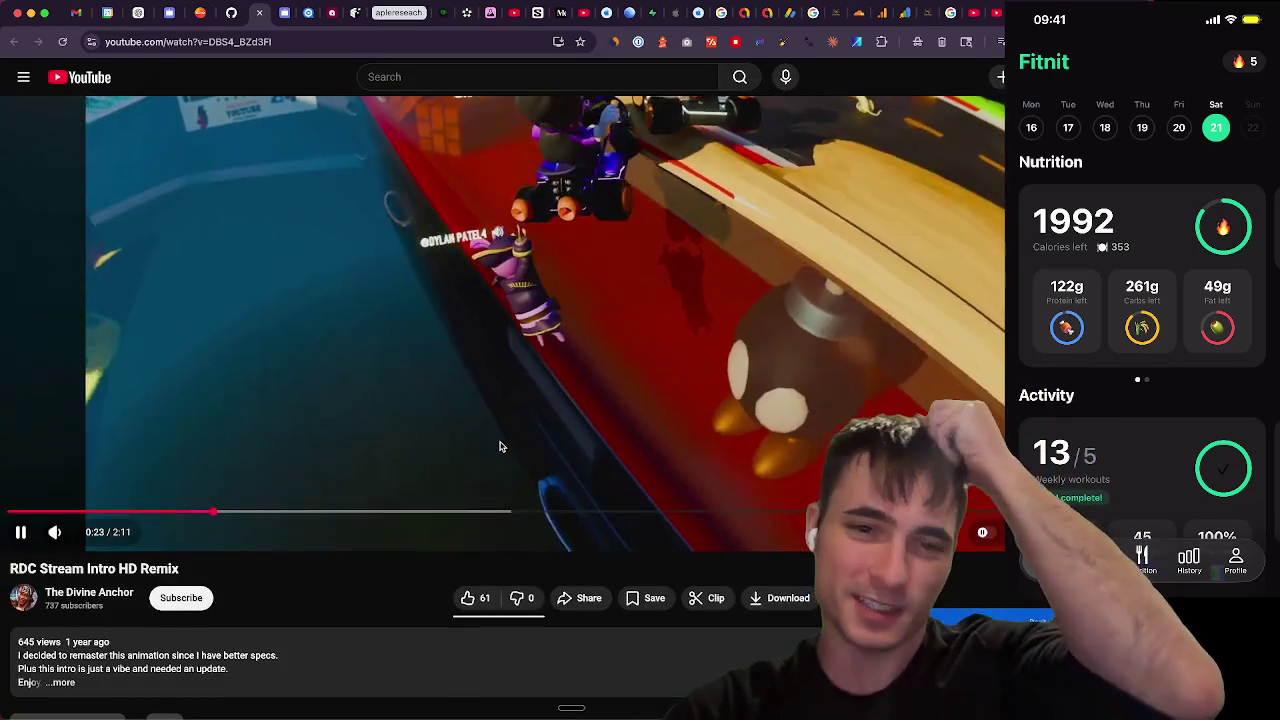
scroll(502, 445, down, 4)
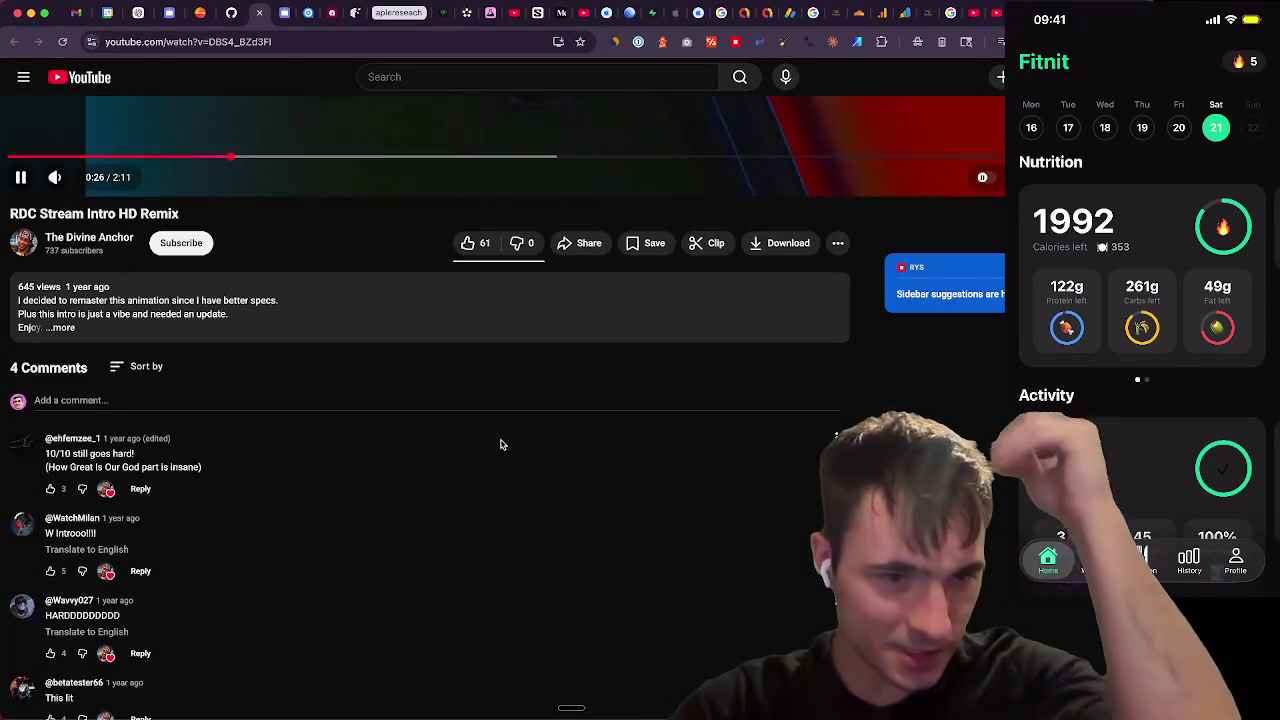
scroll(500, 443, up, 9)
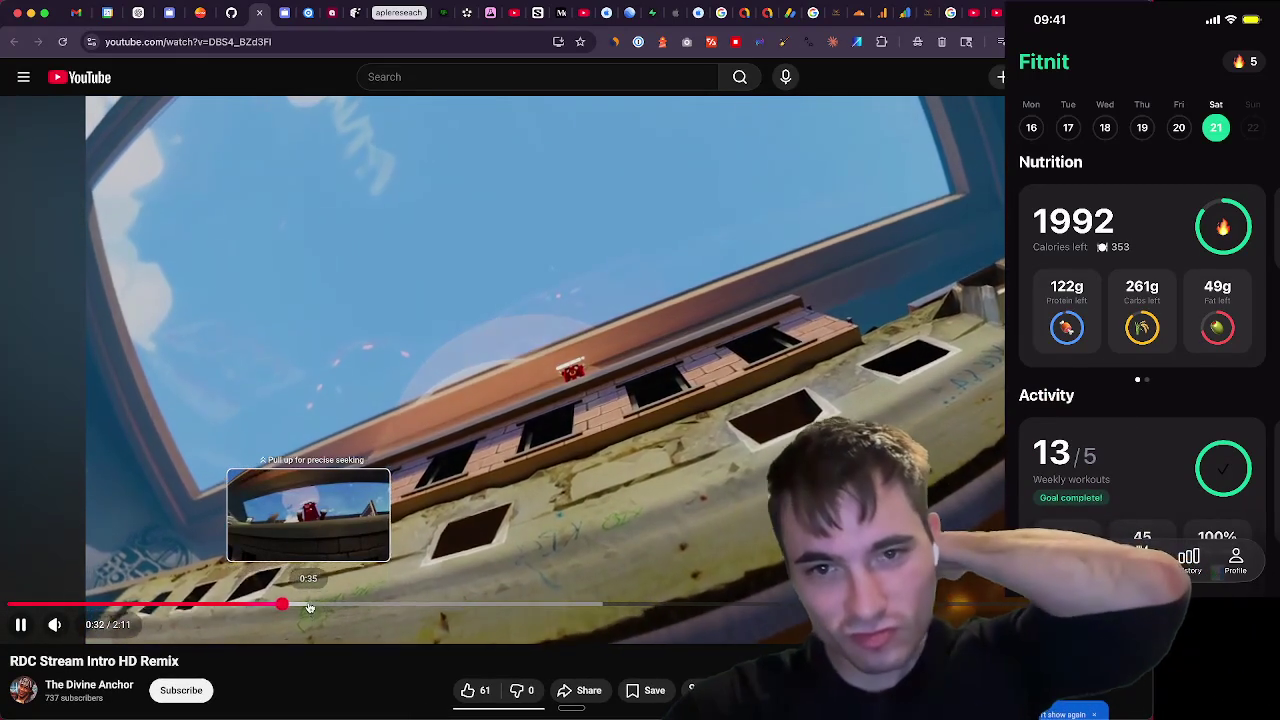
drag(309, 606, 368, 607)
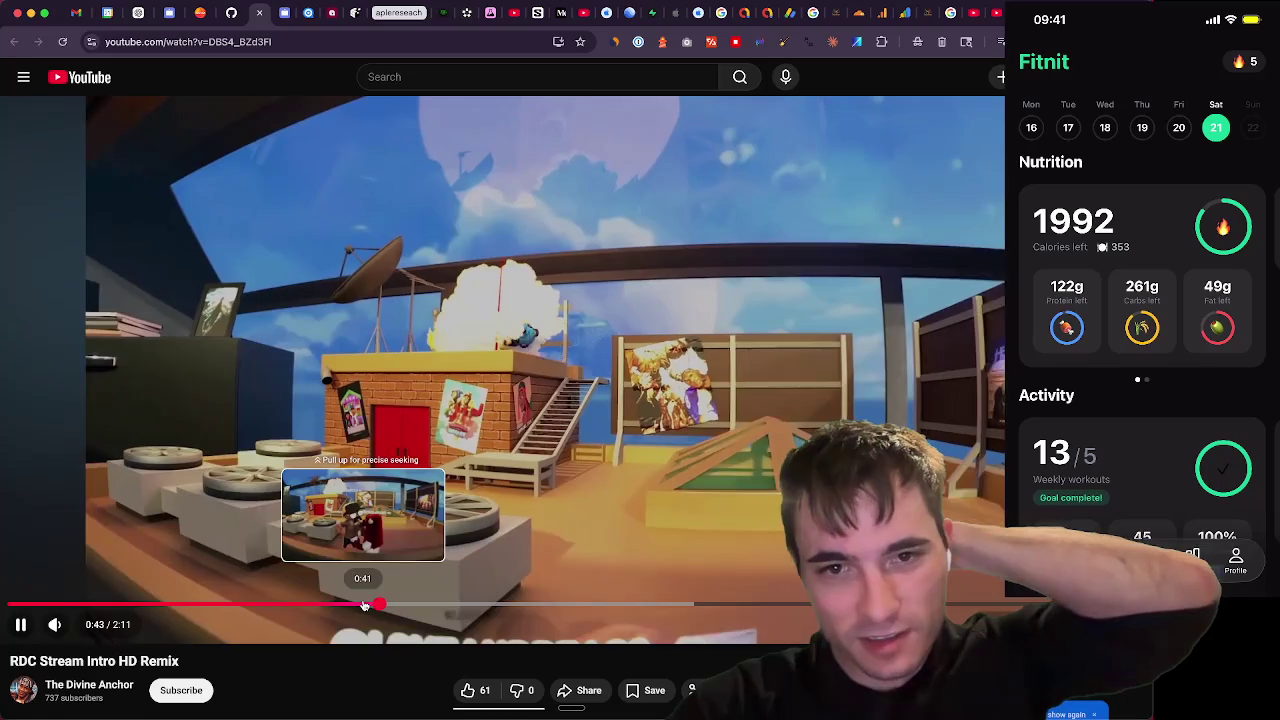
click(512, 606)
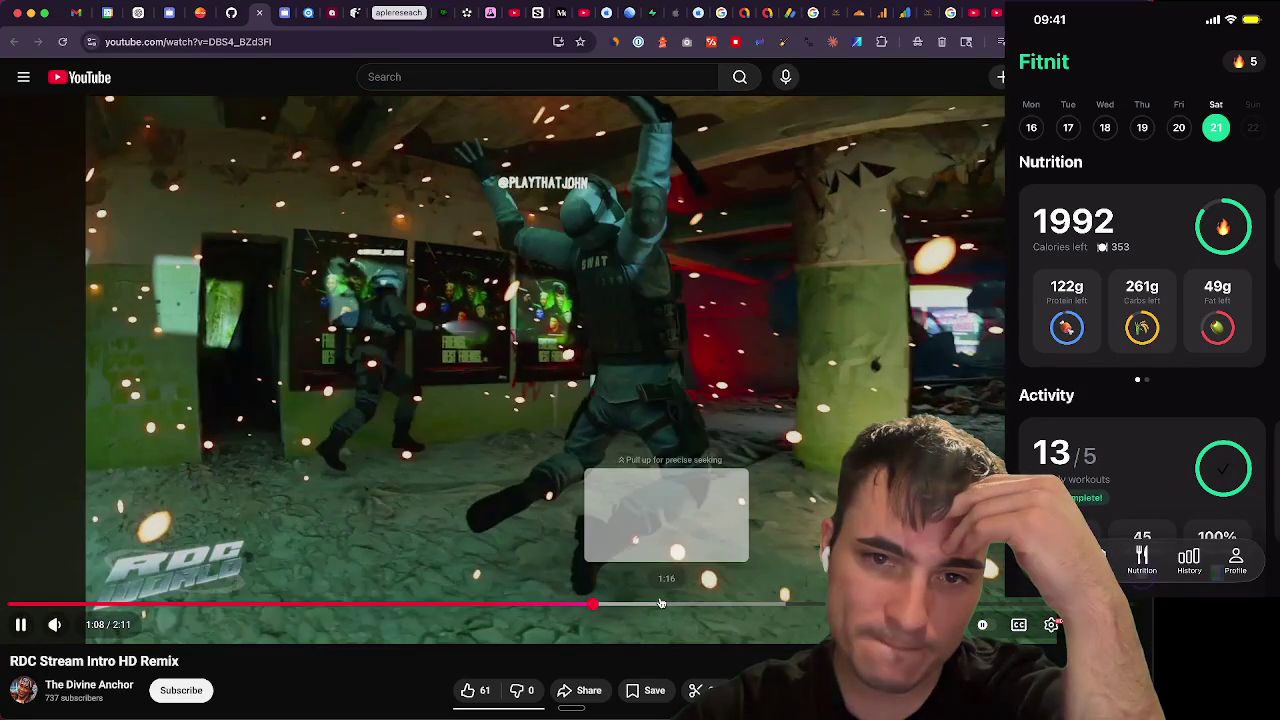
Skip ahead to 1:27, pause the intro, and open the Miles & Memories preview tab
key(Right)
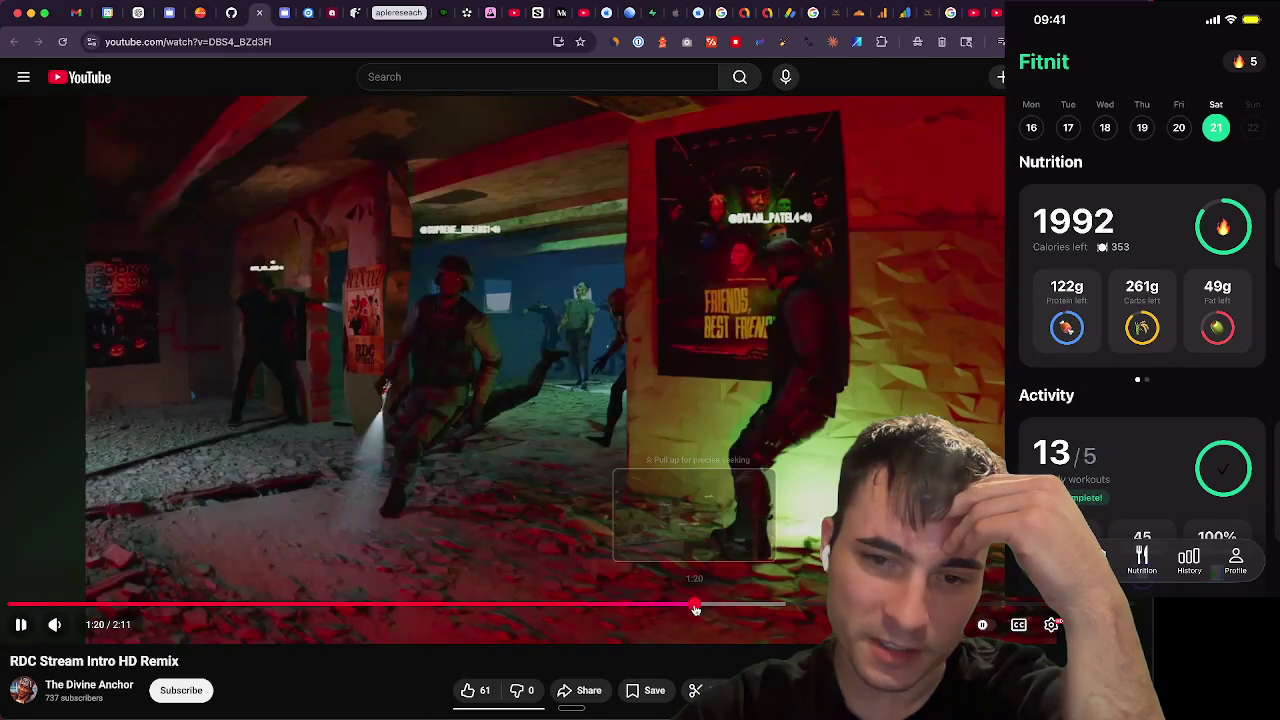
drag(695, 609, 757, 605)
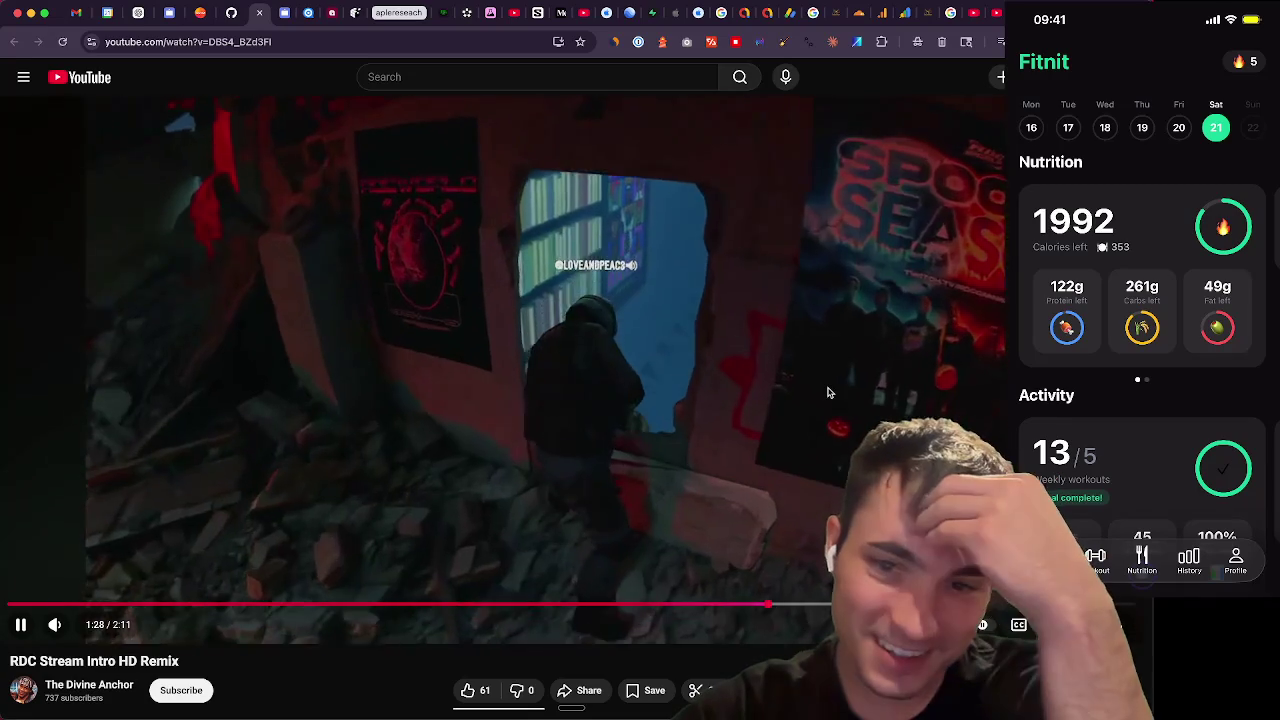
click(826, 392)
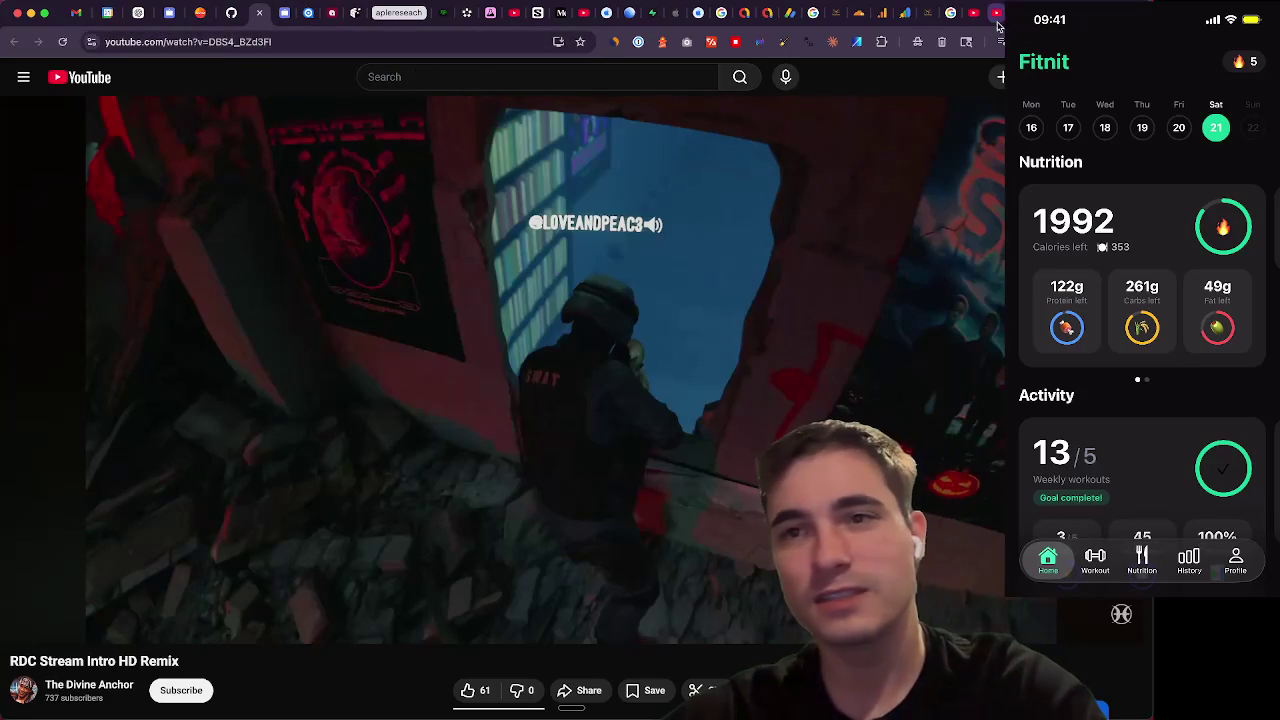
click(446, 13)
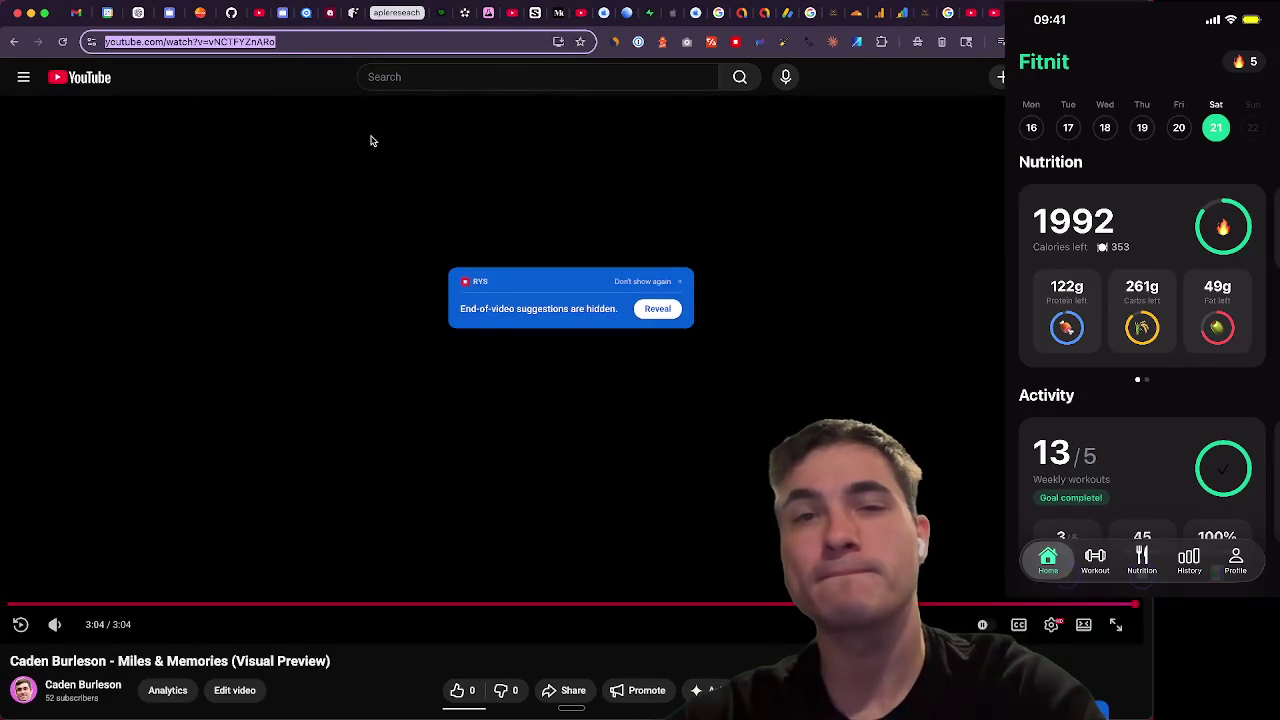
Refocus the YouTube page and bring Apple Music's Songs list to the front
click(320, 93)
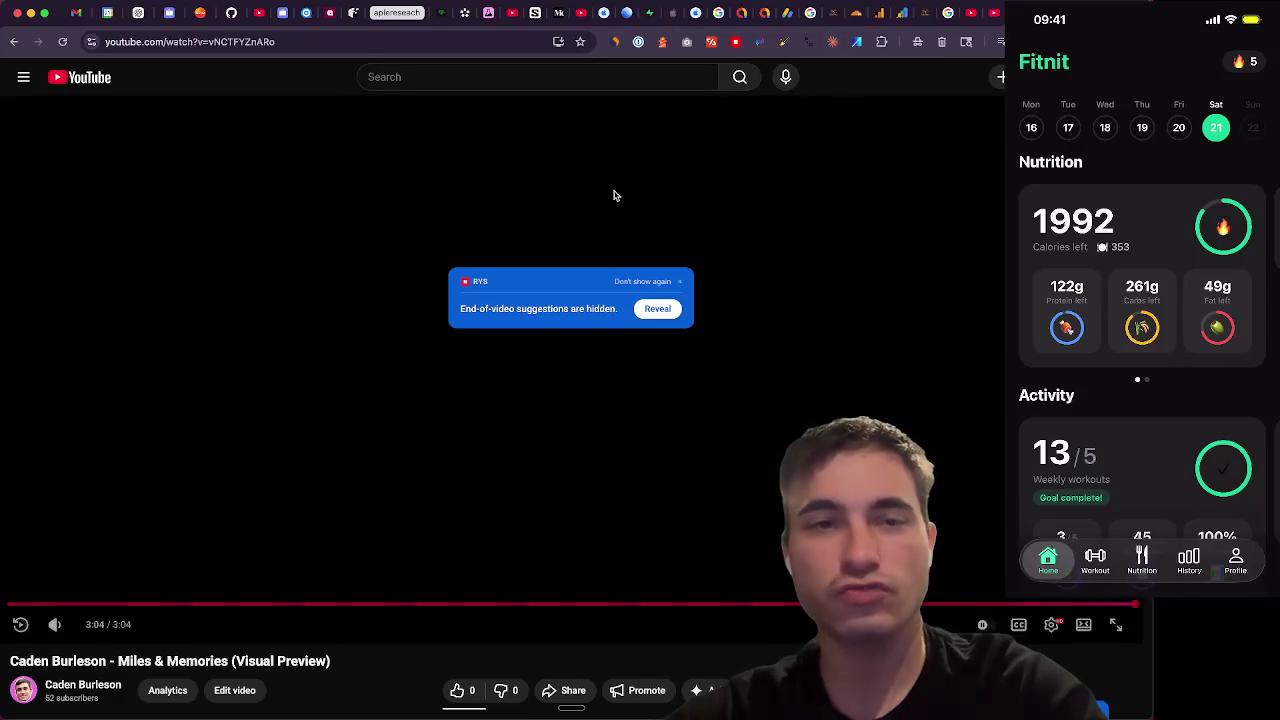
mouse_move(627, 716)
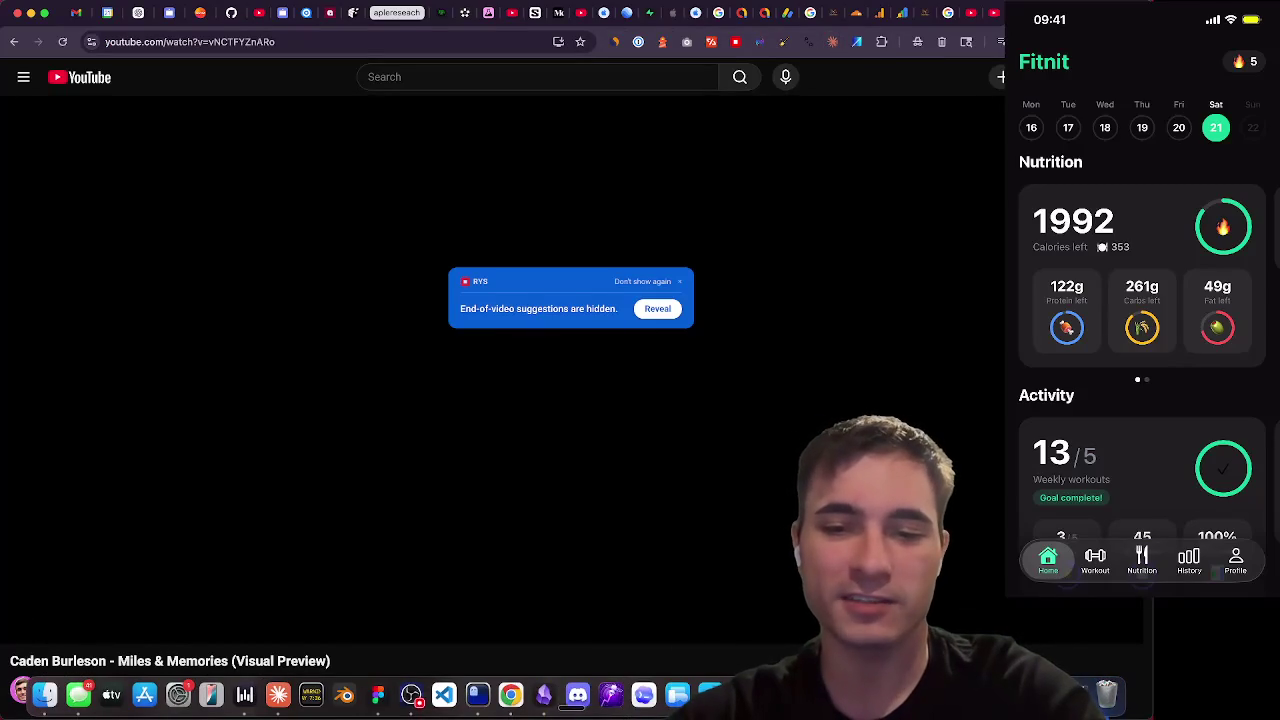
click(743, 694)
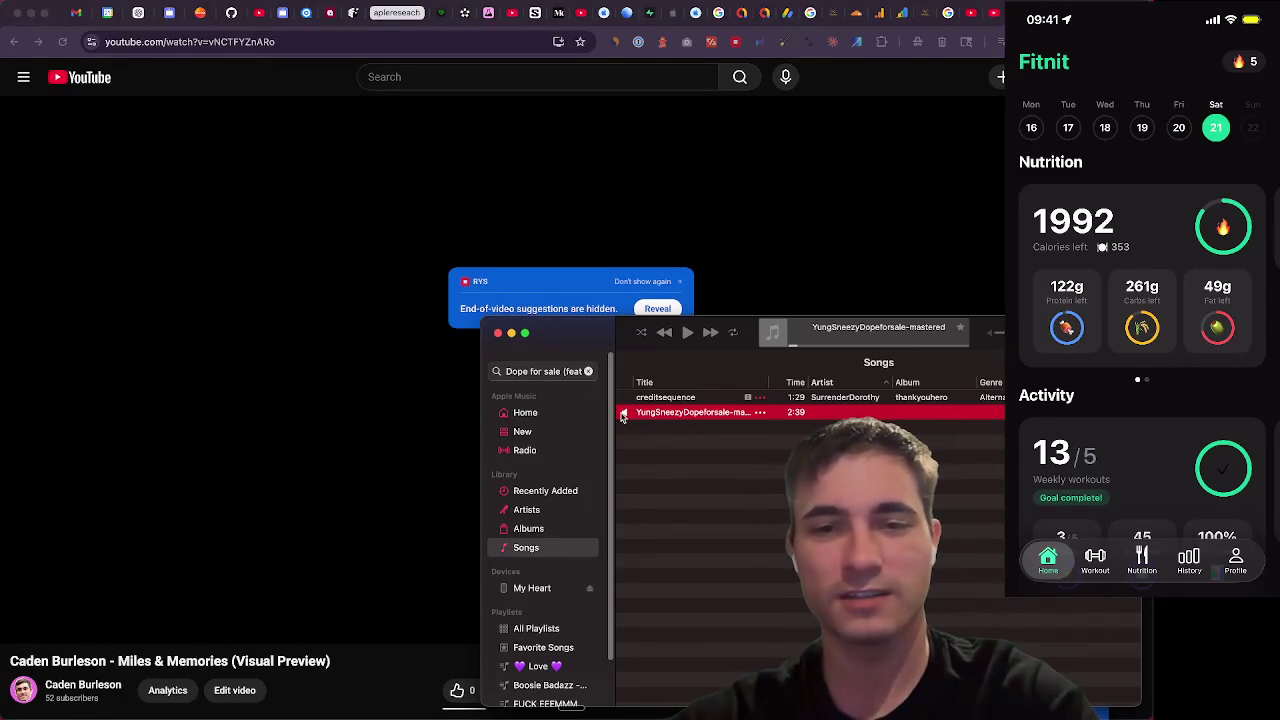
Return to Music so YungSneezyDopeforsale-mastered plays, raise the volume, then switch to Ghostty
key(super+h)
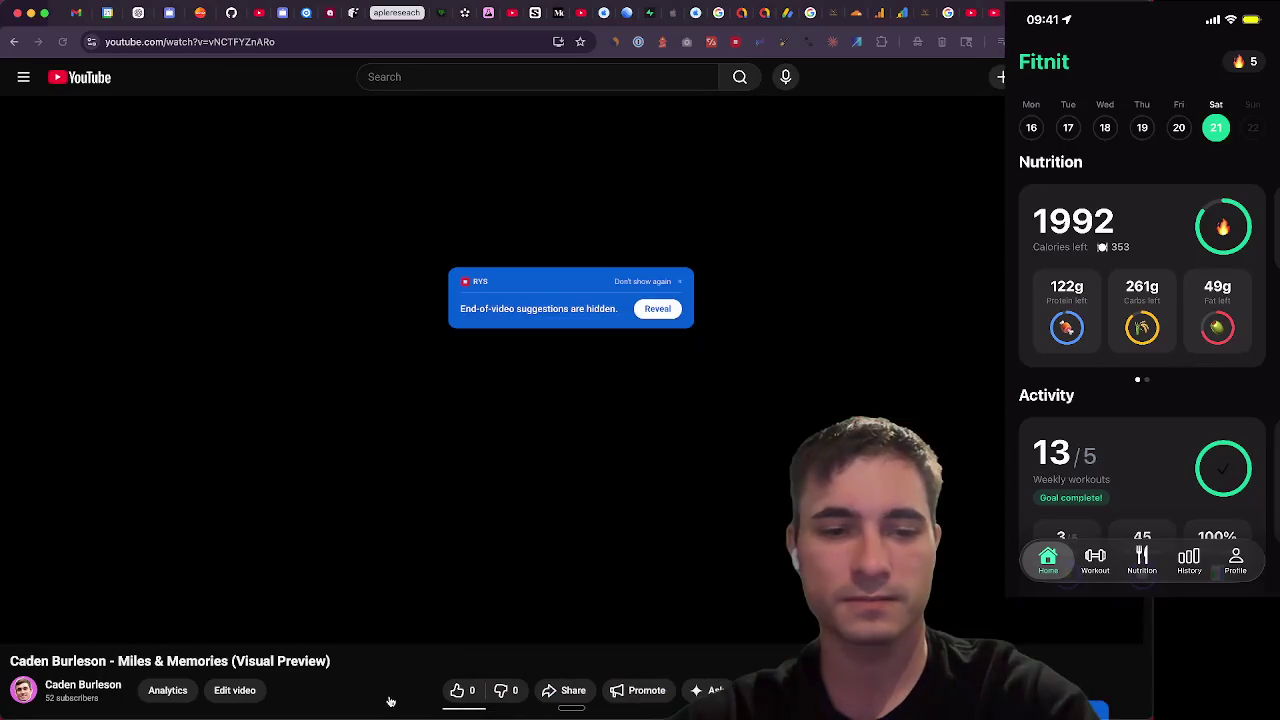
key(super+Tab)
key(Tab)
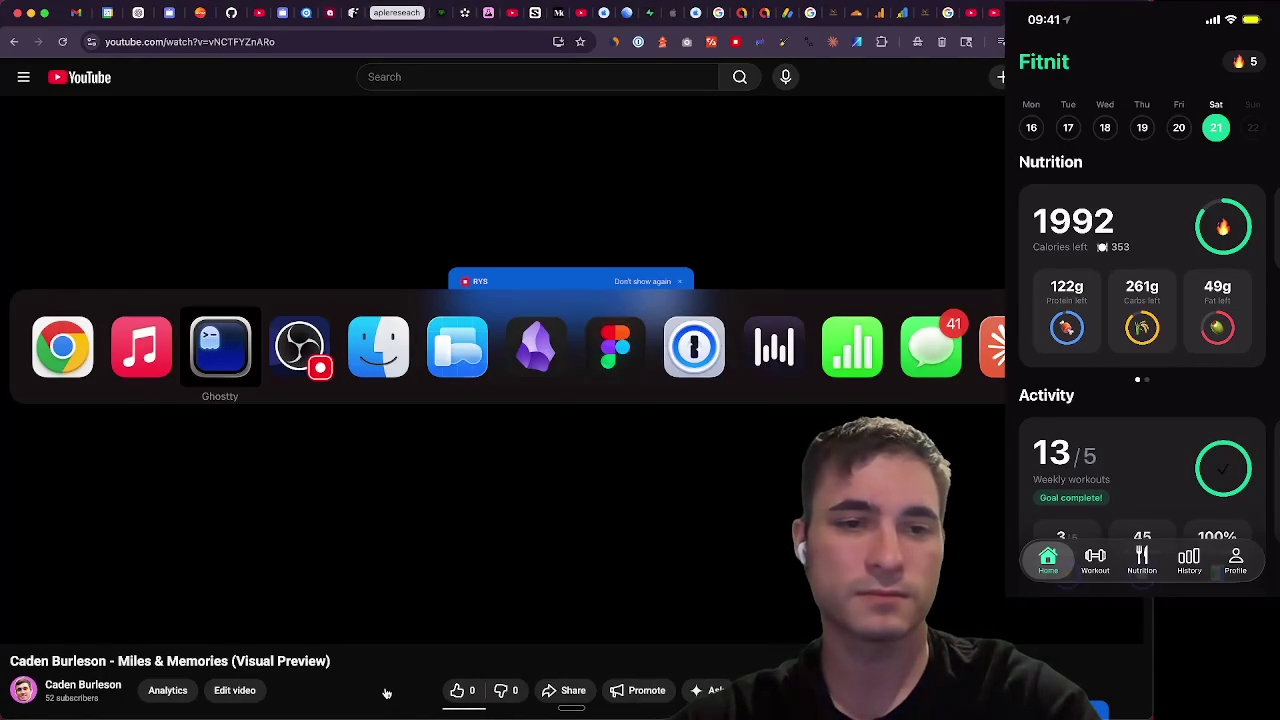
key(super+shift+Tab)
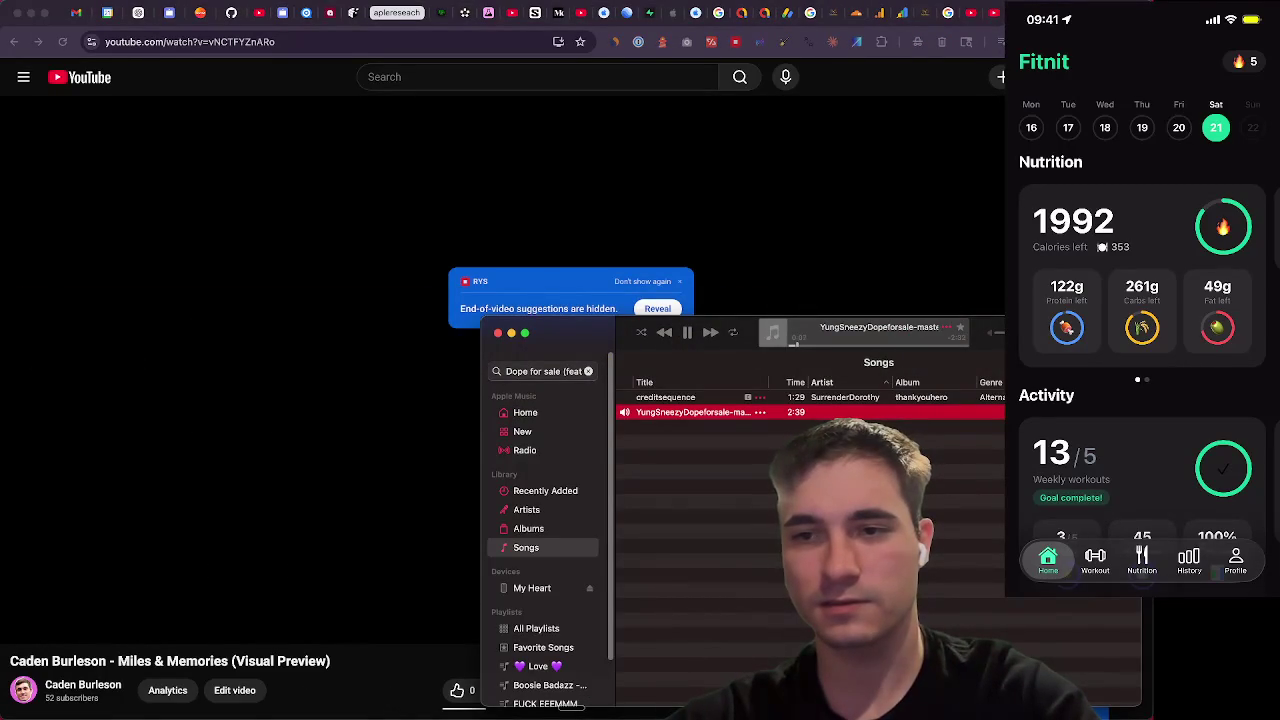
key(XF86AudioRaiseVolume)
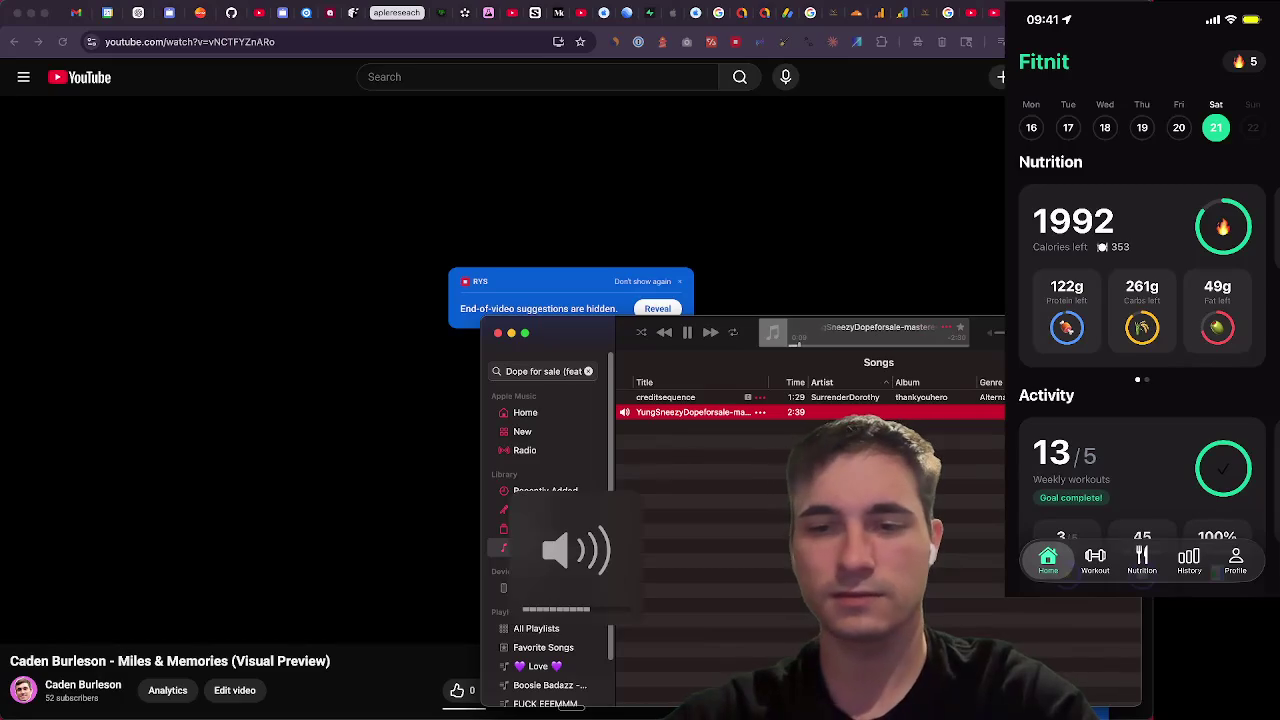
key(super+Tab)
key(Tab)
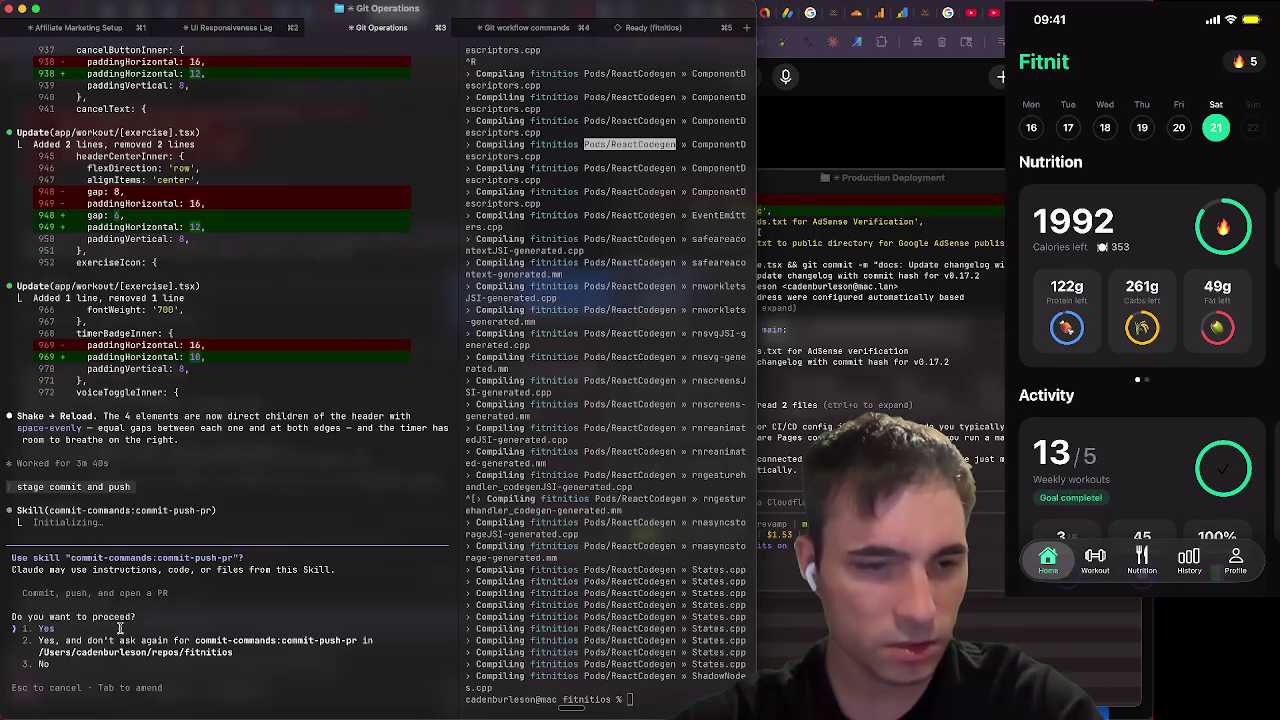
Approve the commit-push-pr skill, then bring the browser forward while the git command awaits approval
key(Return)
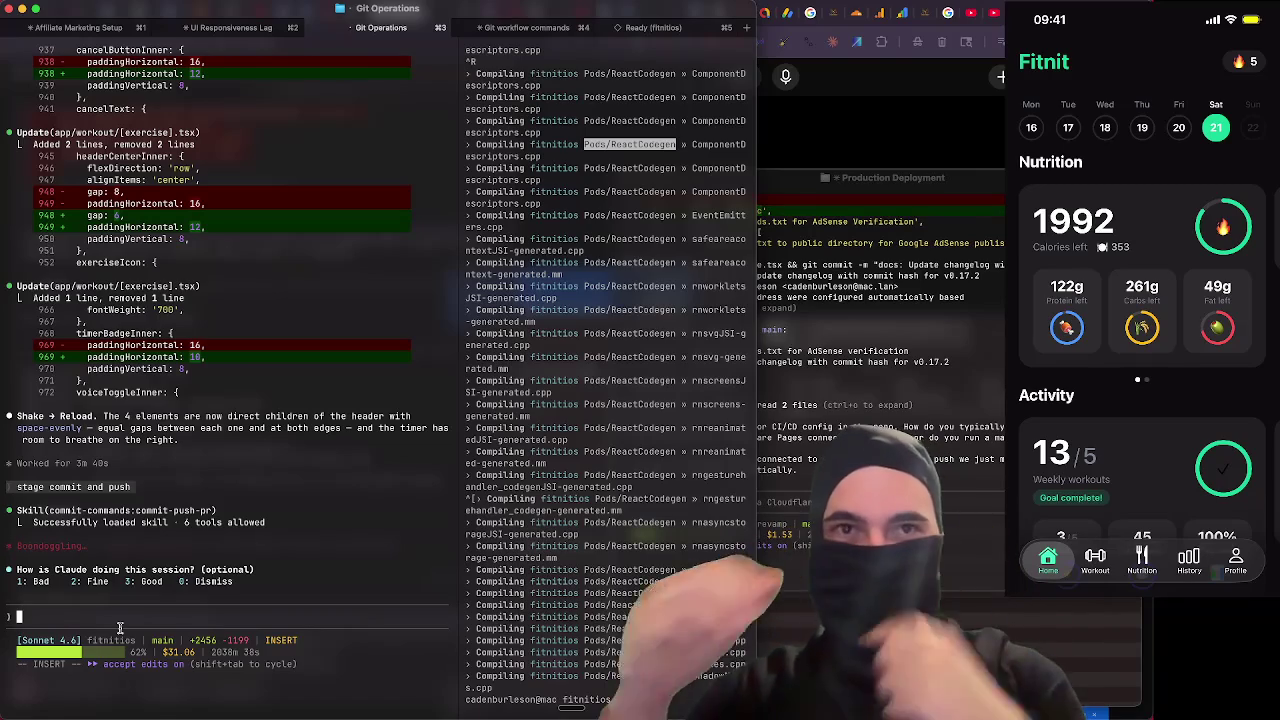
key(super+Tab)
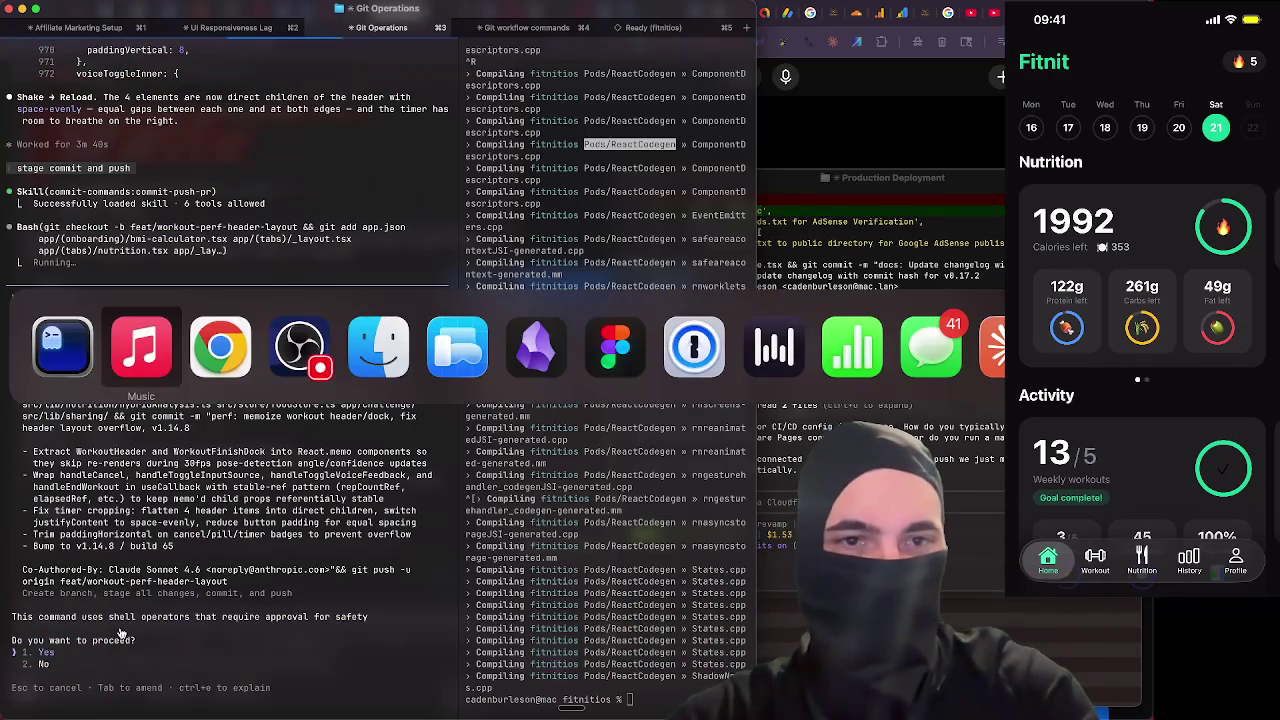
key(Escape)
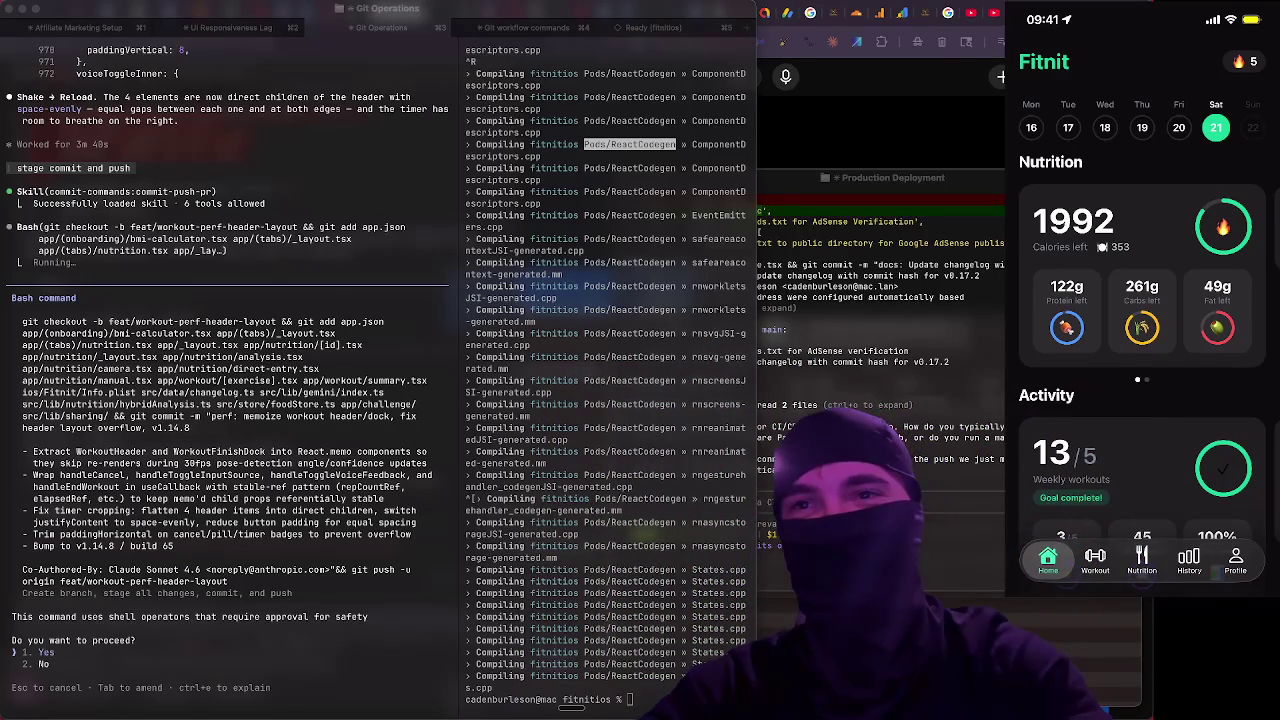
key(super+Tab)
Open twitch.tv in a new tab, search for the indie iOS developer's channel, then return to AppScreen
key(super+t)
text(twitch.tv)
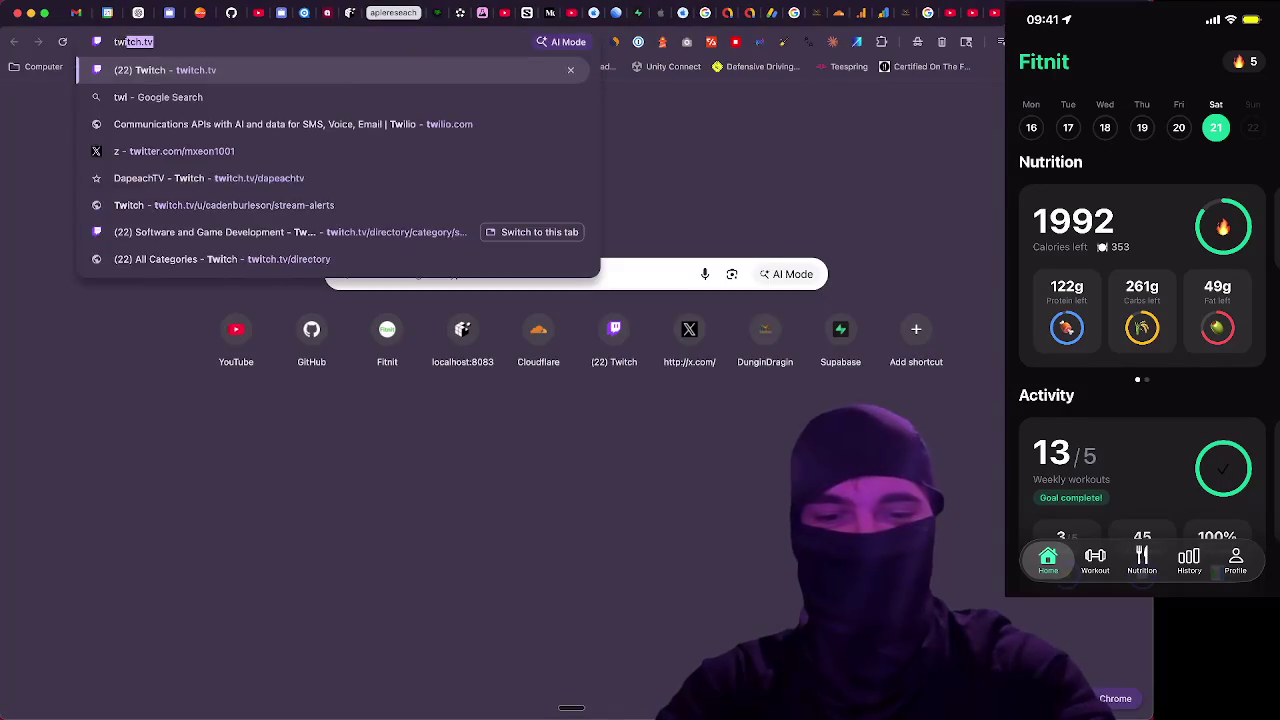
text(h)
key(Return)
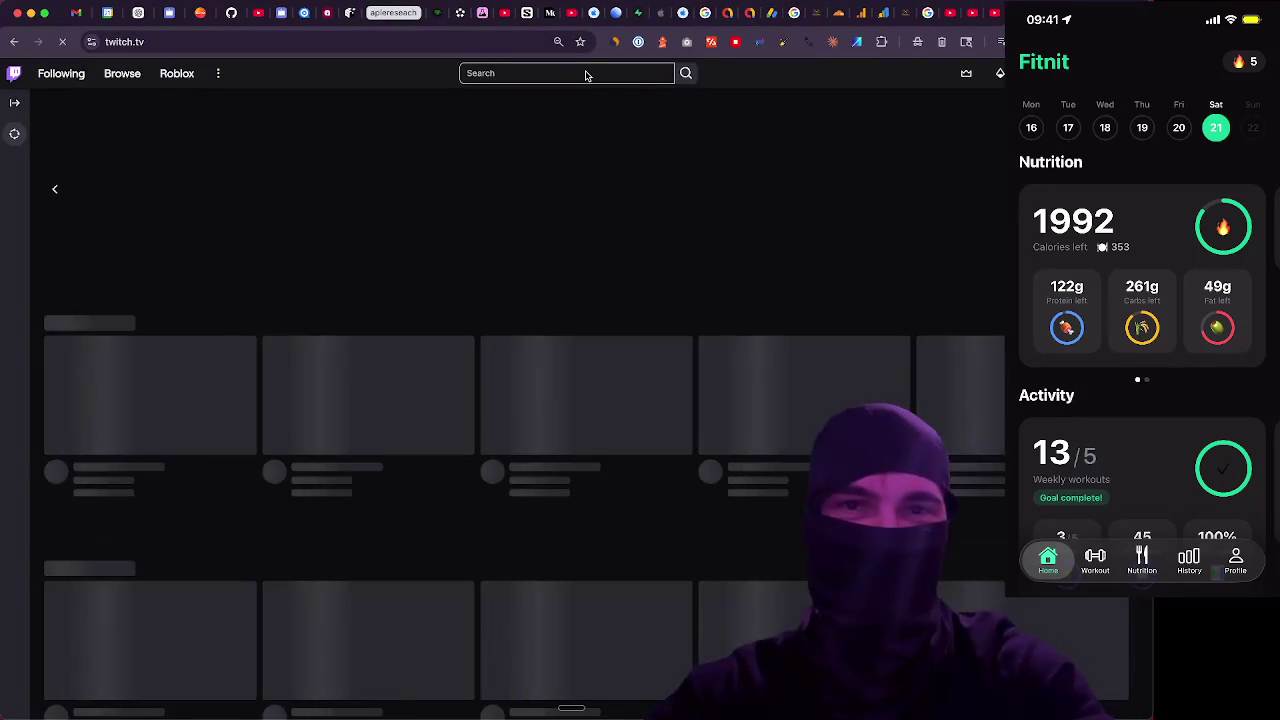
click(545, 74)
text(aivarsmeijers)
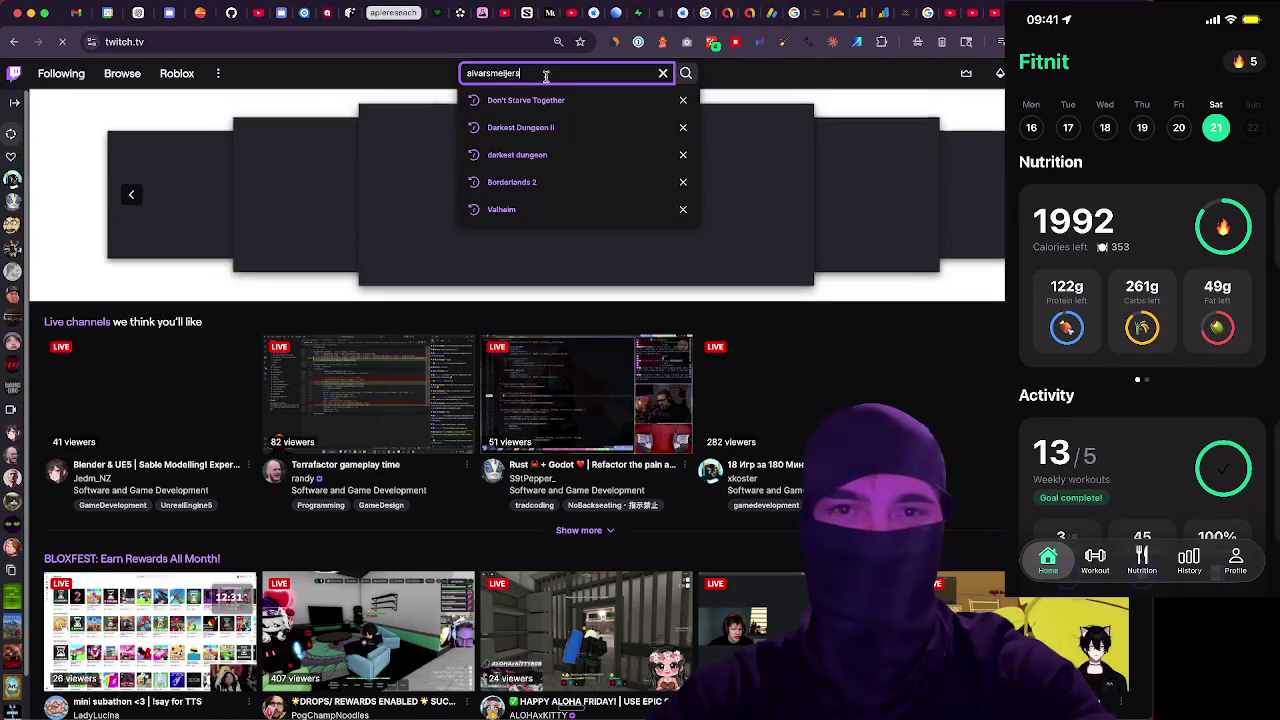
key(Return)
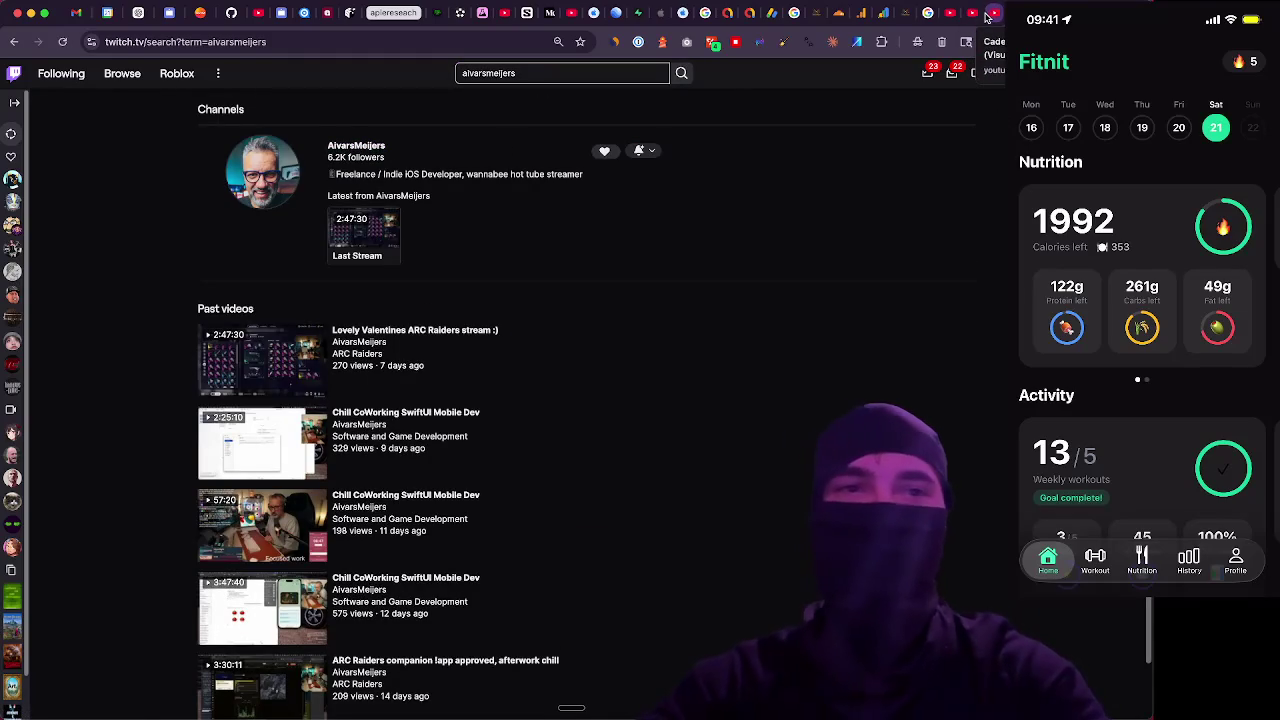
click(282, 17)
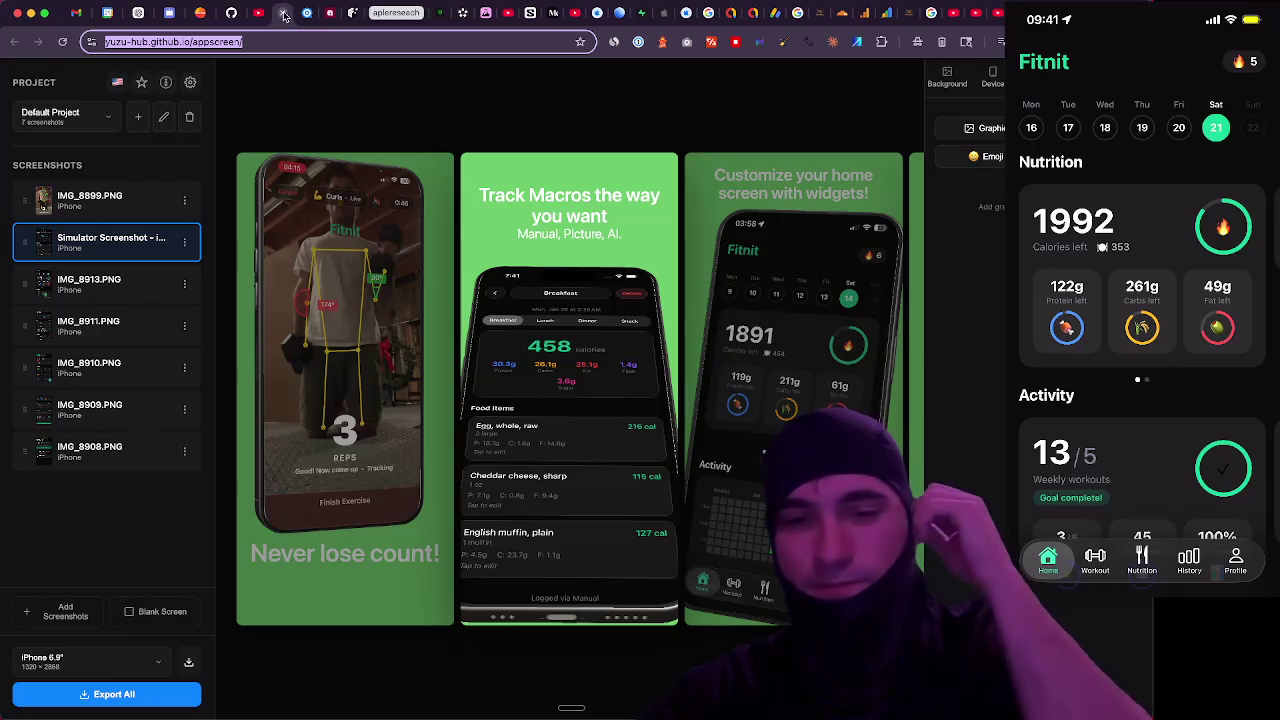
Look over the Fitnit App Store slides in AppScreen, raise the volume, and go back to Ghostty
click(522, 103)
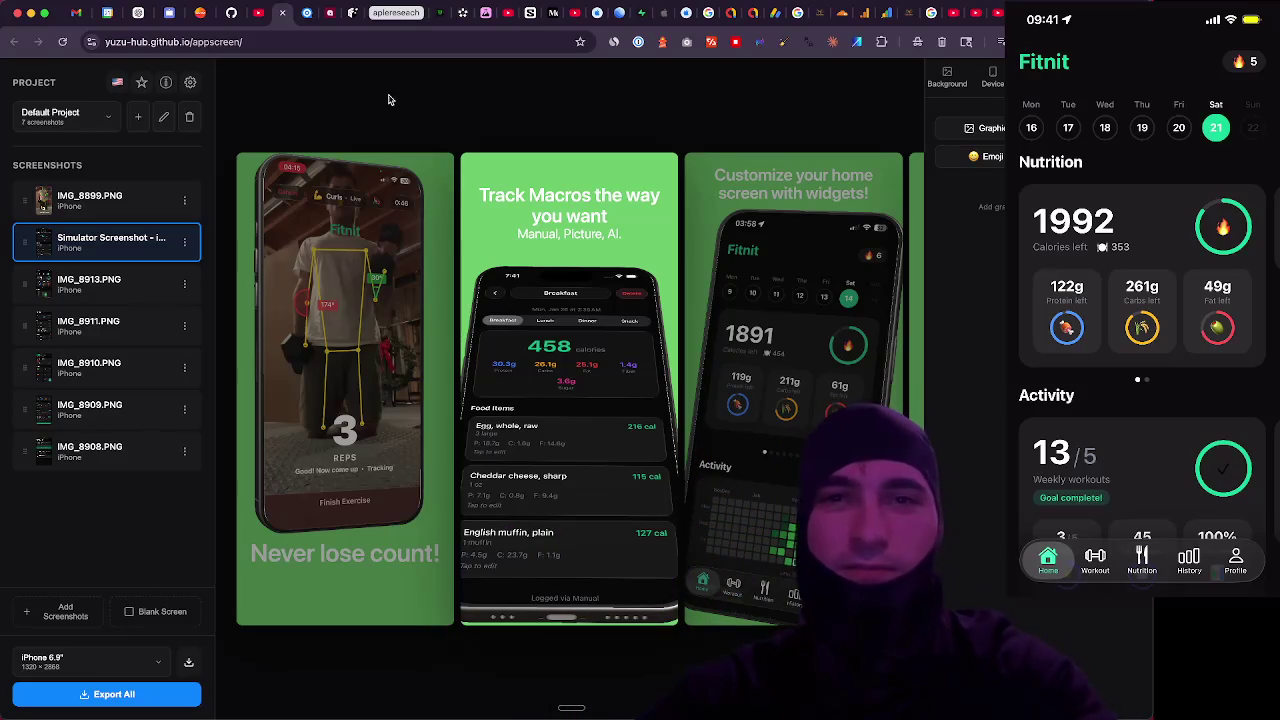
mouse_move(710, 700)
key(XF86AudioRaiseVolume)
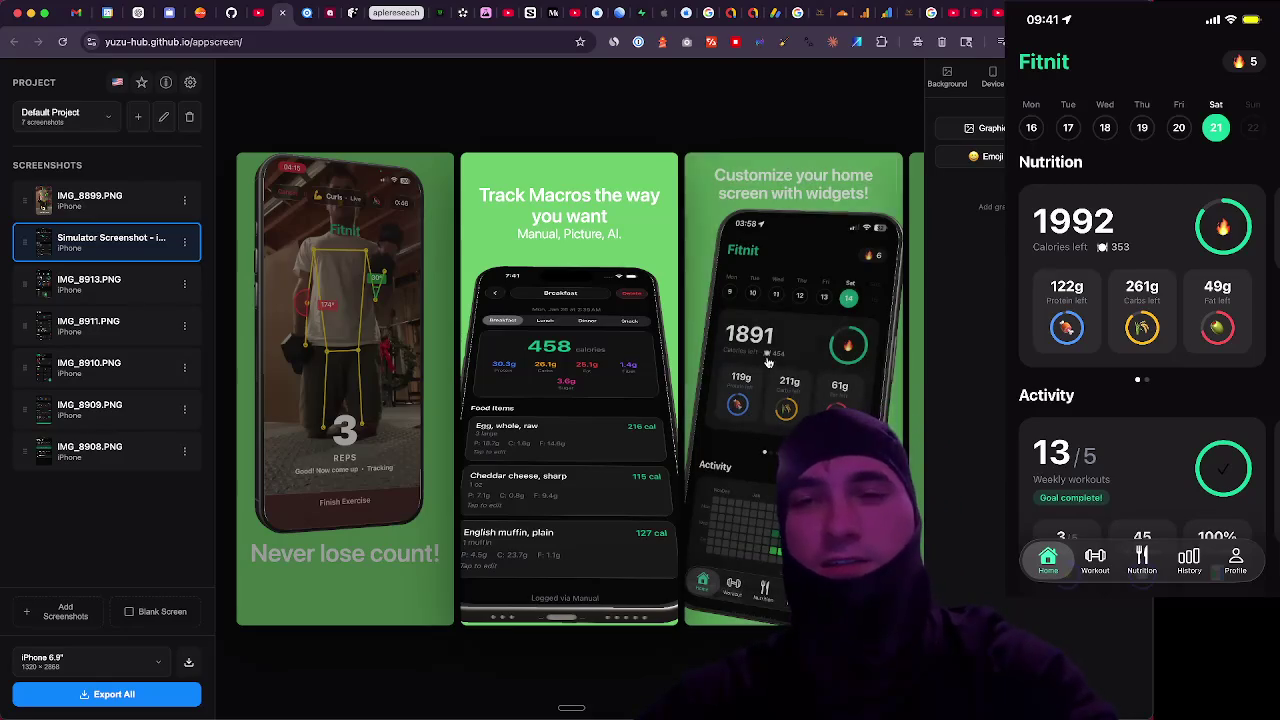
key(super+Tab)
key(super+Tab)
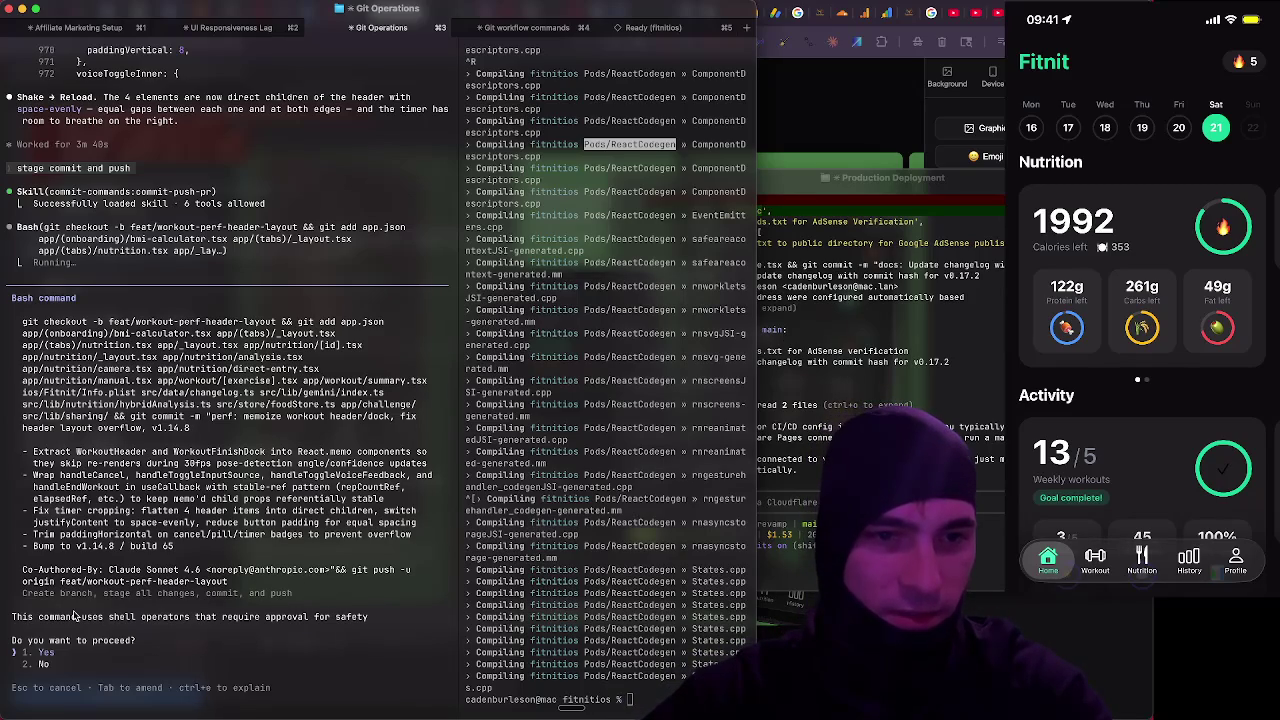
Review Claude's output and reject the pending branch-and-commit command
scroll(80, 605, up, 3)
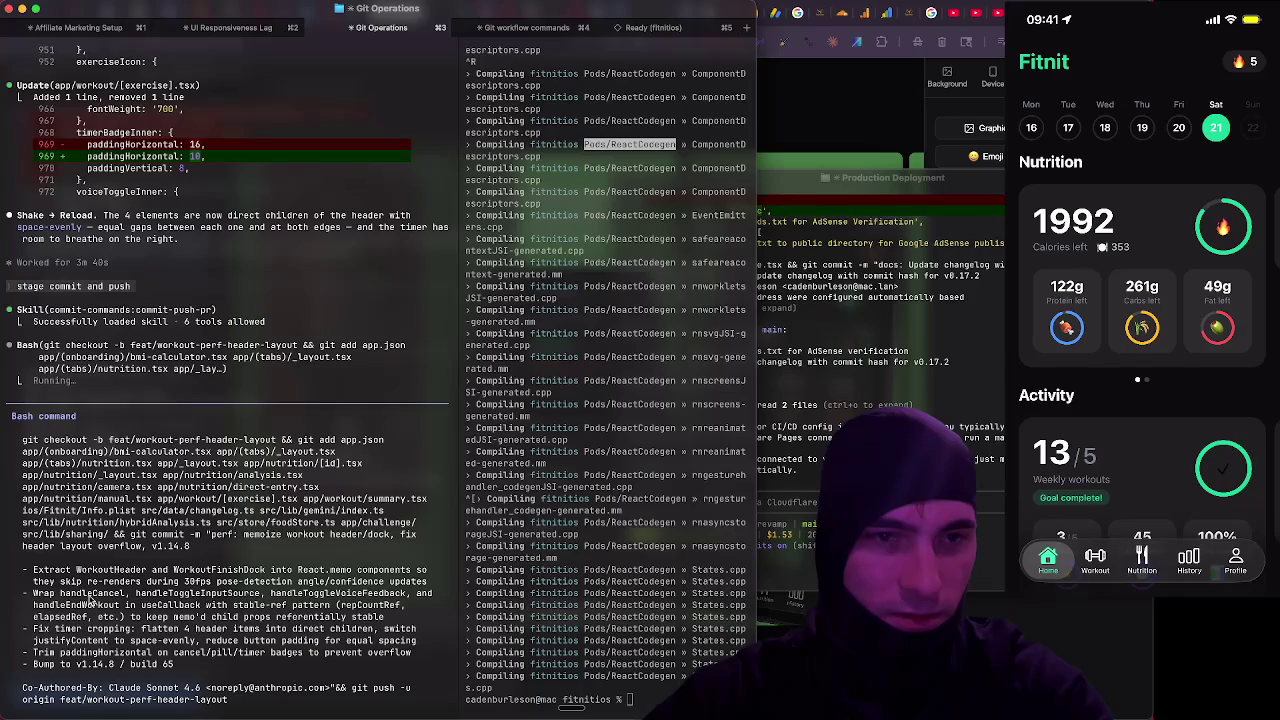
scroll(90, 598, down, 3)
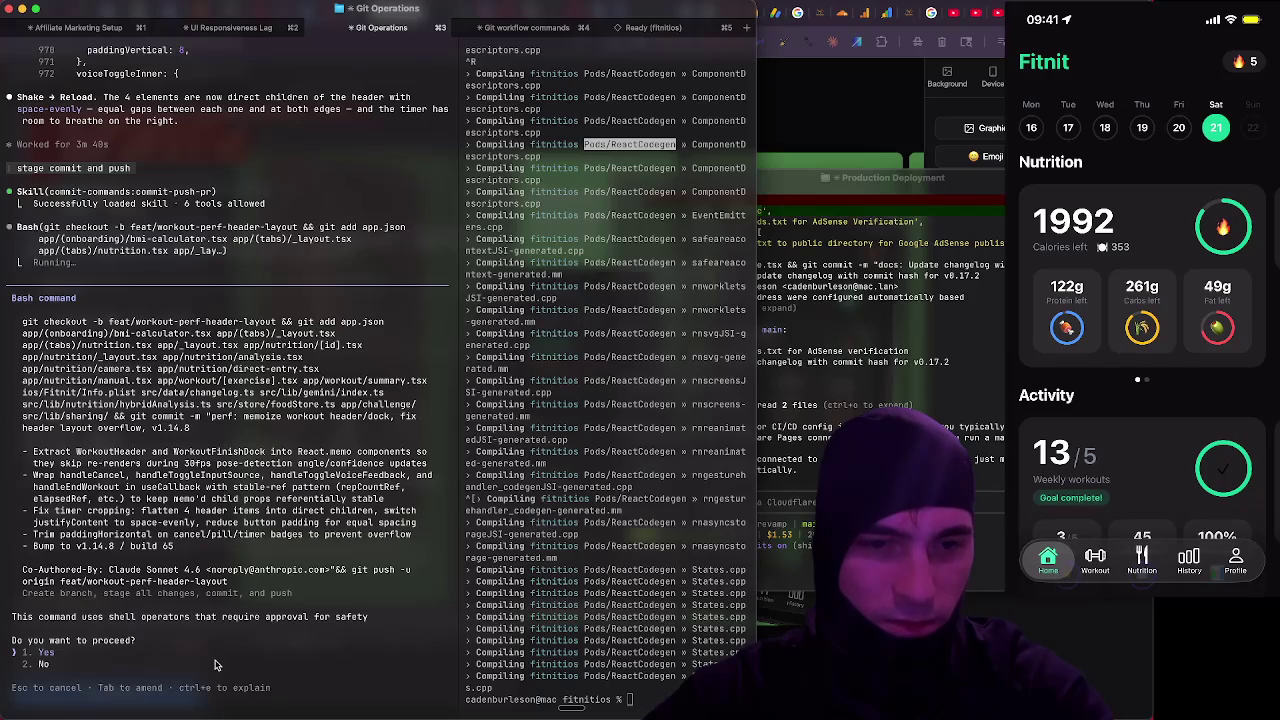
key(Escape)
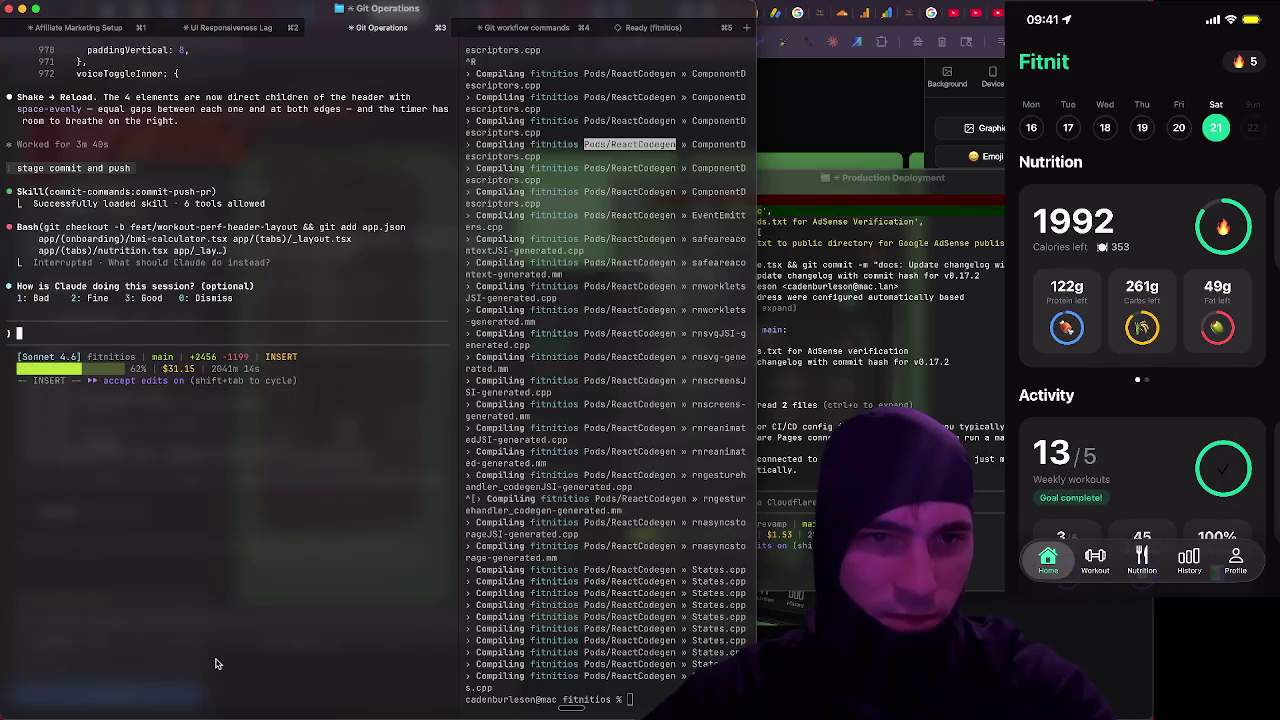
Dictate "Stage, commit, and push." to Claude and send it
scroll(218, 662, up, 15)
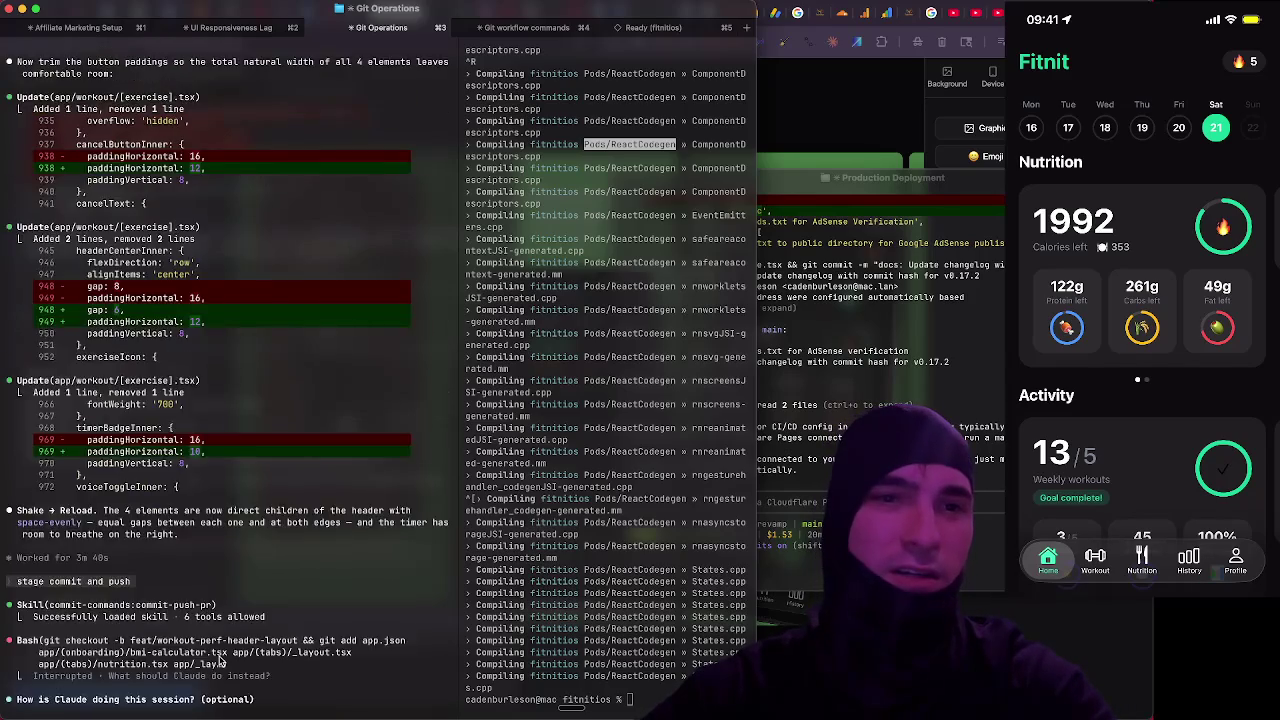
scroll(220, 661, up, 20)
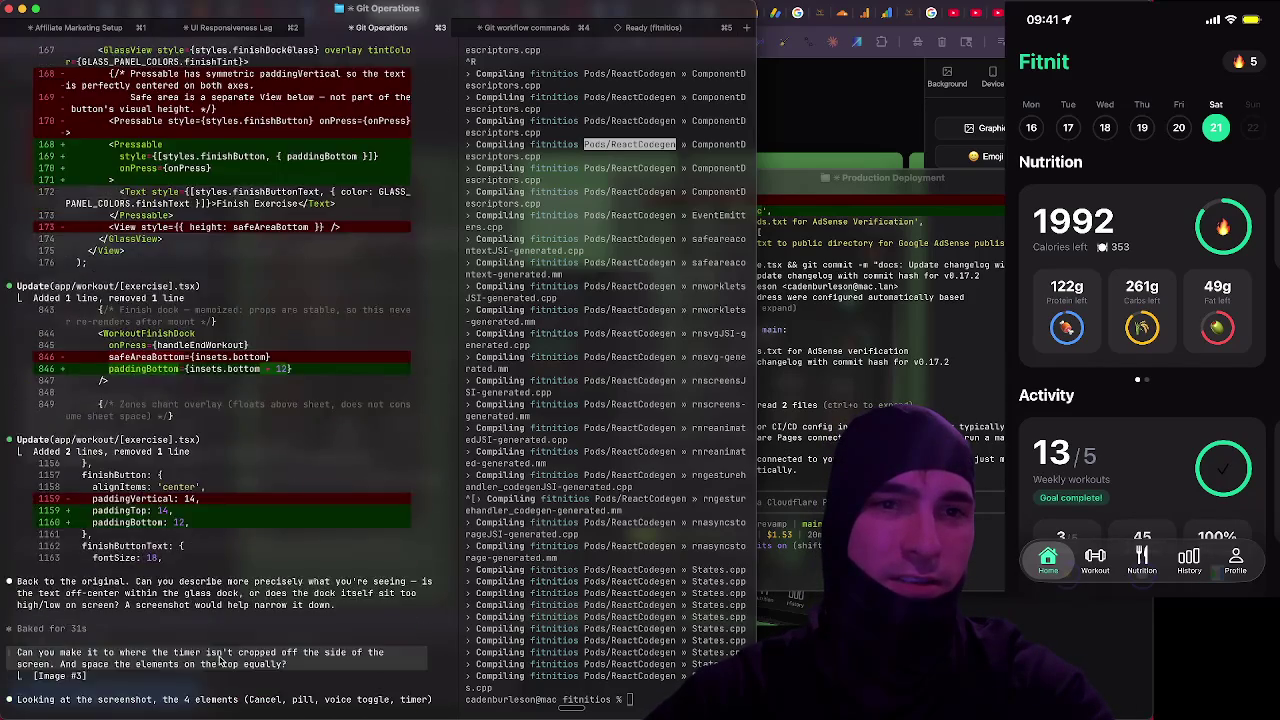
scroll(220, 662, up, 15)
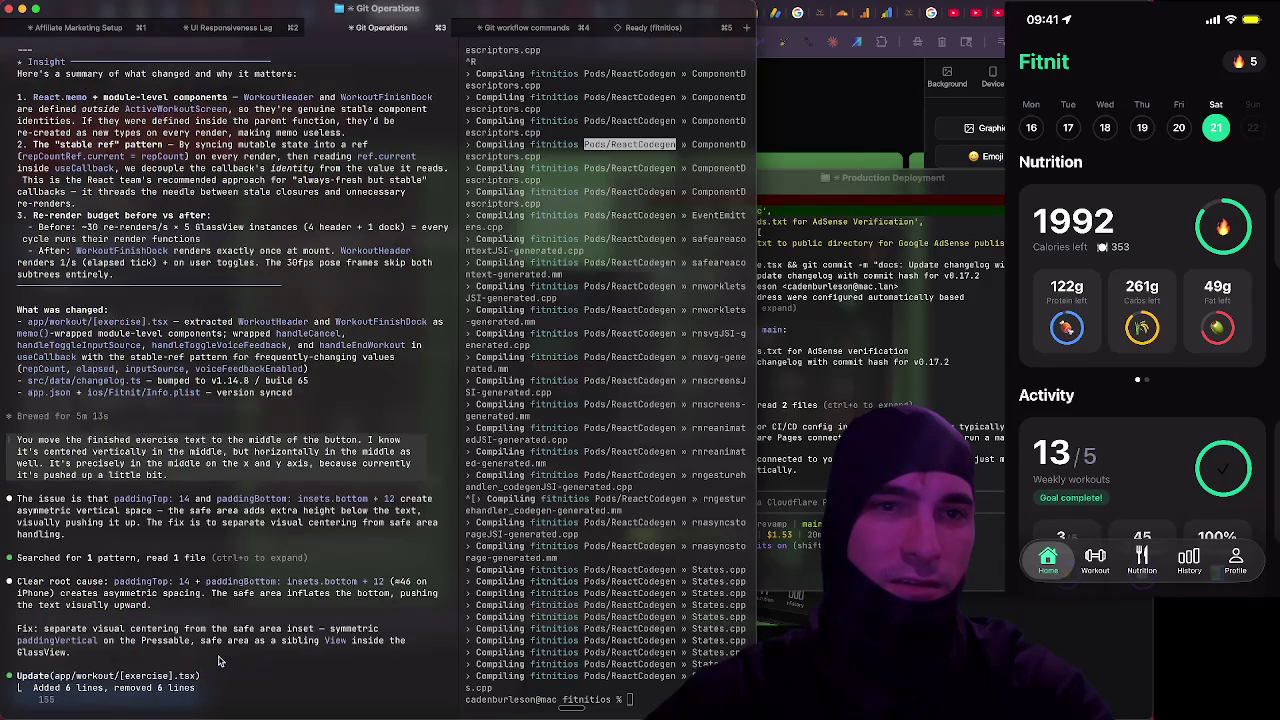
scroll(220, 661, down, 20)
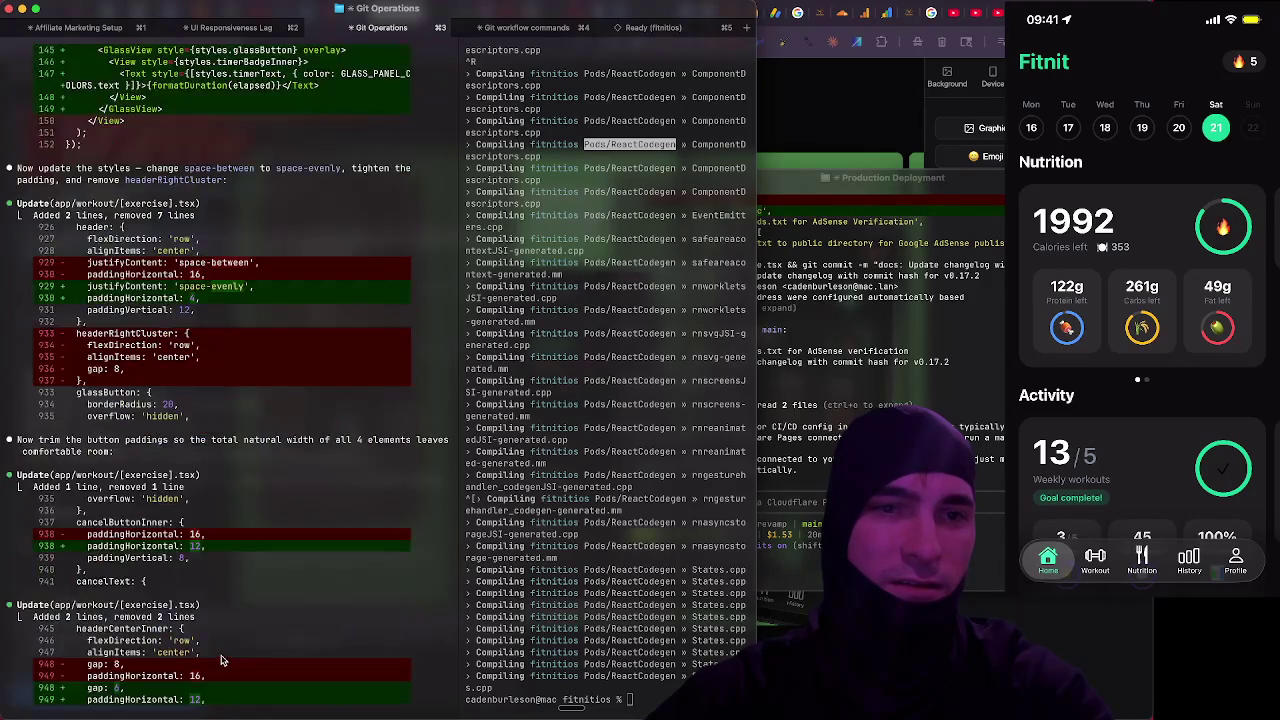
key(fn)
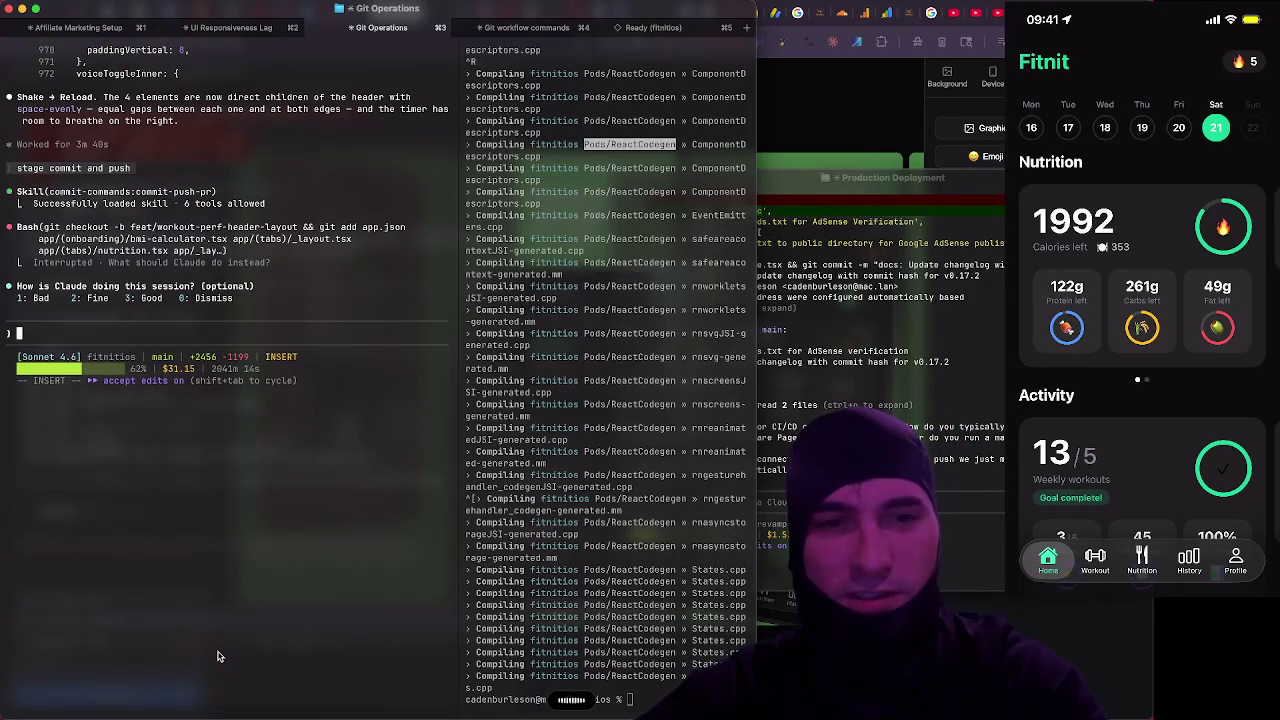
key(fn)
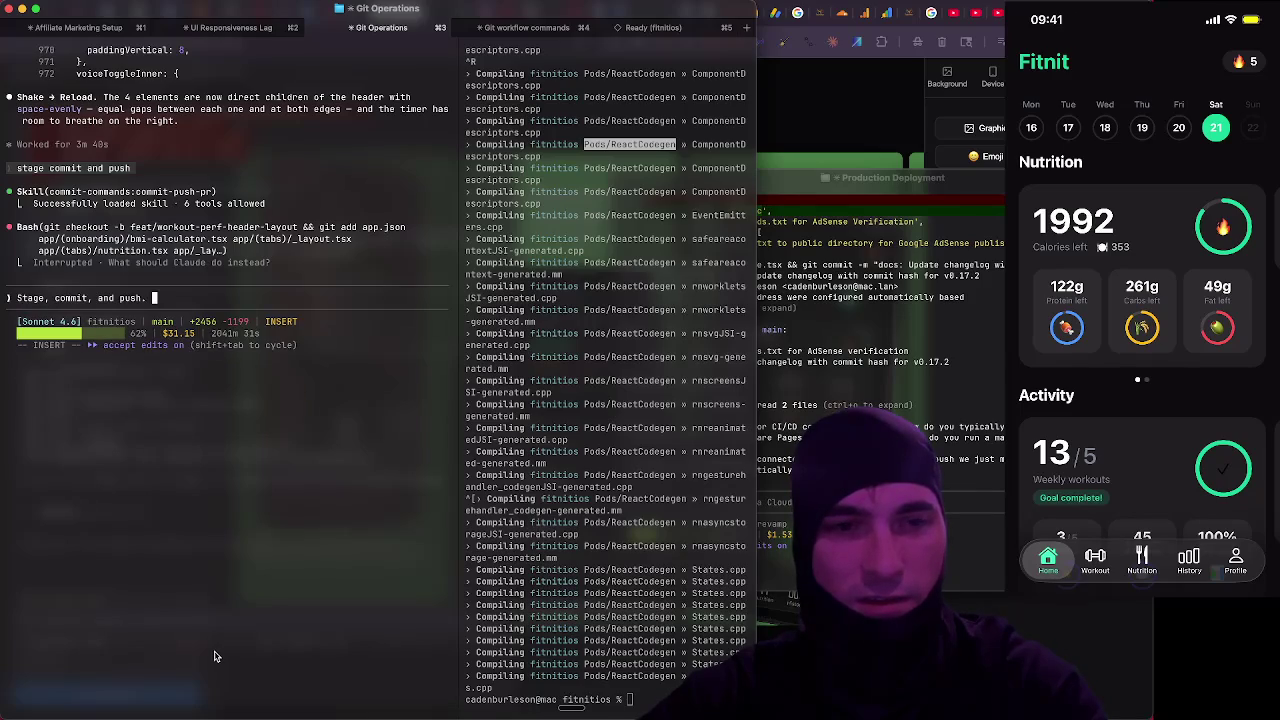
key(Return)
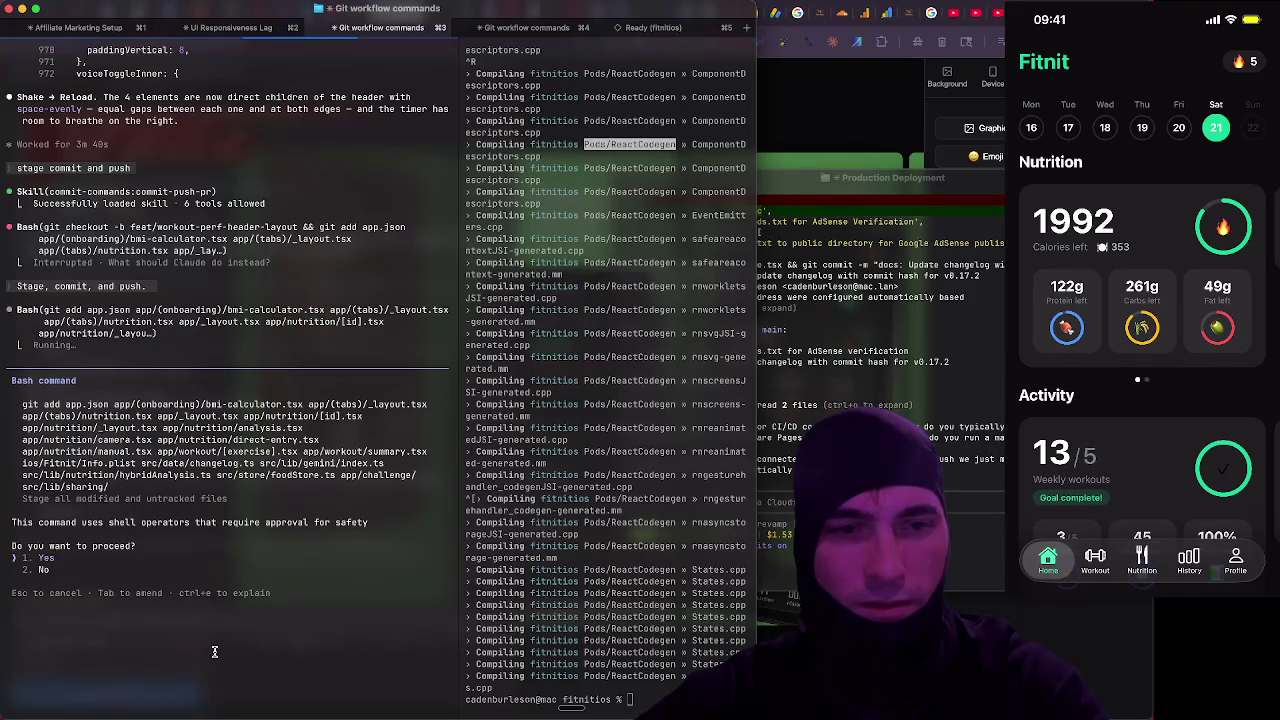
Approve git add so Claude commits the 21 files and pushes to origin/main, then bring the browser forward
key(Return)
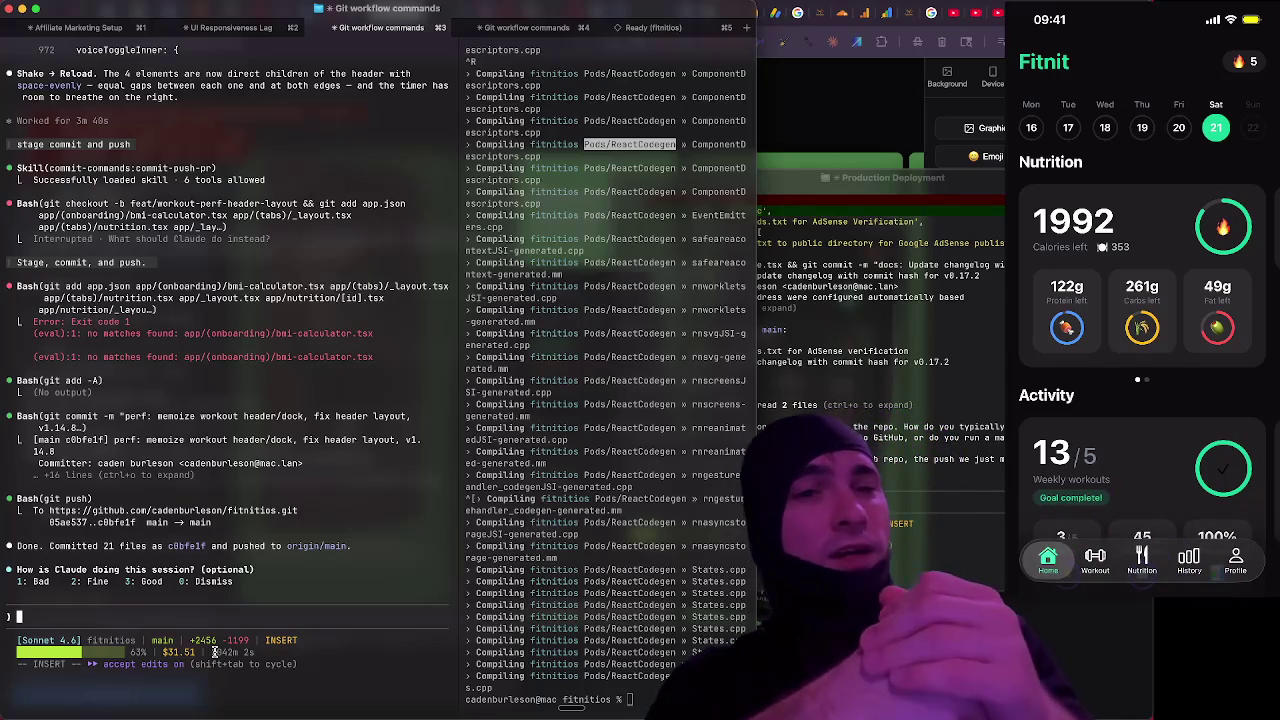
click(824, 140)
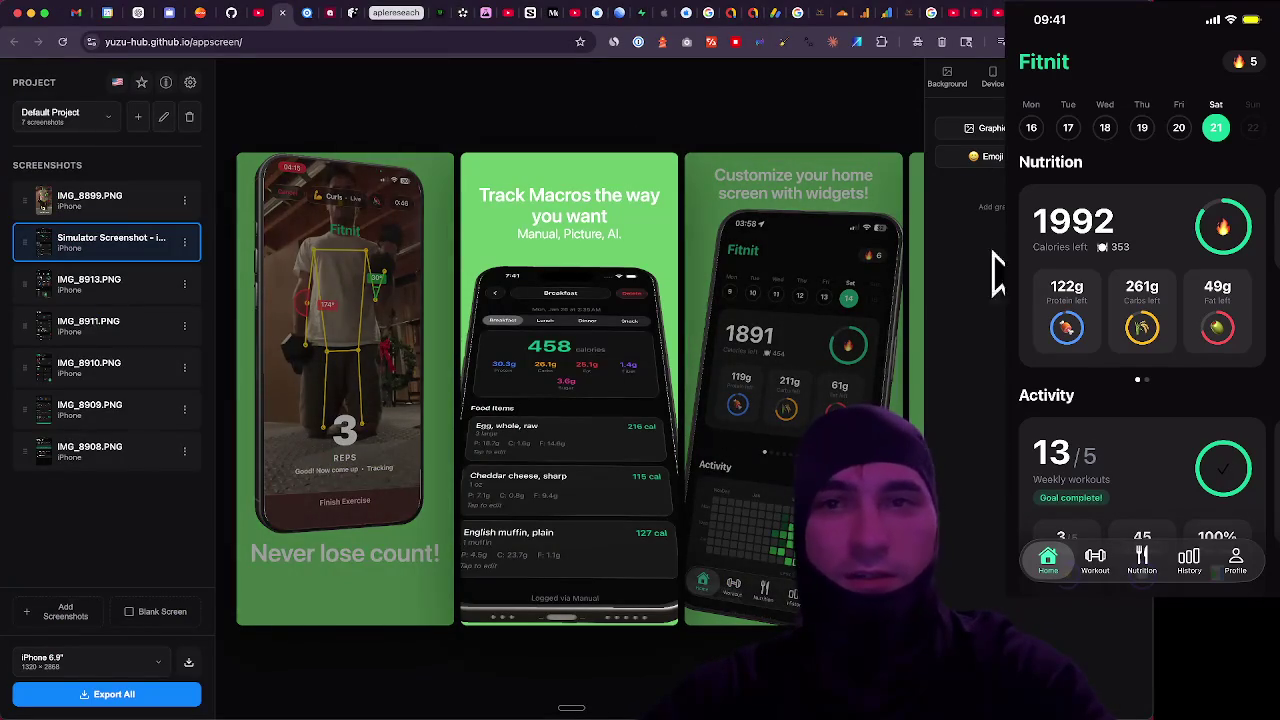
Open the indie iOS developer's Twitch channel from the search results, then go to the YouTube video tab
click(350, 13)
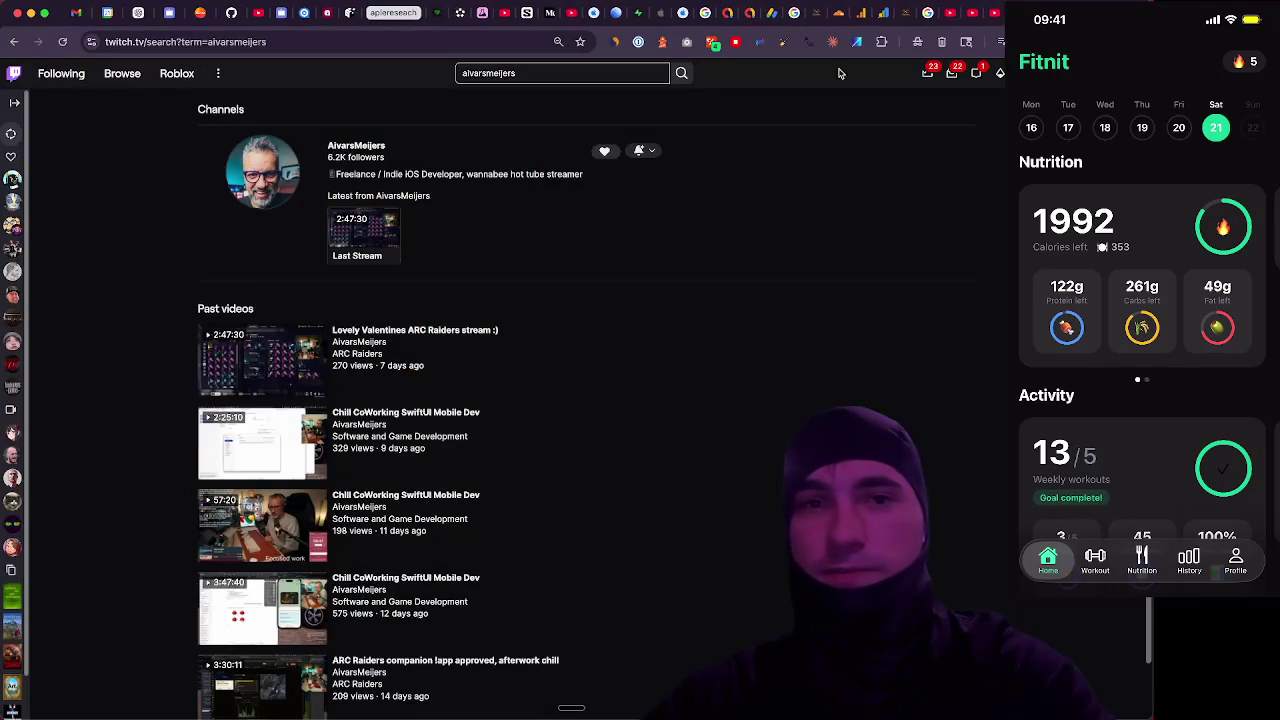
click(378, 148)
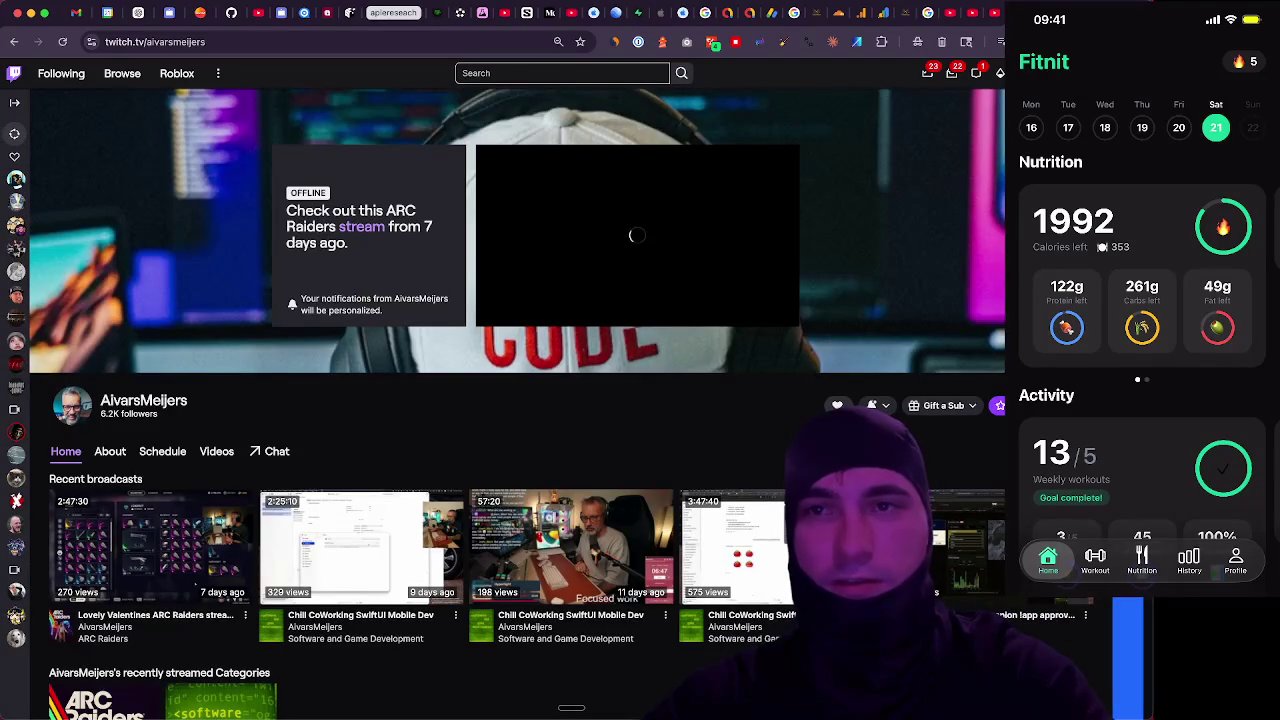
key(ctrl+w)
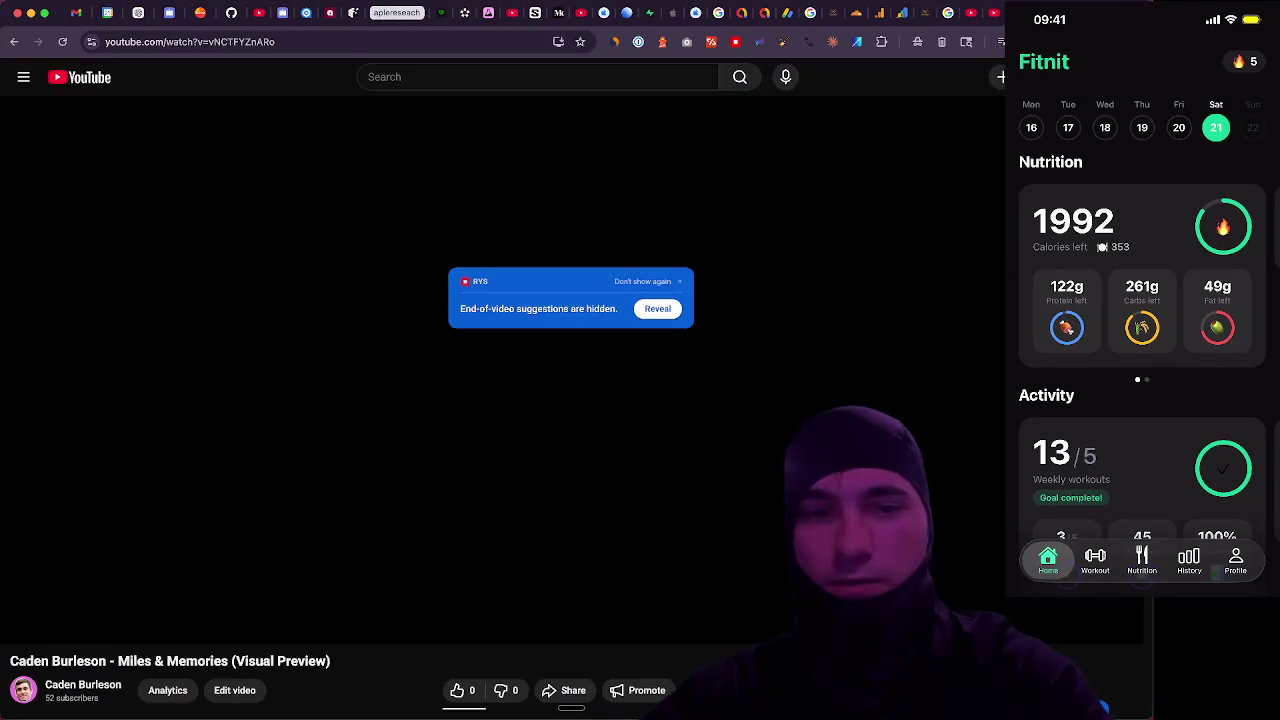
Close the finished YouTube video tab and open a new tab showing Google's start page
click(1001, 9)
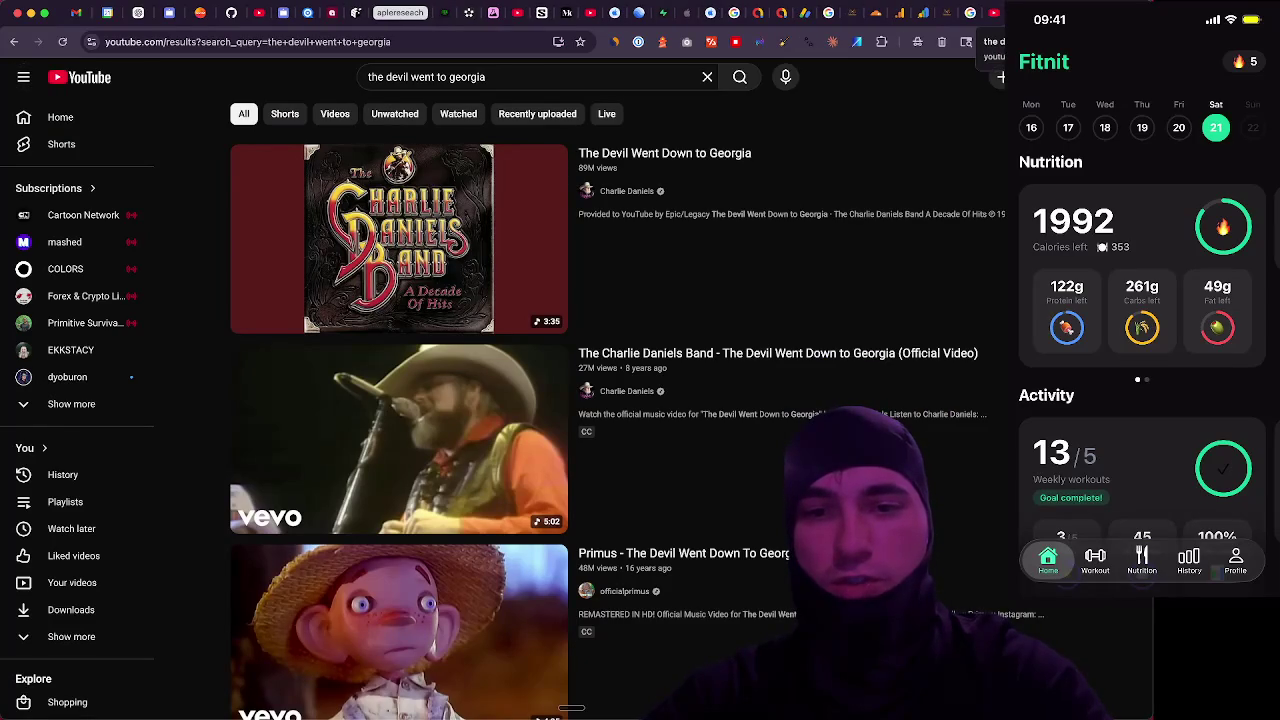
mouse_move(425, 665)
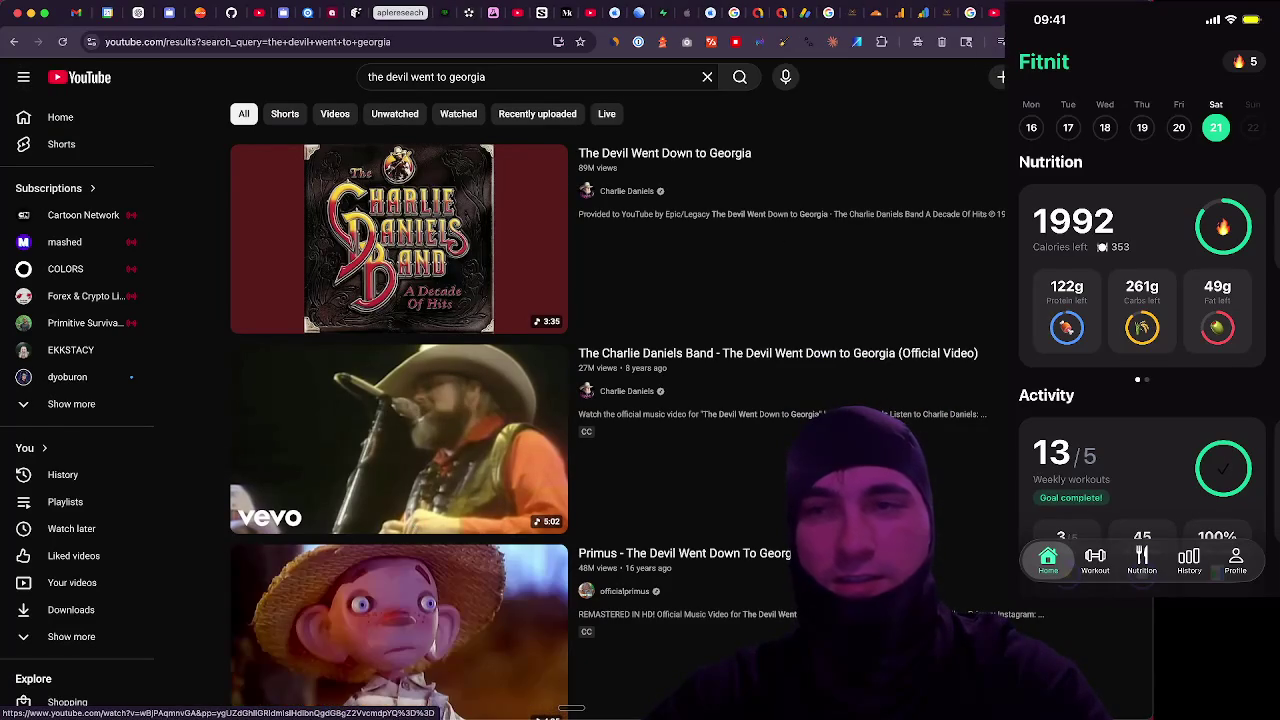
key(super+t)
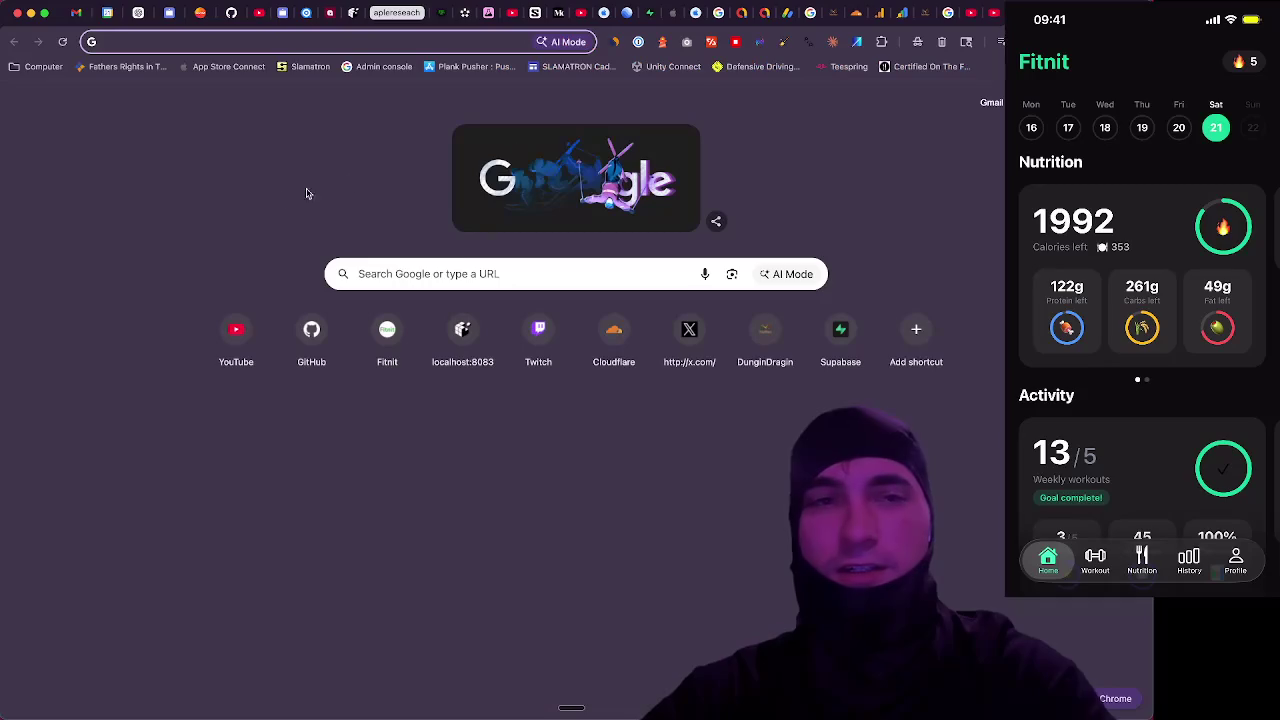
Search Google for 'how to make an appstore video' and expand the full AI Overview
text(how to make an)
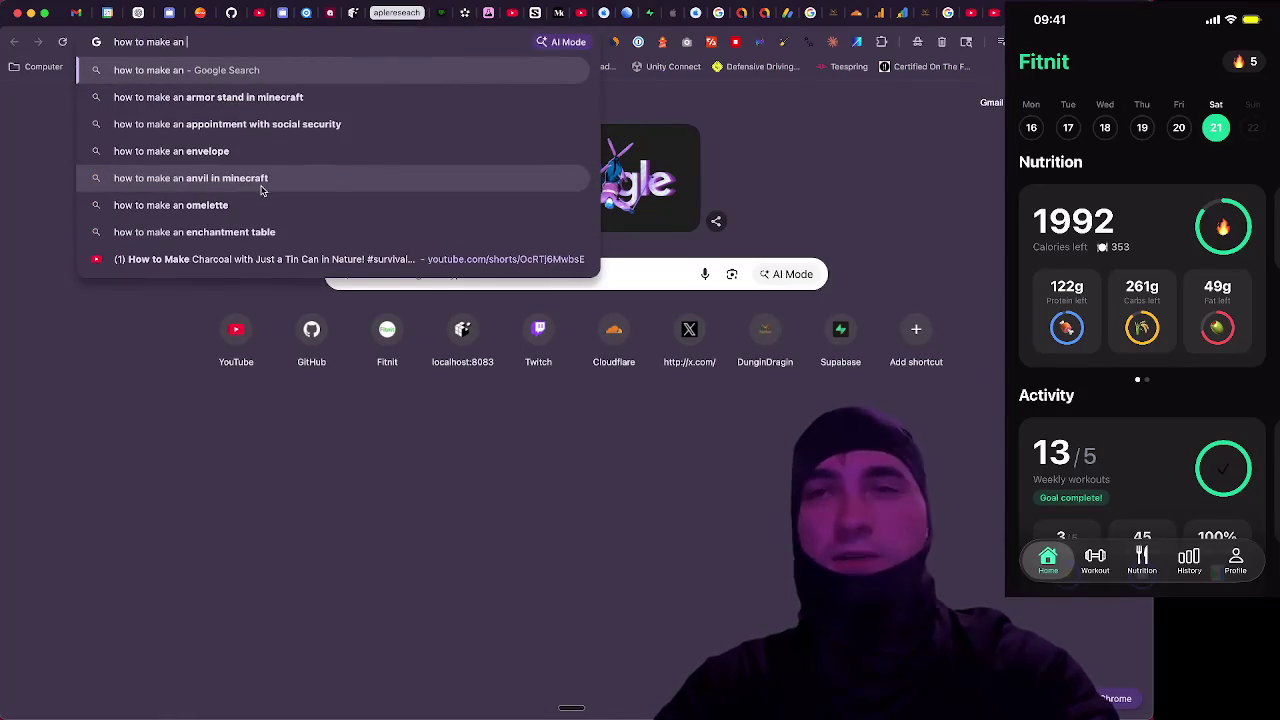
text( app)
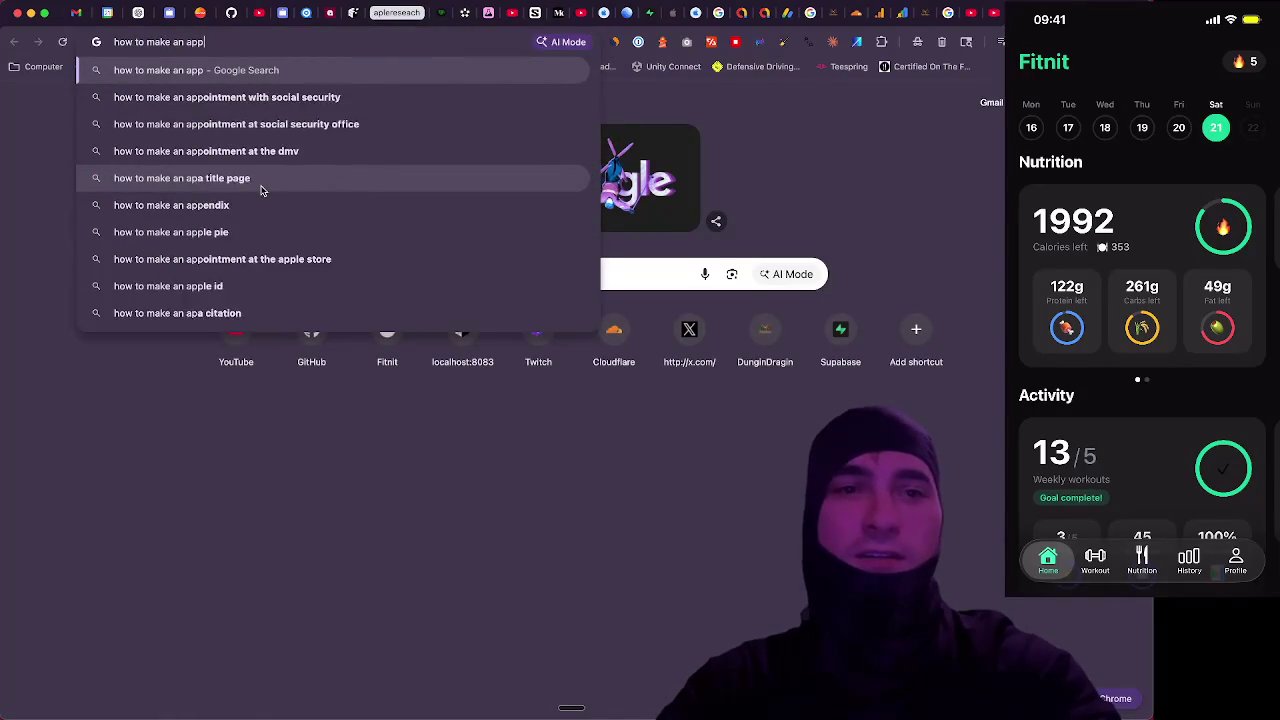
text(store video)
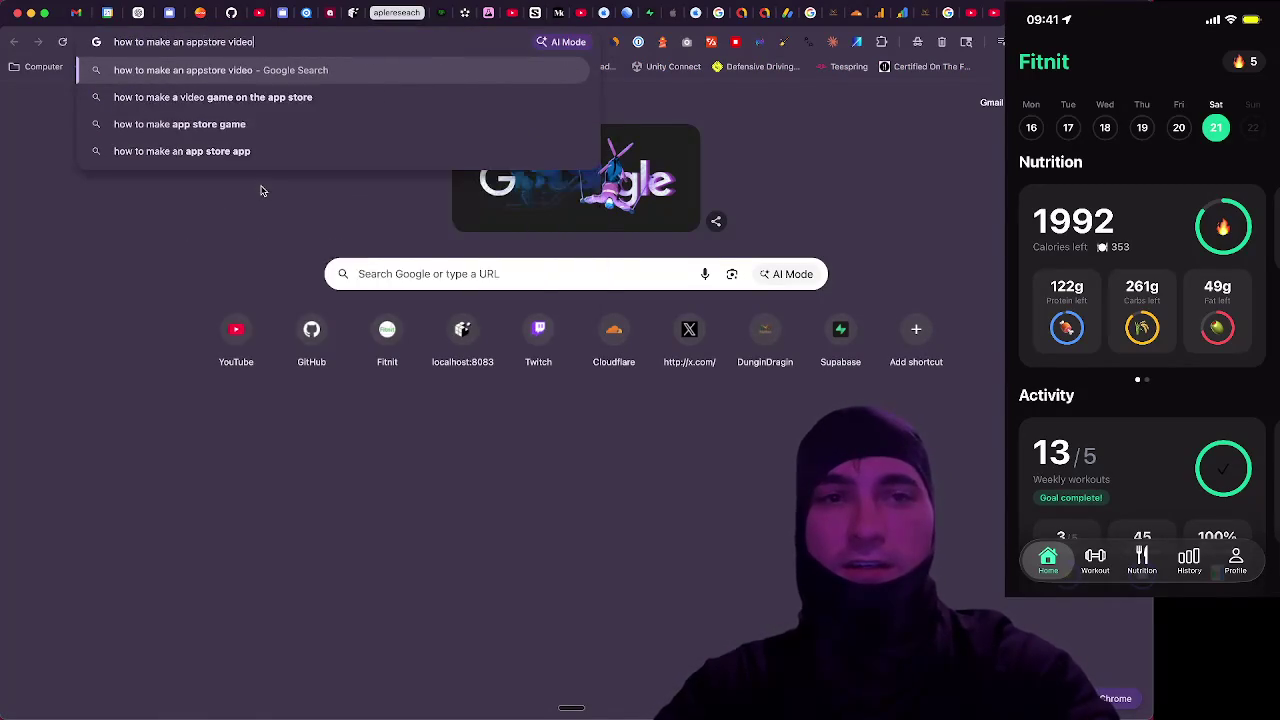
key(Return)
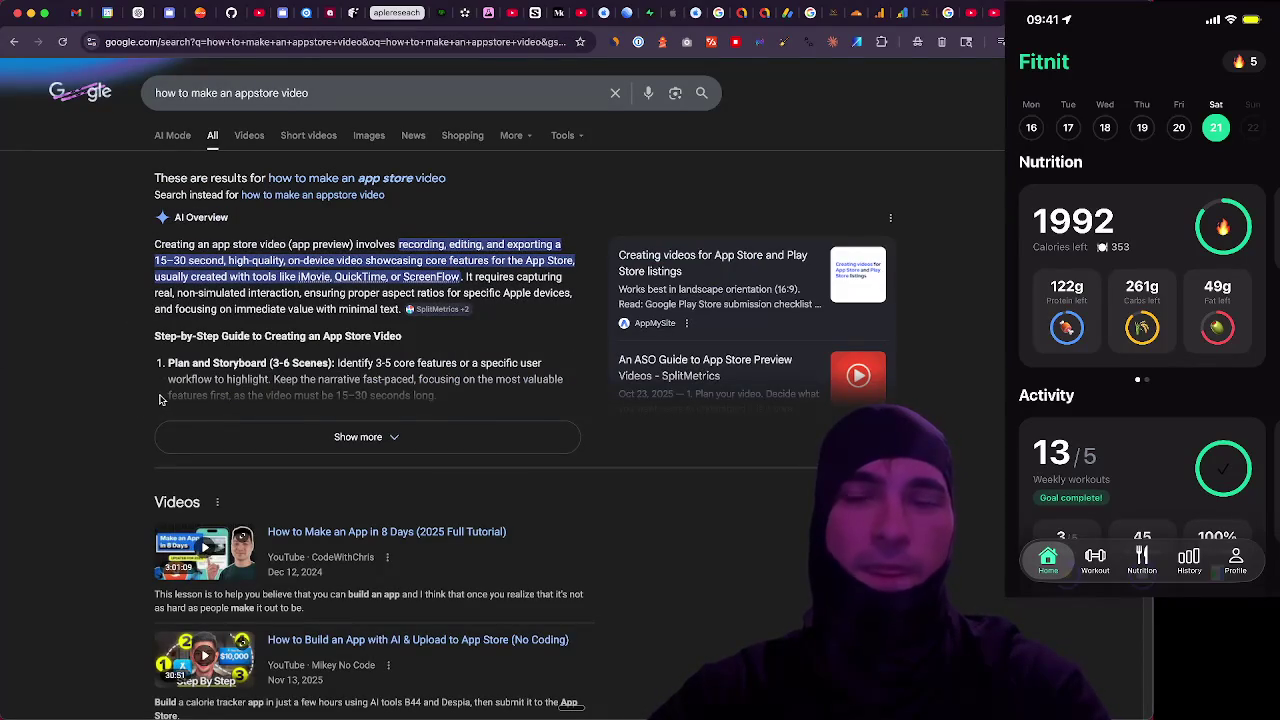
click(265, 437)
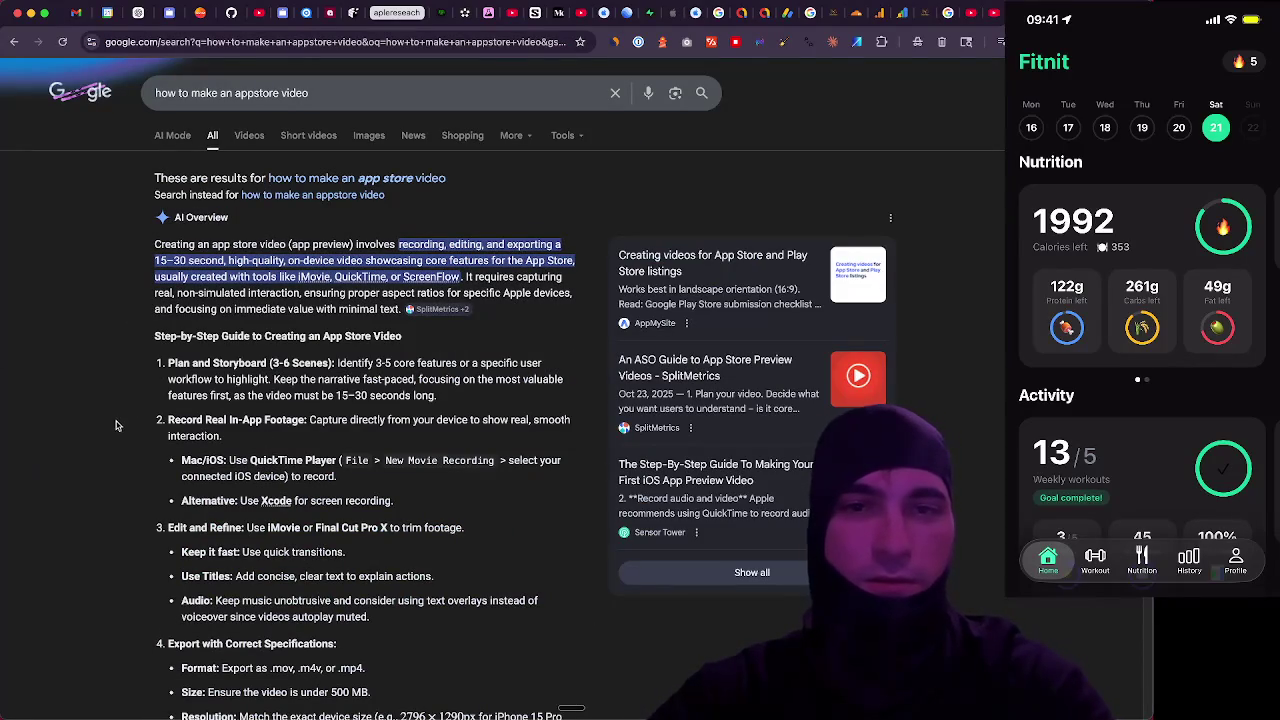
Read through the AI Overview's step-by-step App Store video guide, then return to Suno
scroll(127, 431, down, 1)
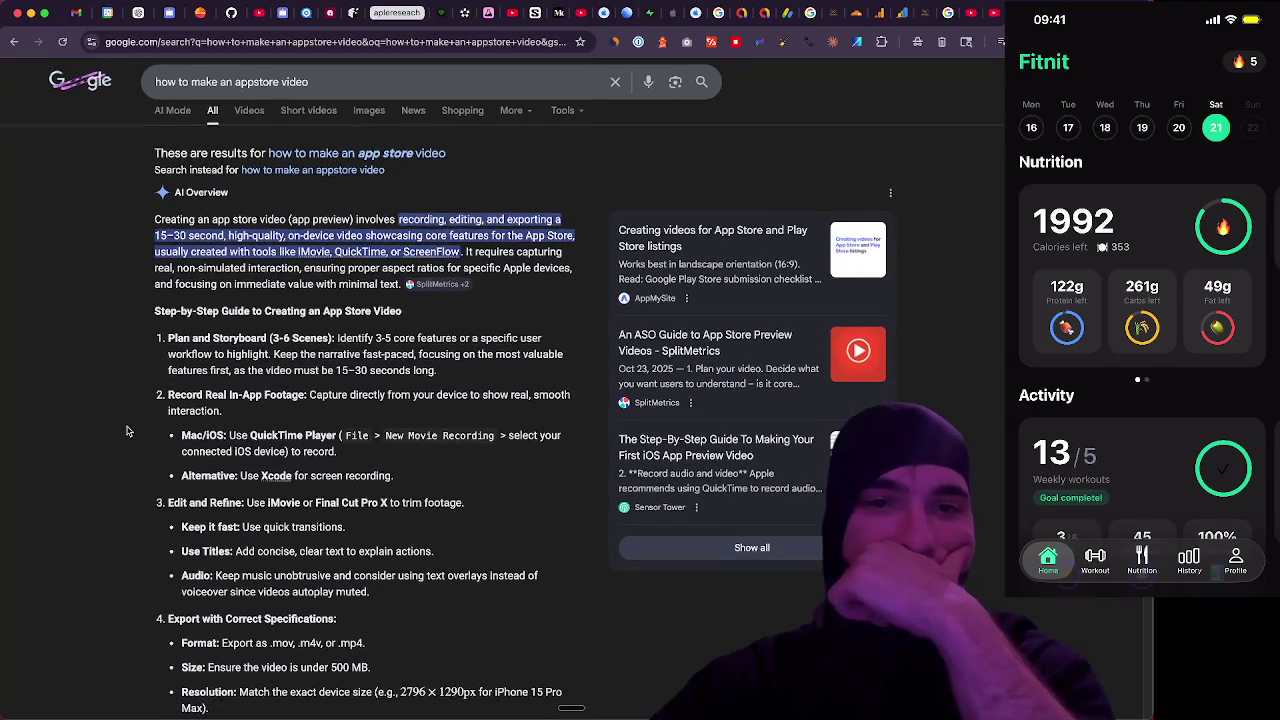
scroll(127, 431, down, 2)
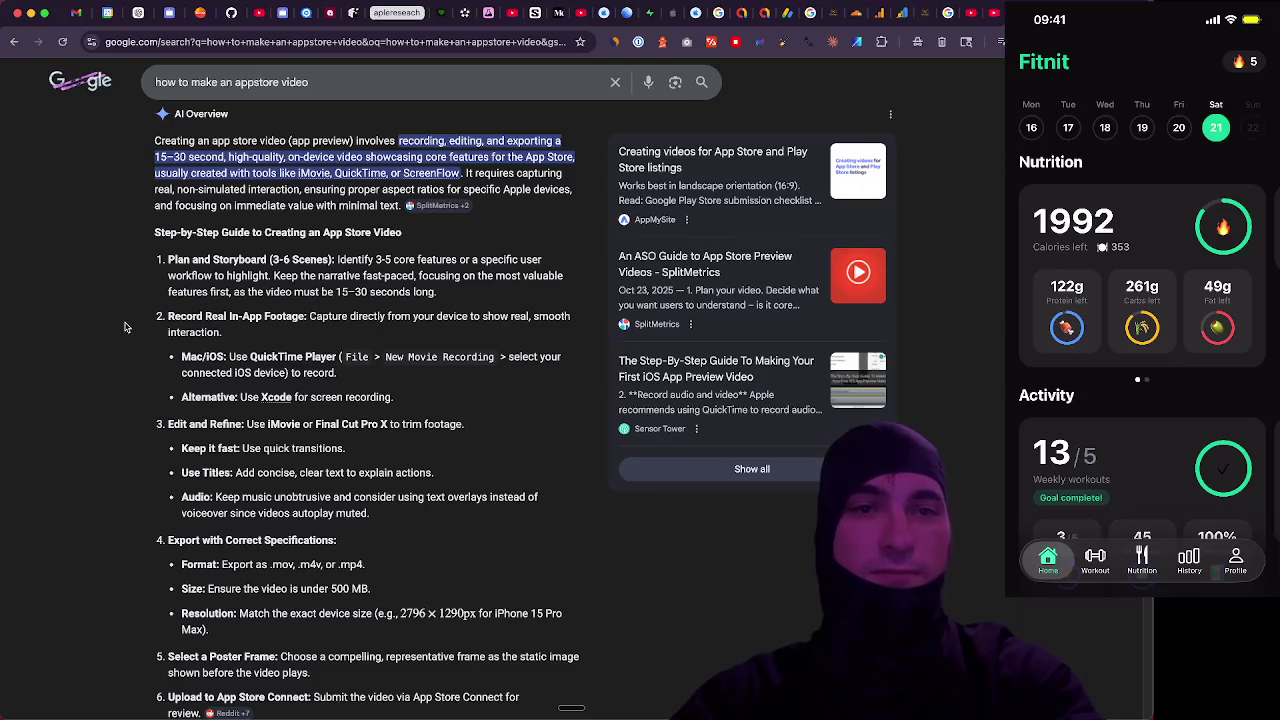
scroll(125, 325, down, 1)
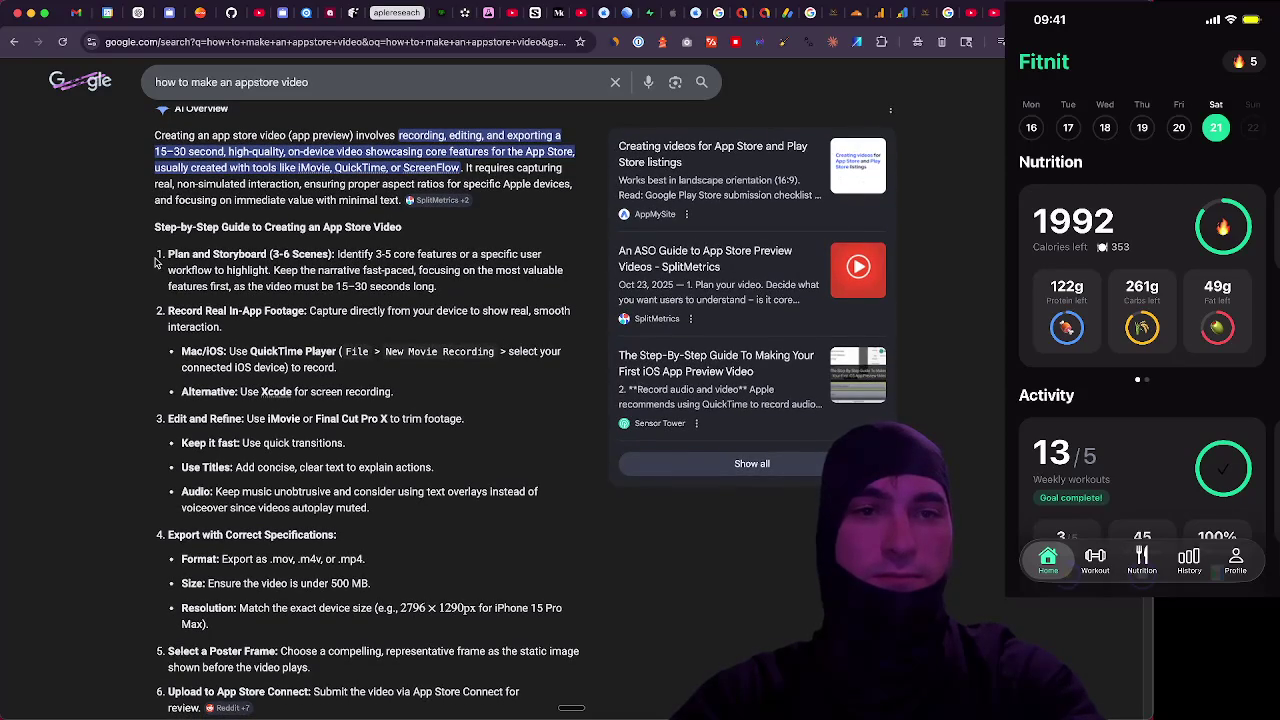
drag(167, 258, 494, 258)
click(472, 262)
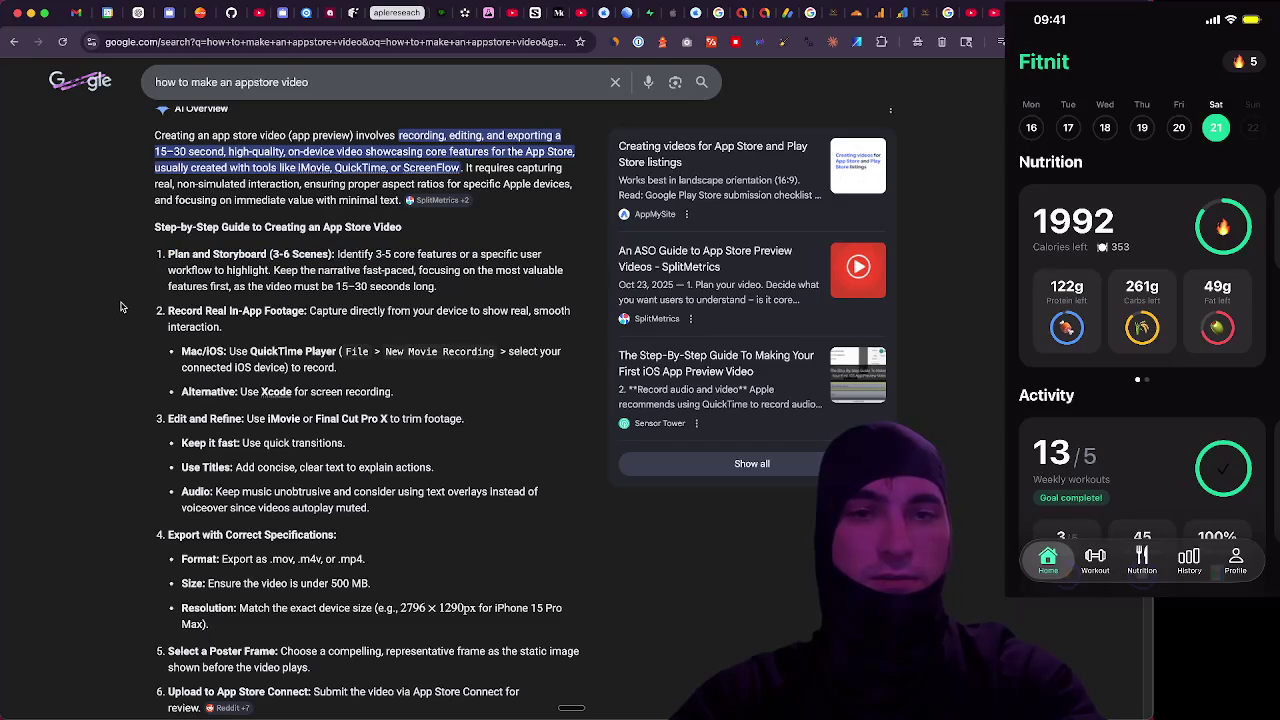
scroll(122, 305, down, 2)
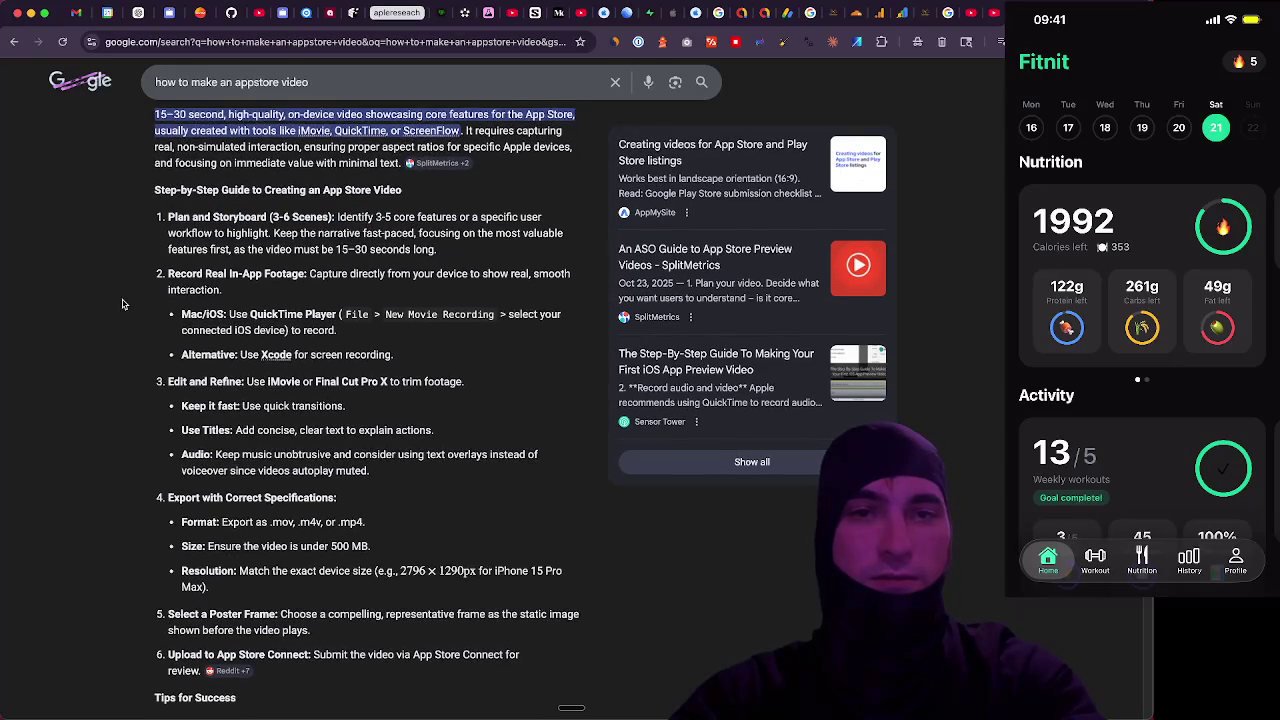
scroll(123, 304, down, 1)
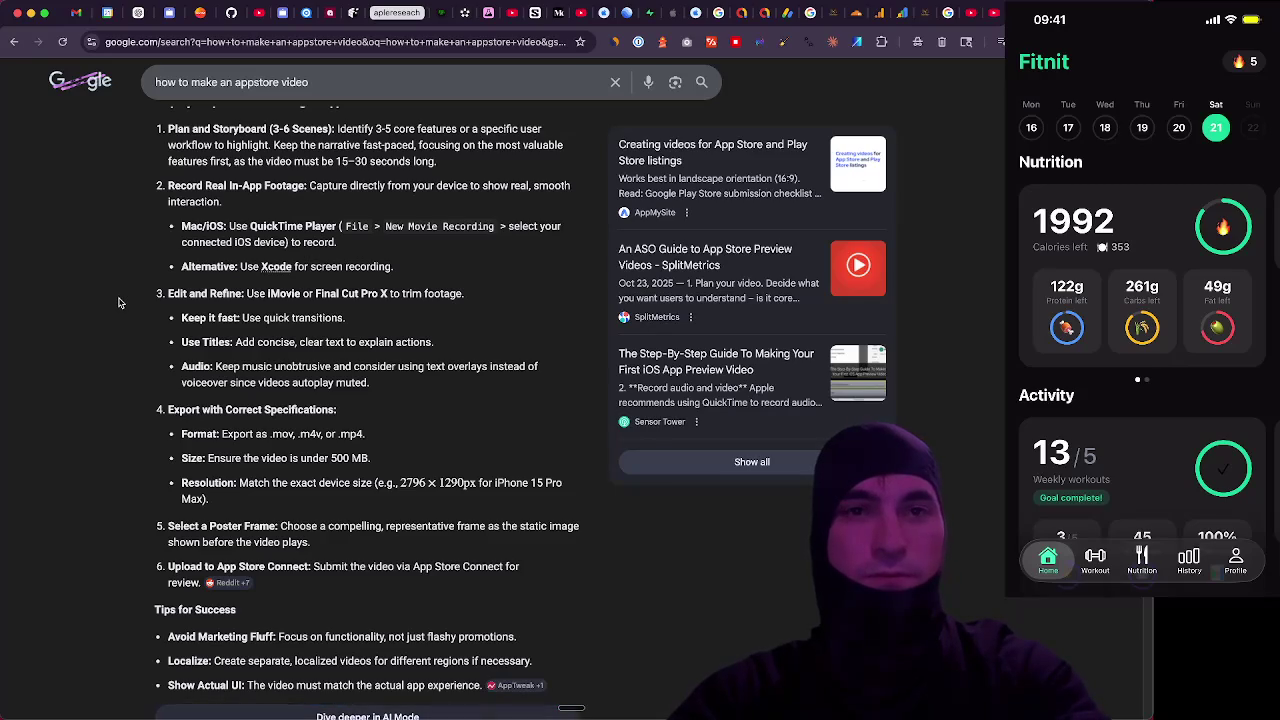
mouse_move(672, 706)
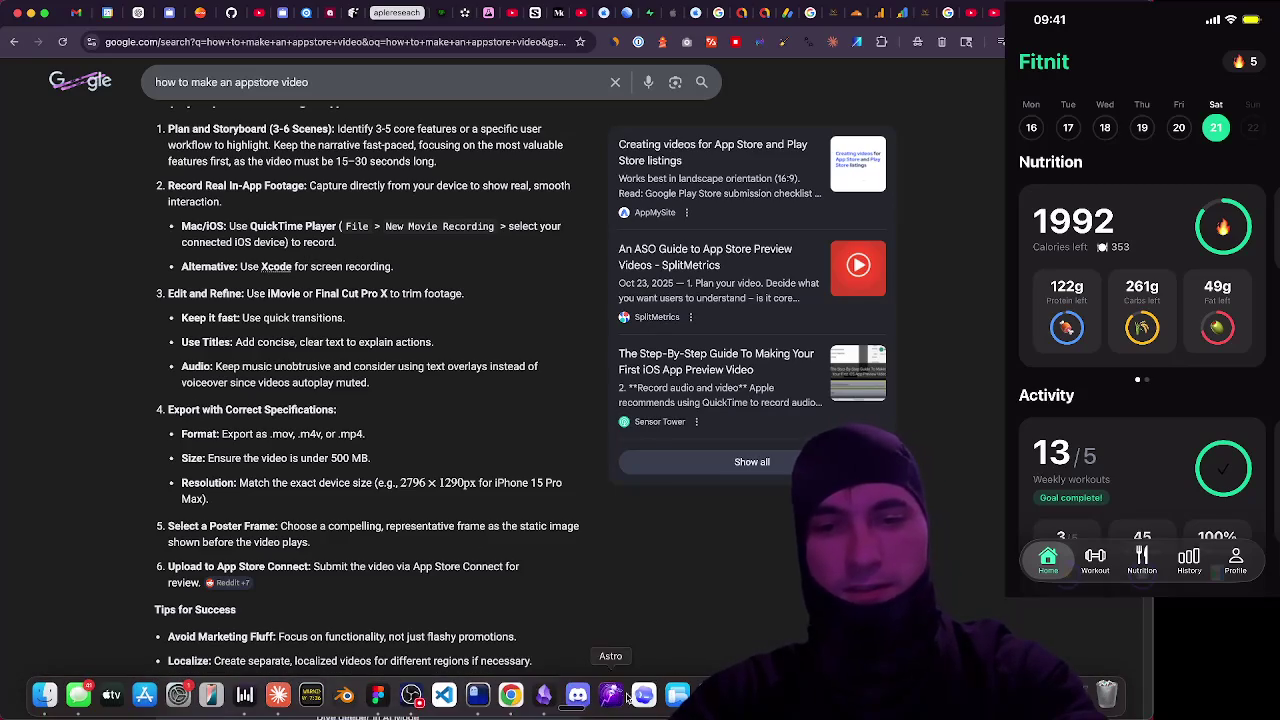
click(200, 12)
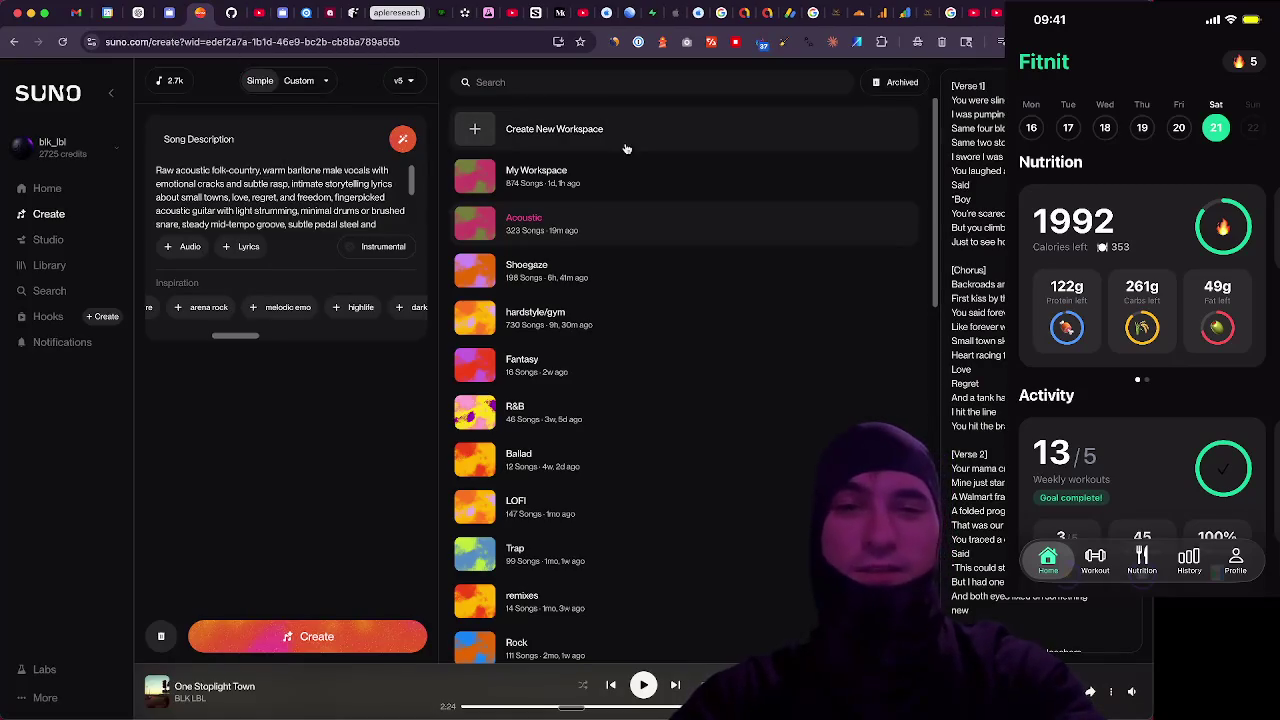
Open the hardstyle/gym workspace from the Workspaces list
scroll(630, 299, down, 1)
scroll(630, 299, down, 12)
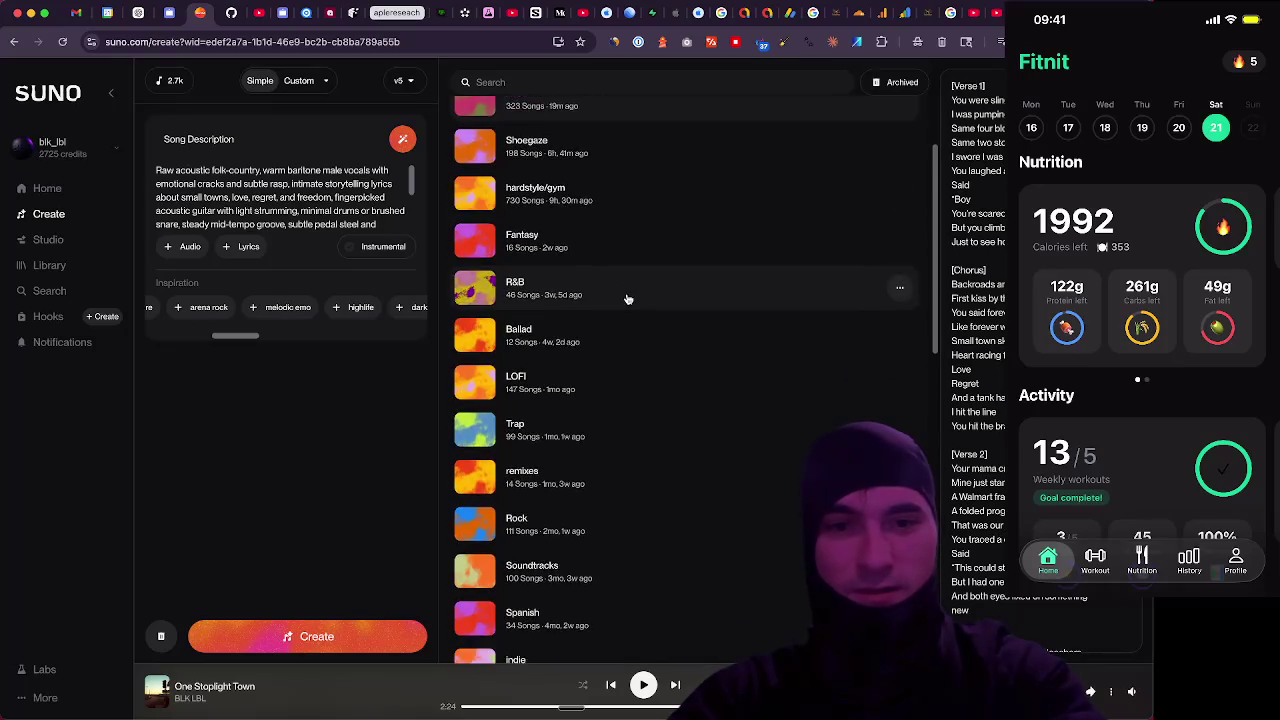
scroll(627, 292, up, 12)
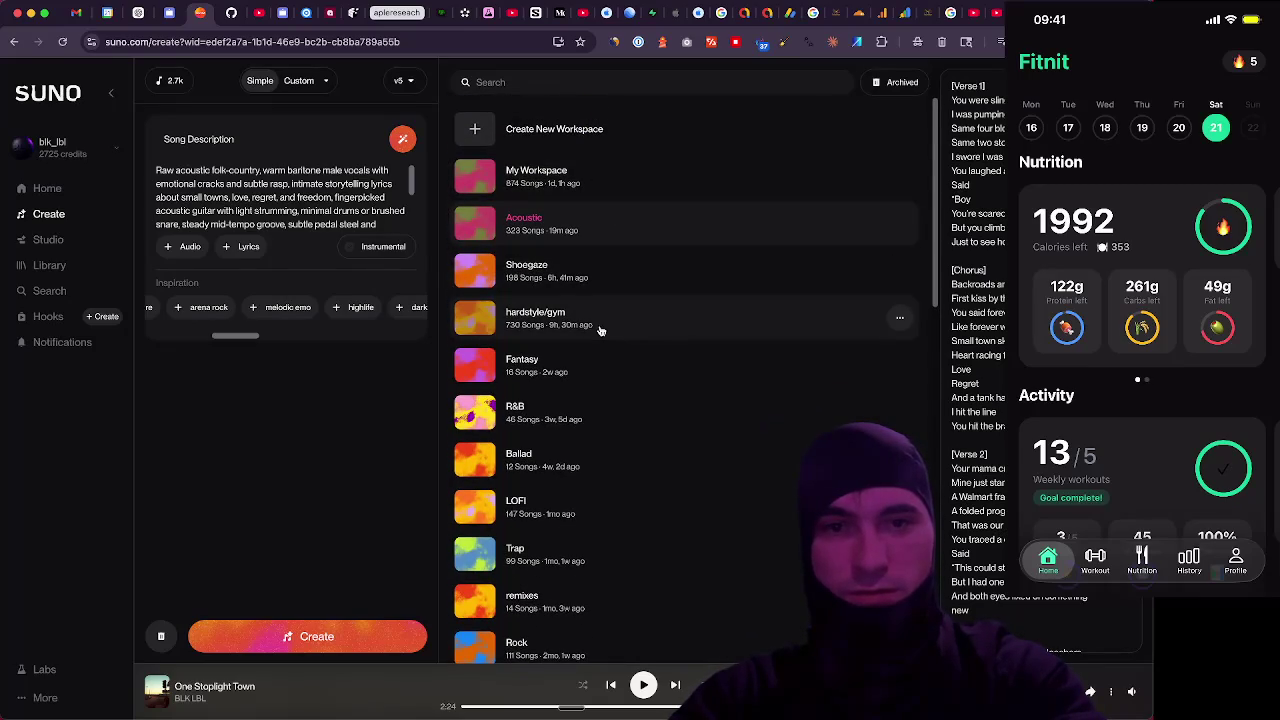
click(648, 321)
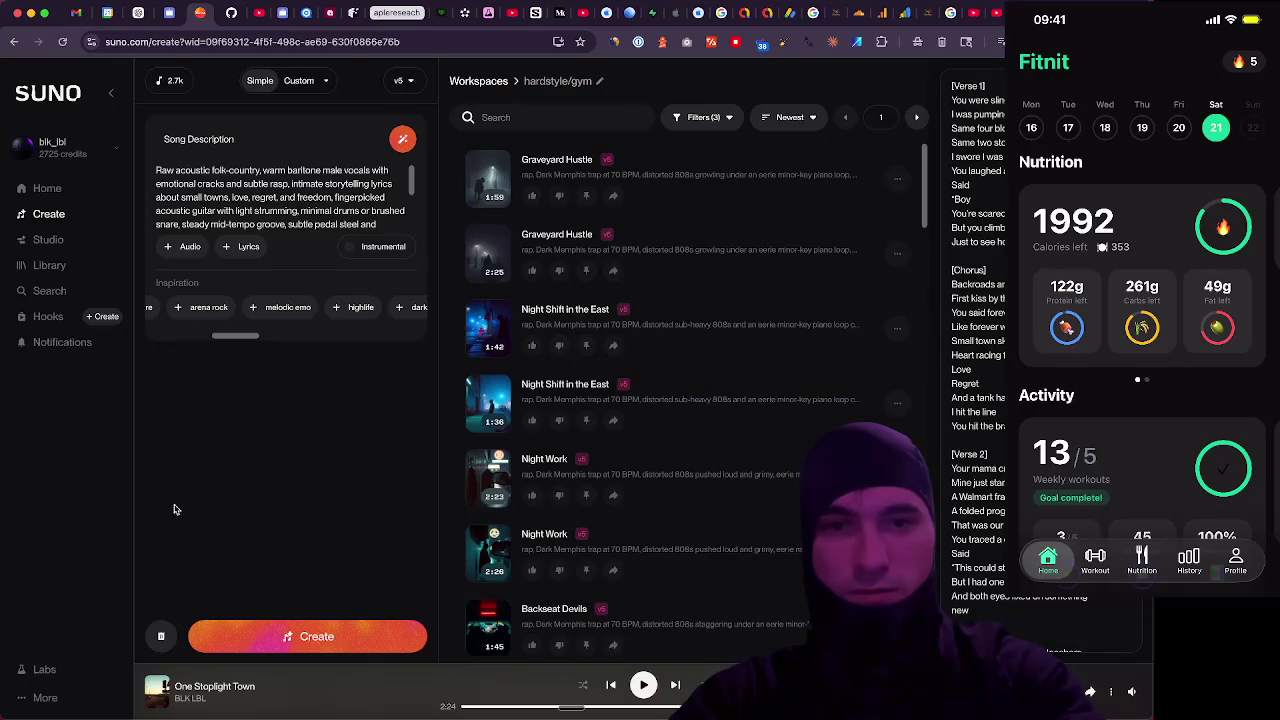
Filter the workspace's song list to show only Liked songs
scroll(624, 369, down, 3)
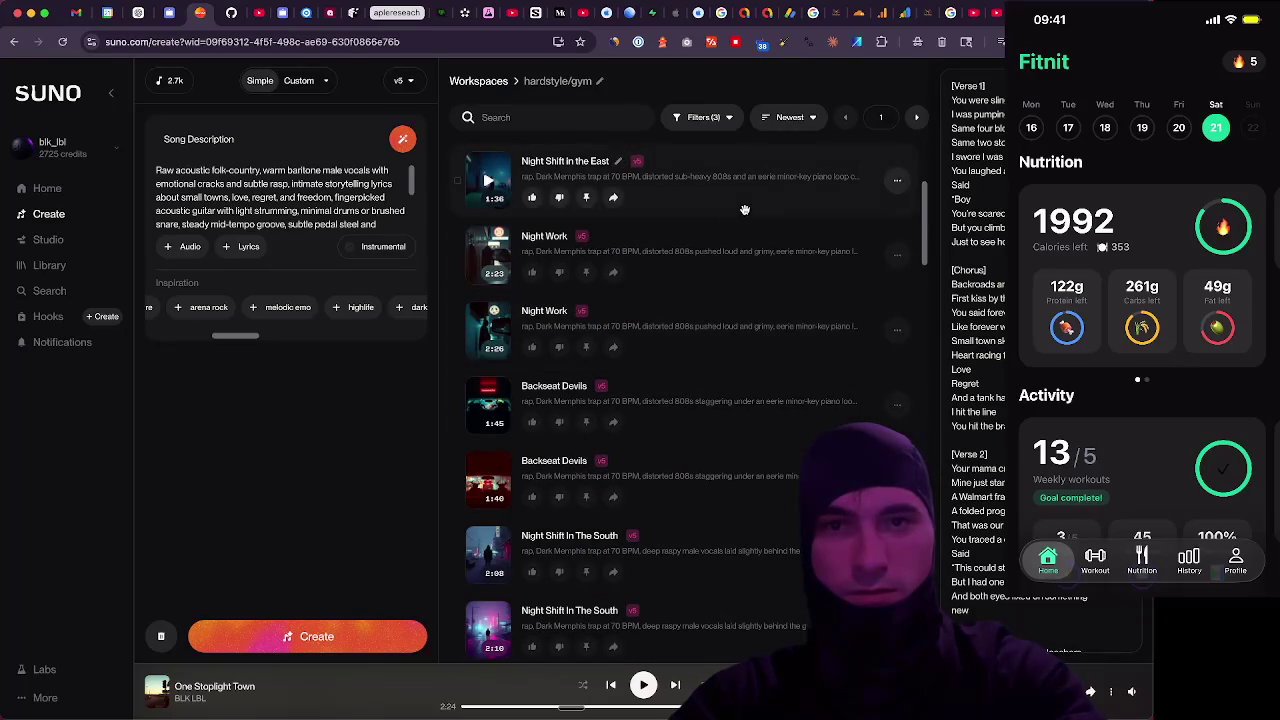
click(729, 120)
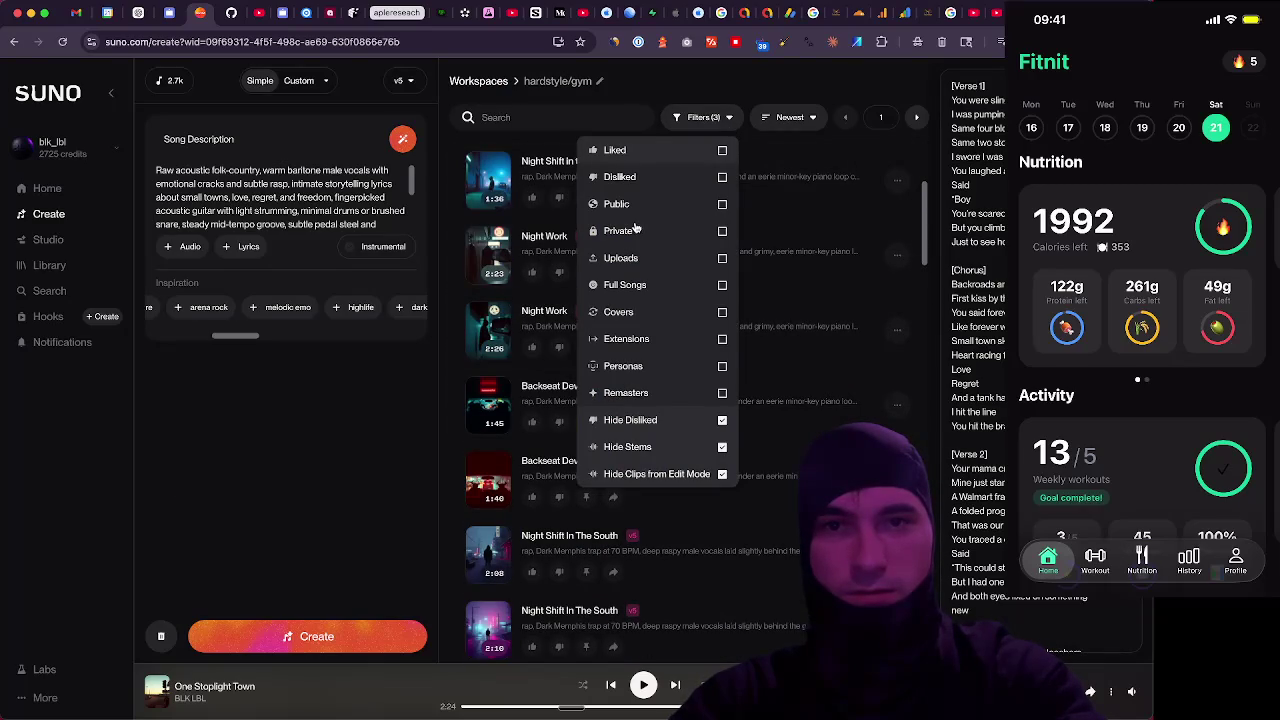
click(722, 150)
click(718, 95)
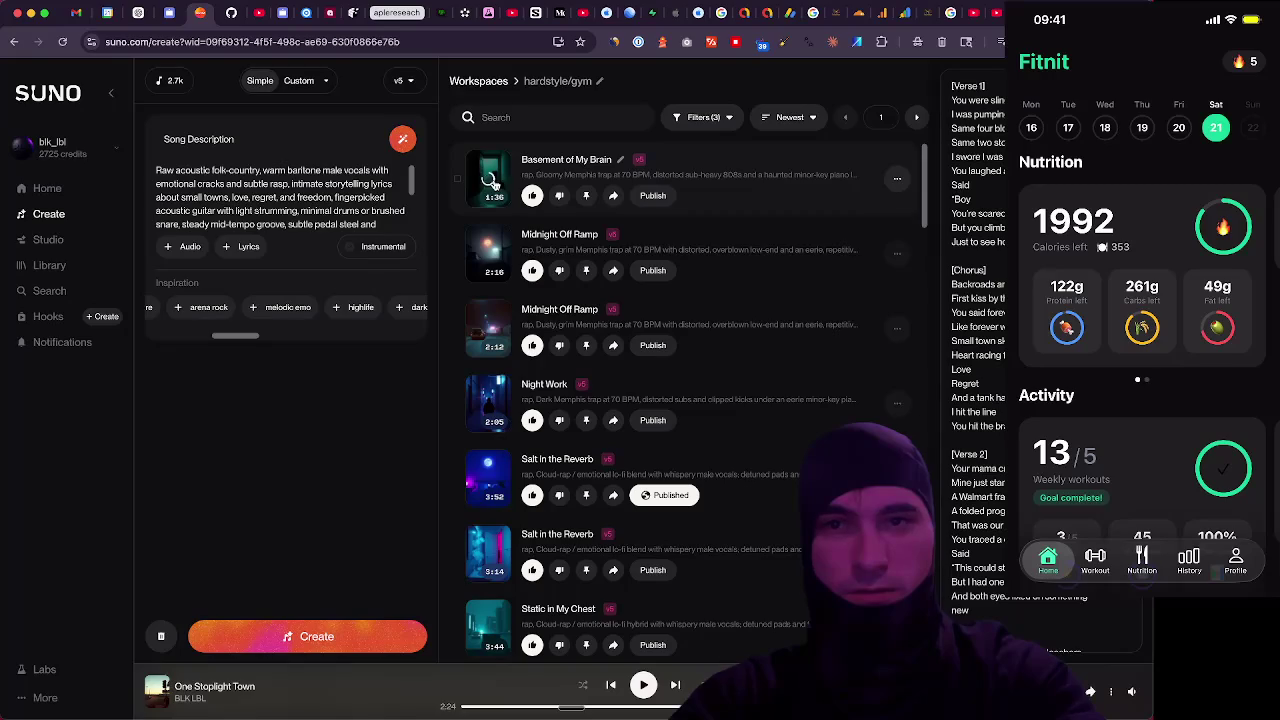
Play 'Basement of My Brain' and raise the playback volume twice
click(491, 180)
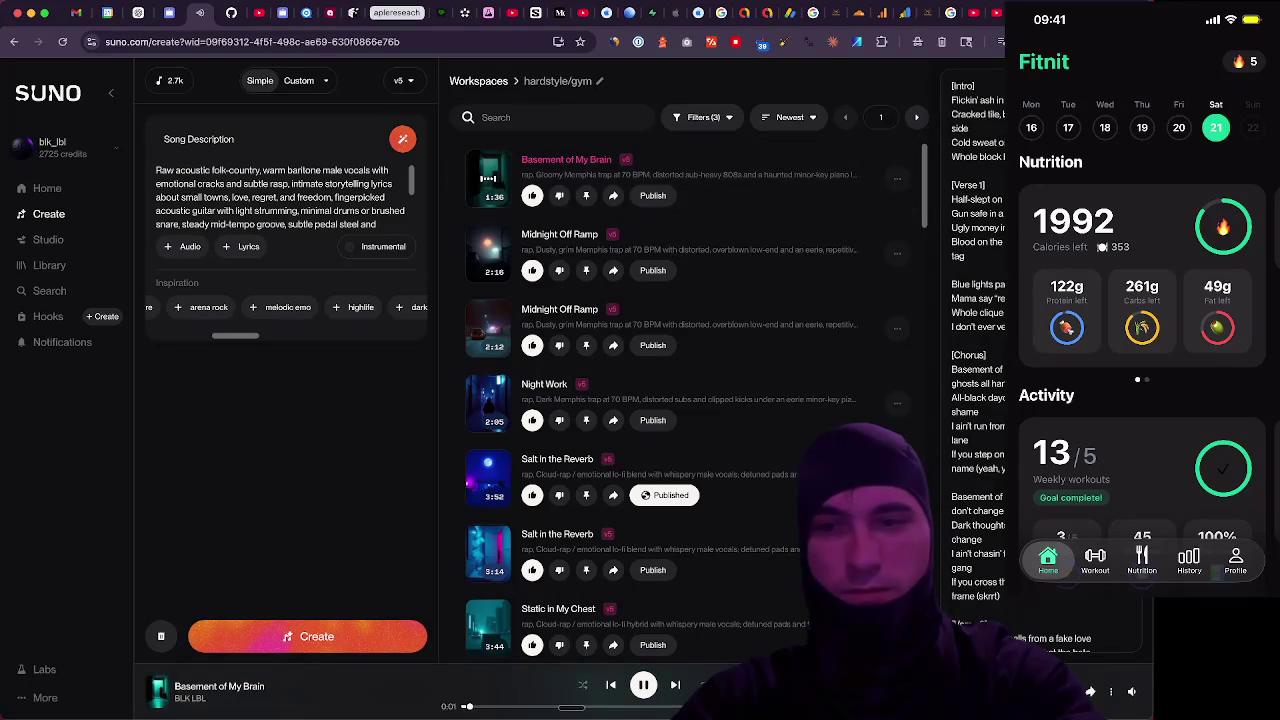
mouse_move(1132, 692)
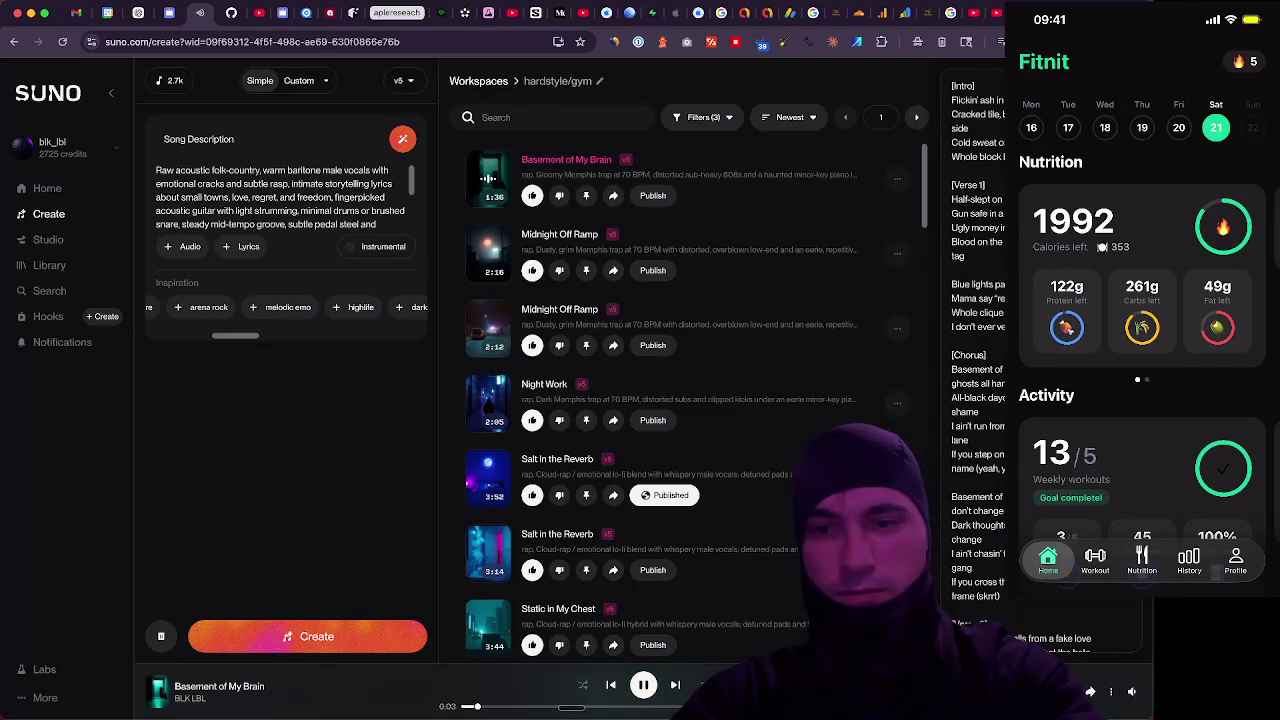
key(XF86AudioRaiseVolume)
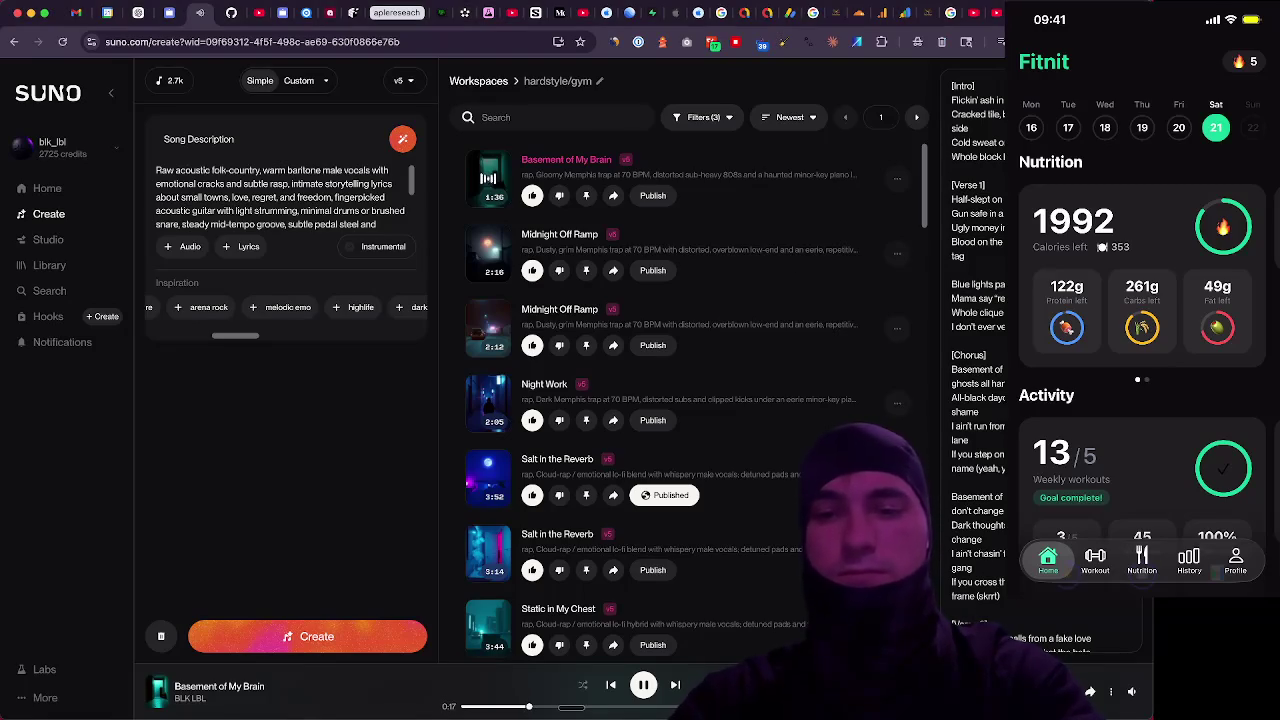
key(XF86AudioRaiseVolume)
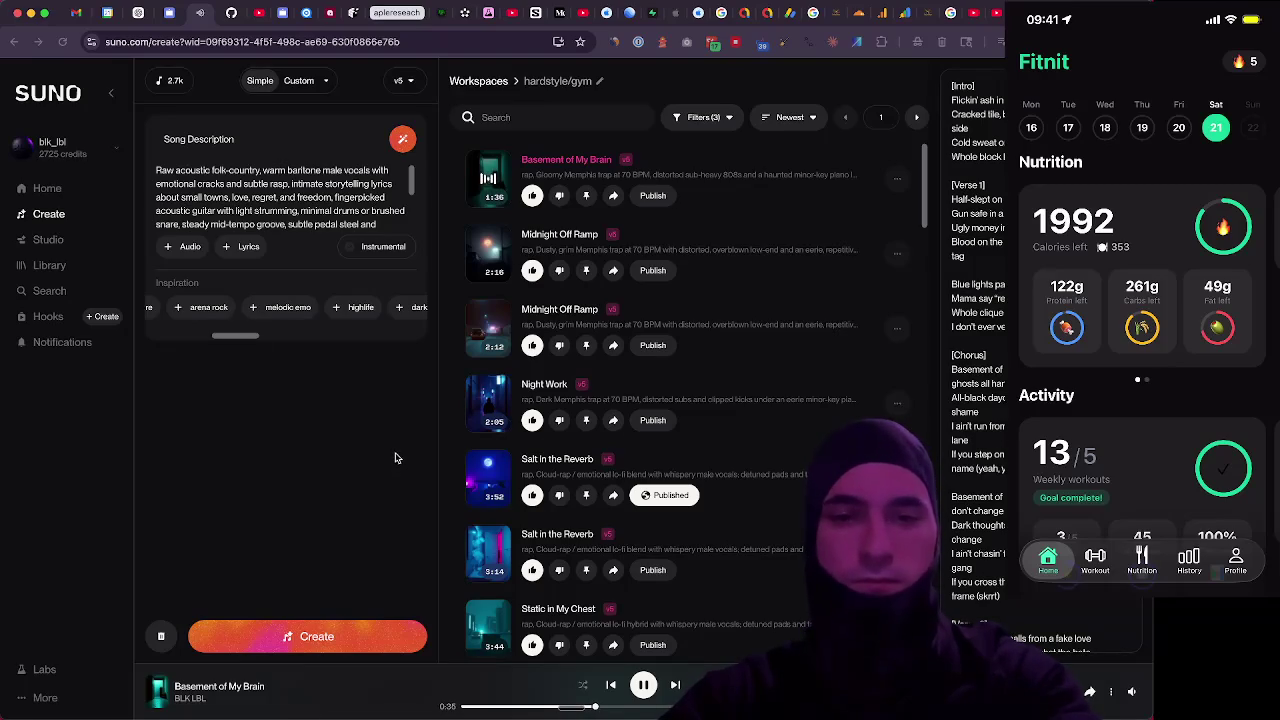
Switch briefly to the Claude Code terminal, then back to Chrome's Google results tab
key(super+Tab)
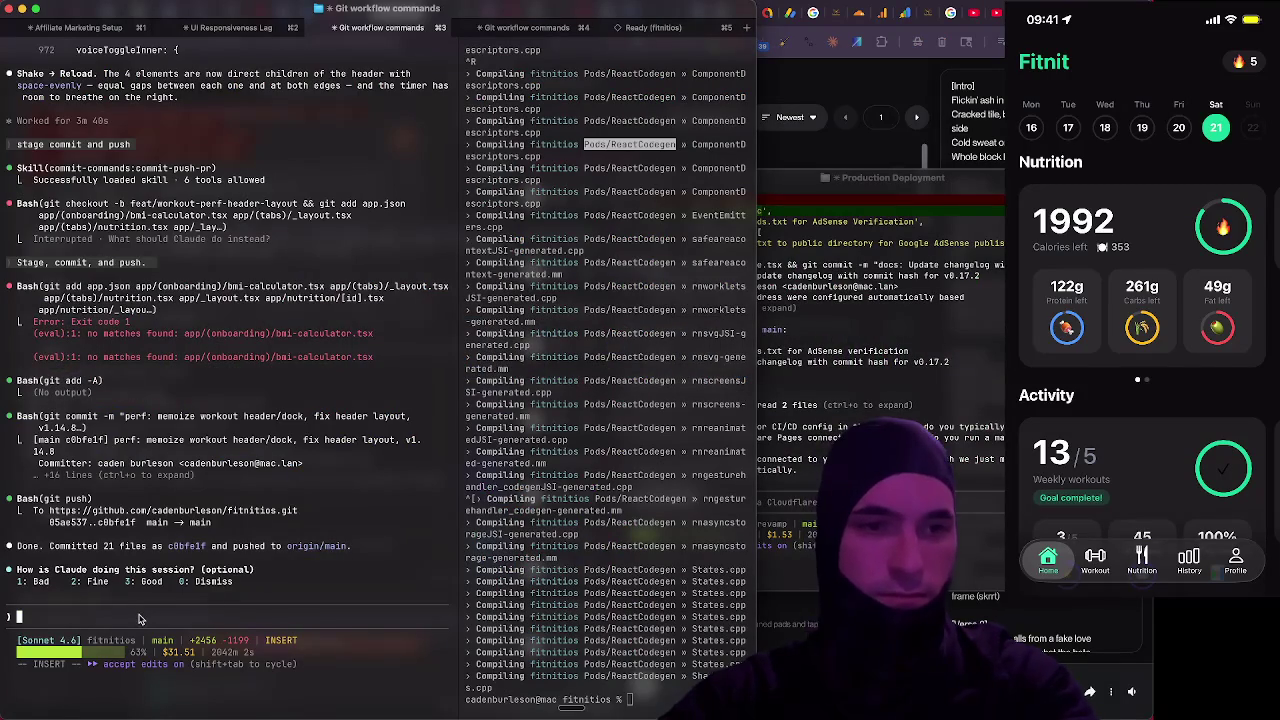
key(super+Tab)
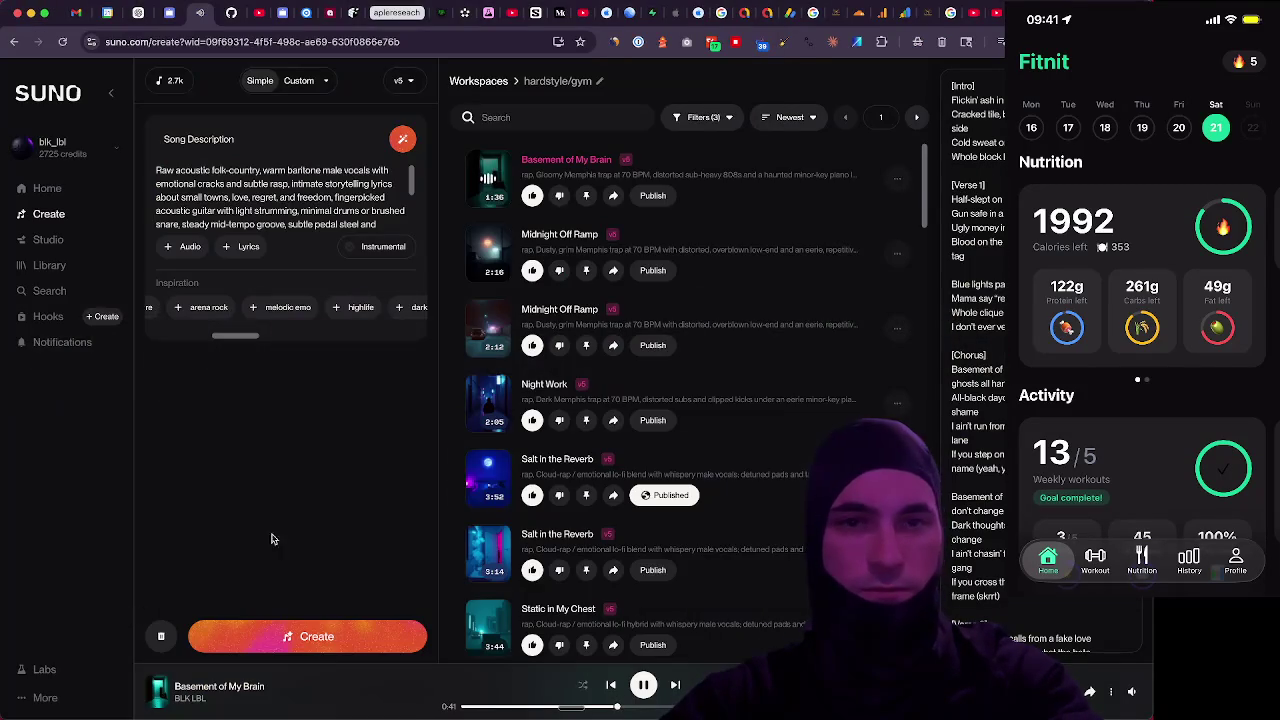
key(ctrl+Tab)
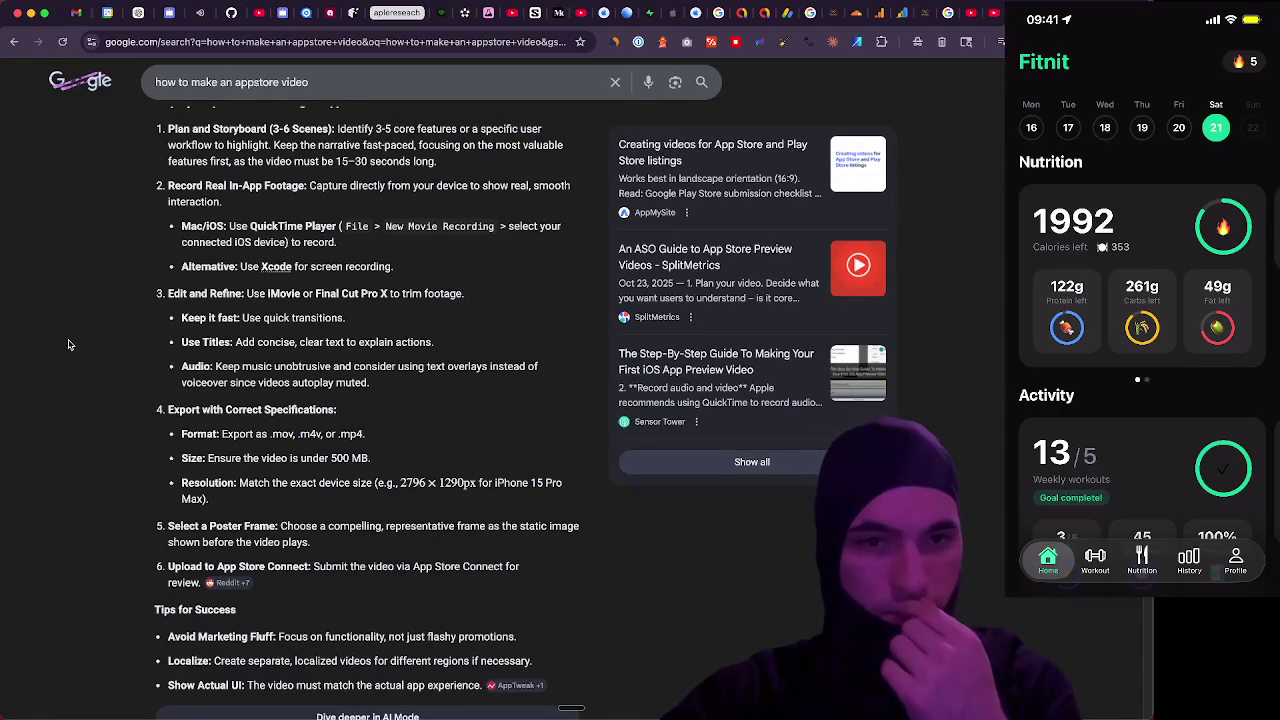
scroll(59, 272, up, 1)
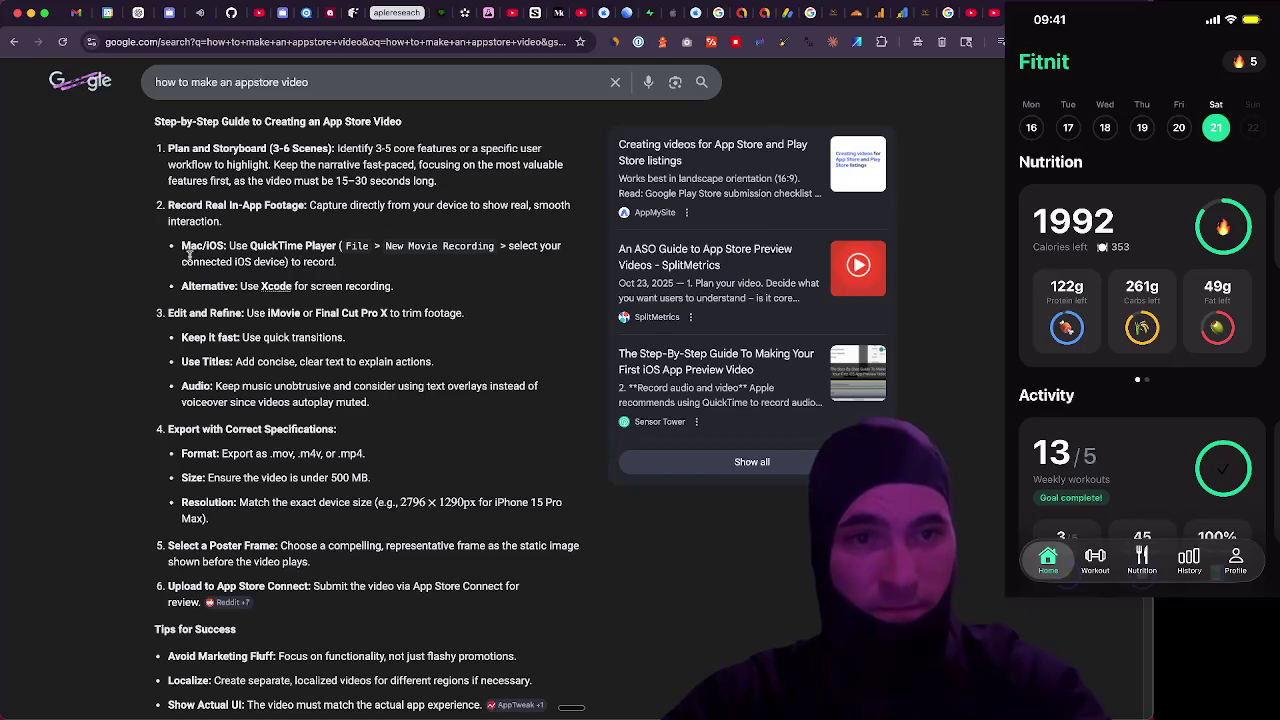
drag(181, 244, 528, 245)
click(90, 291)
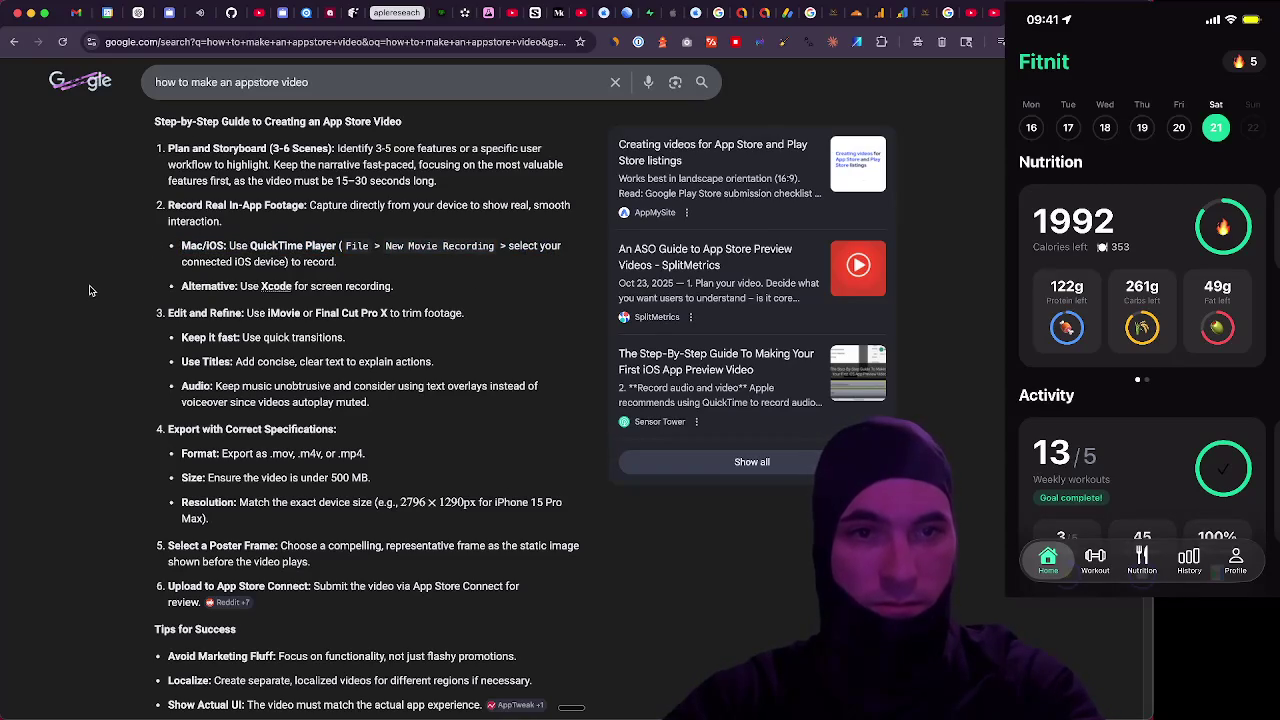
key(super+space)
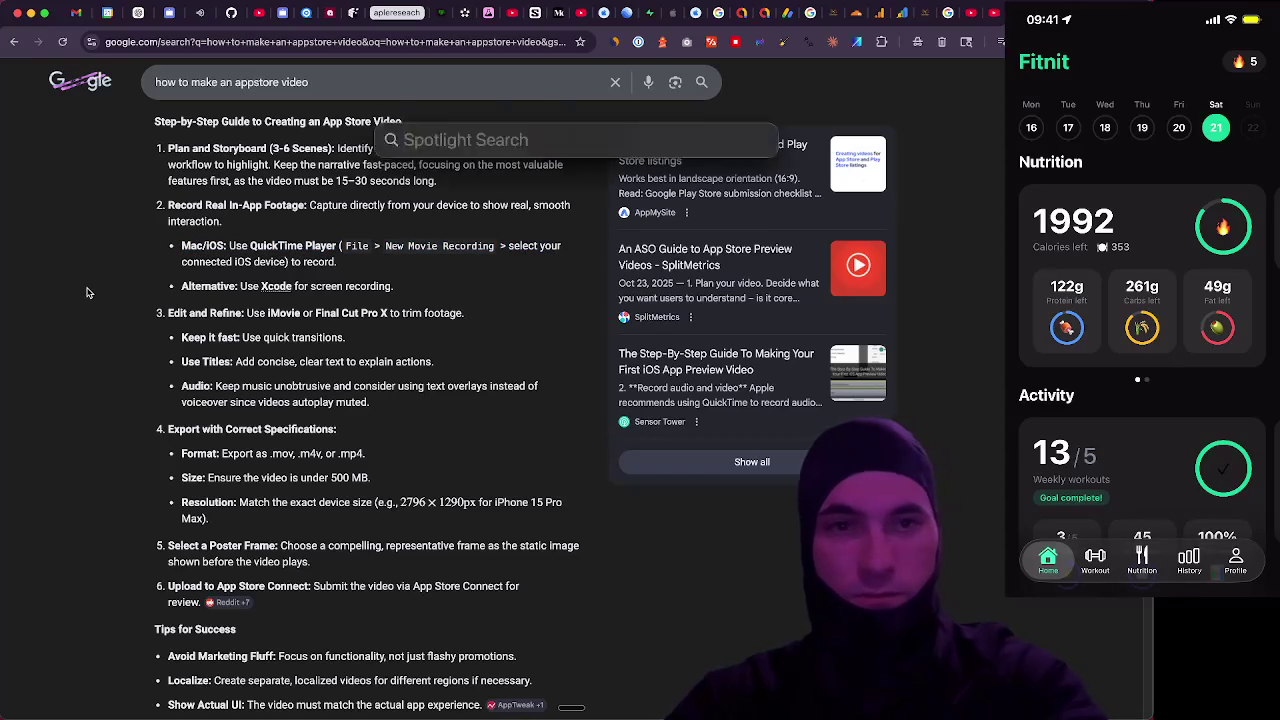
Launch QuickTime Player via Spotlight 'quick' and eject the Defold and GIMP volumes
text(quick)
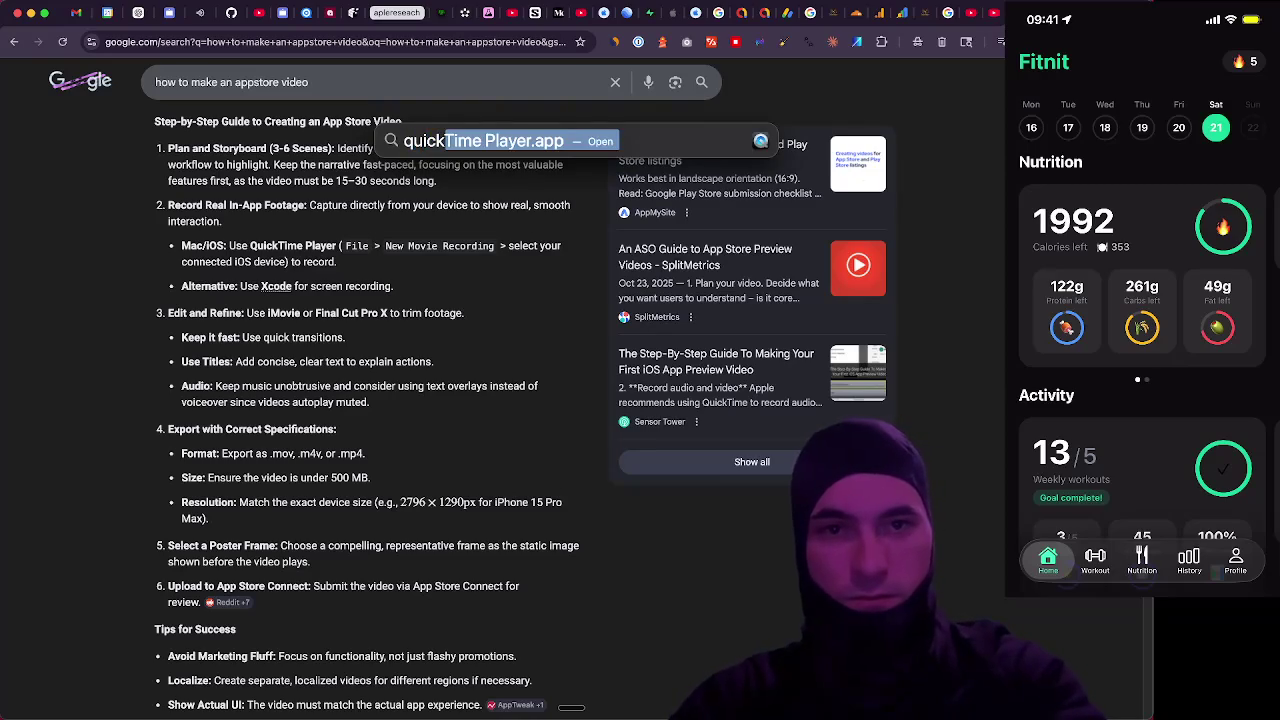
key(Return)
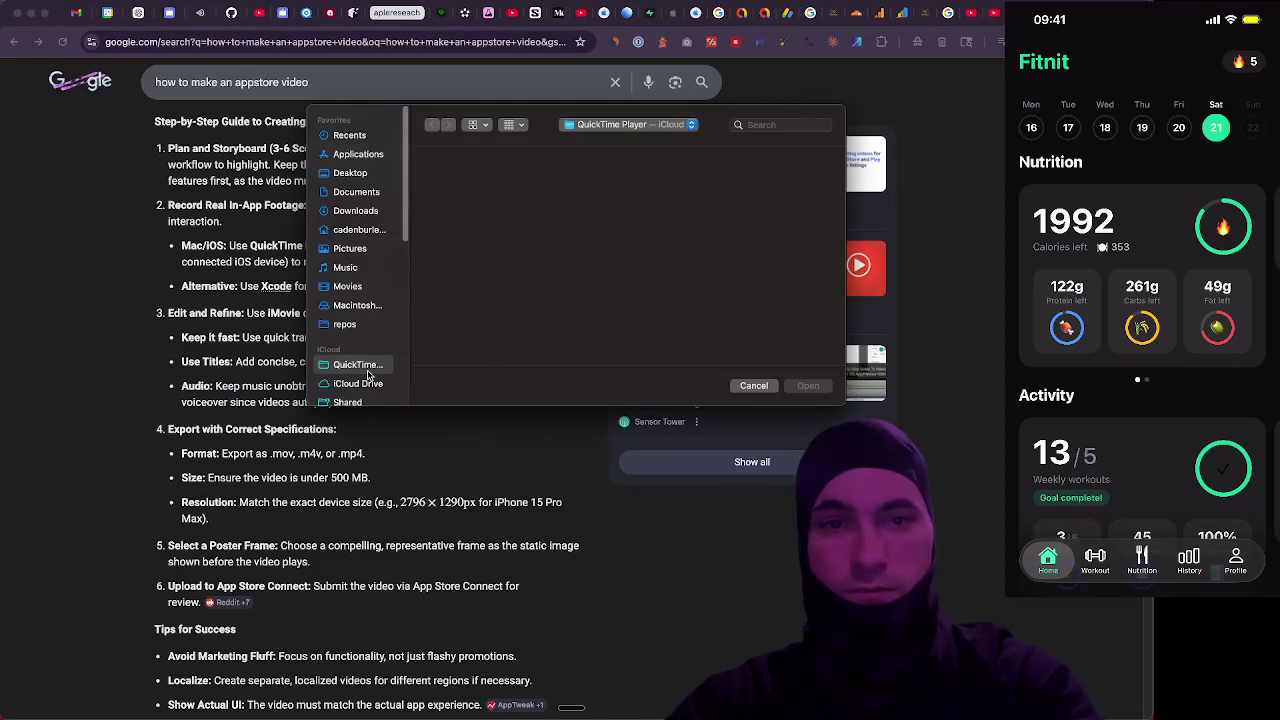
scroll(393, 312, down, 5)
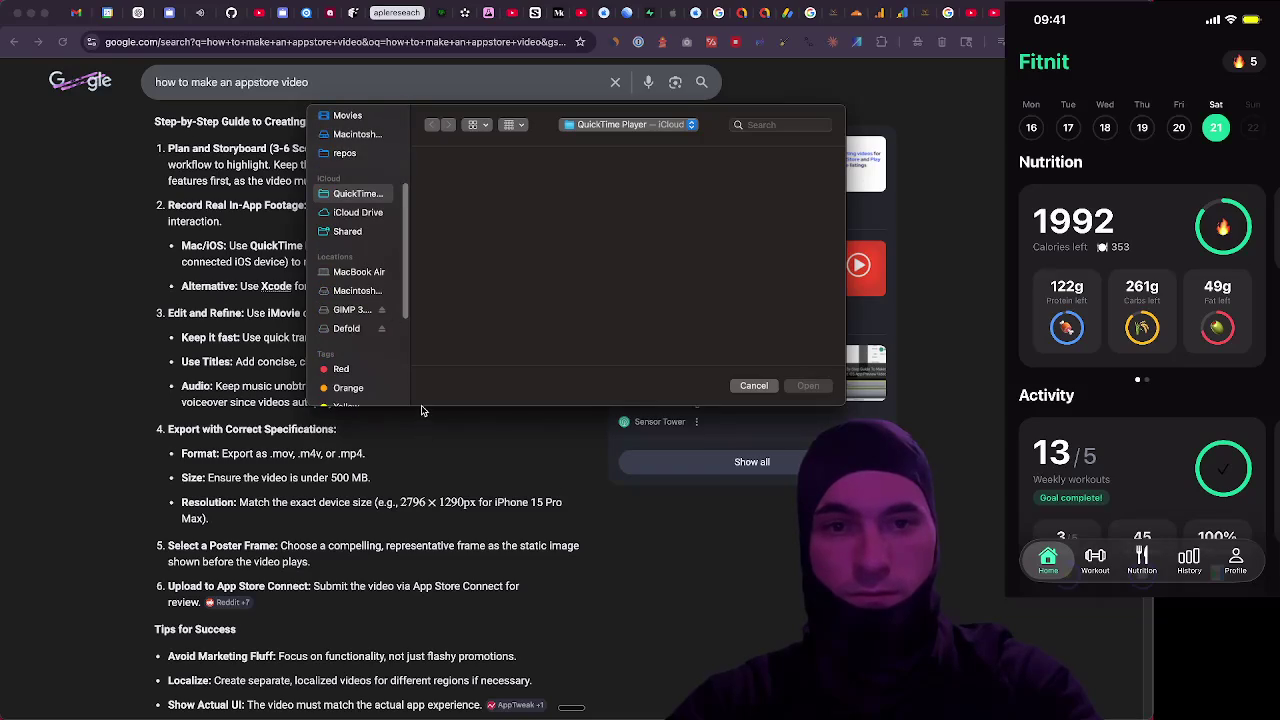
click(381, 329)
click(382, 313)
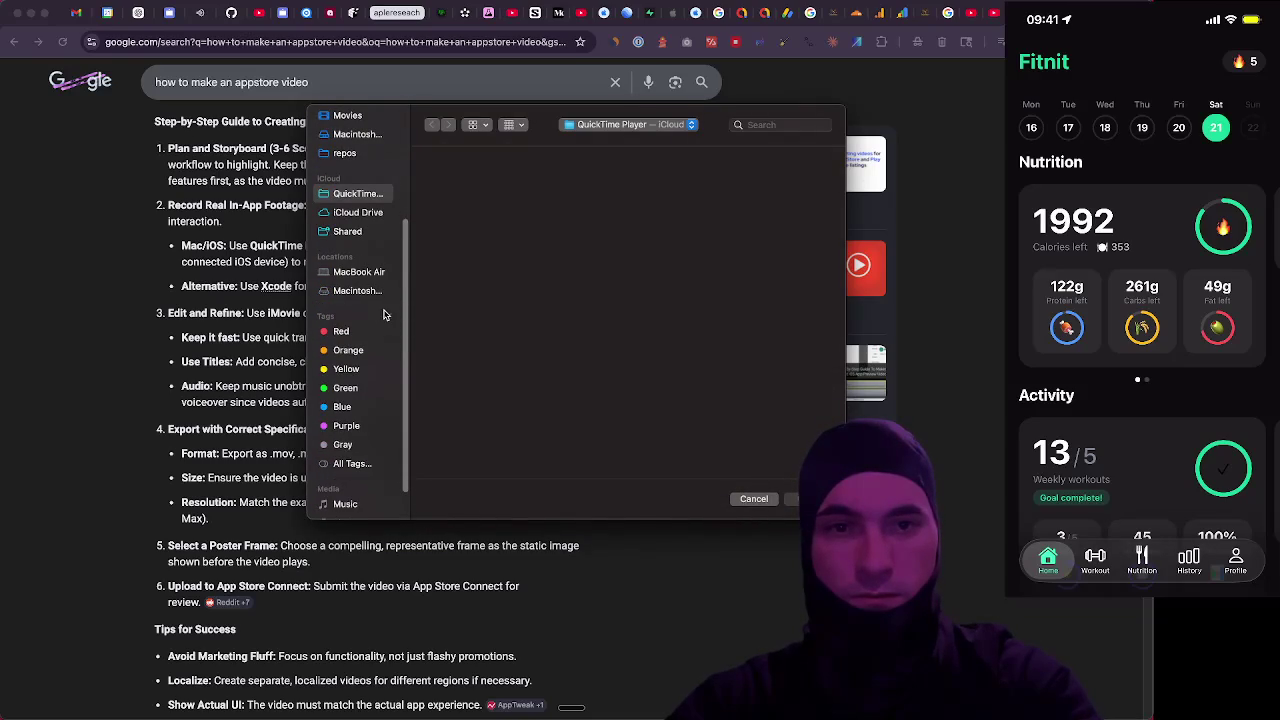
Move QuickTime's file window right so it sits beside the Google App Store video guide
scroll(391, 304, down, 1)
scroll(391, 304, up, 5)
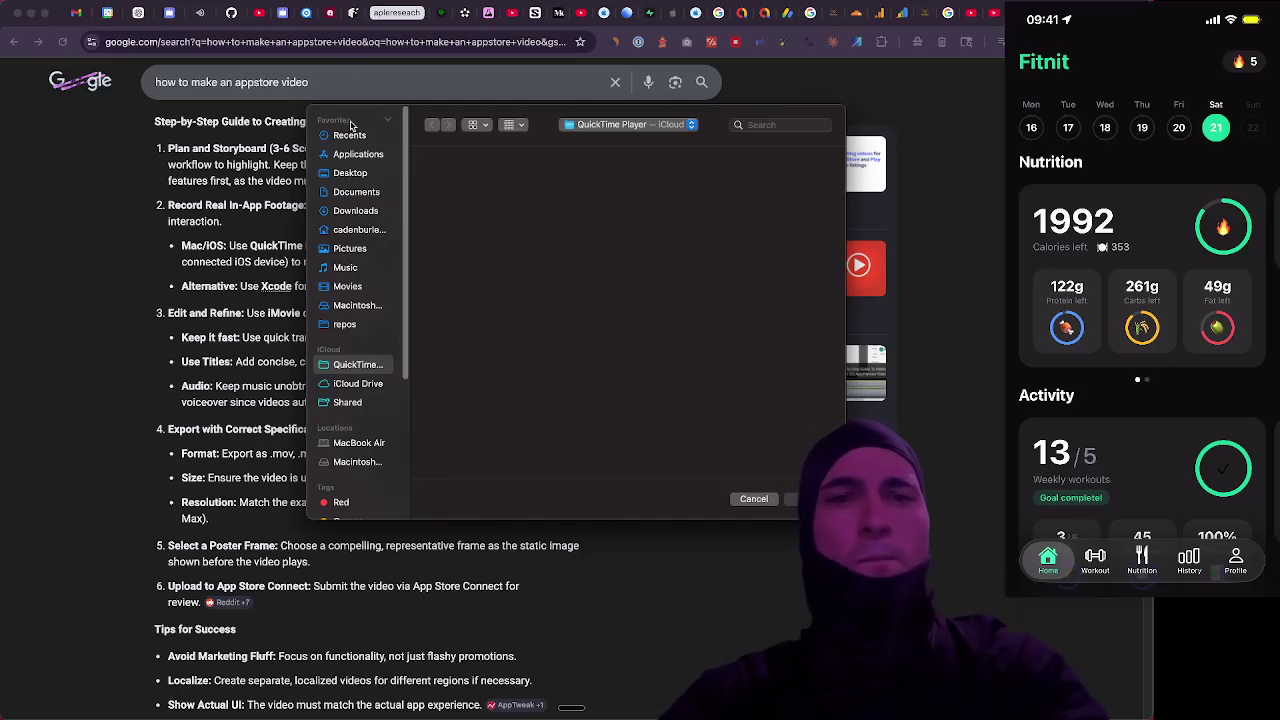
scroll(340, 140, up, 2)
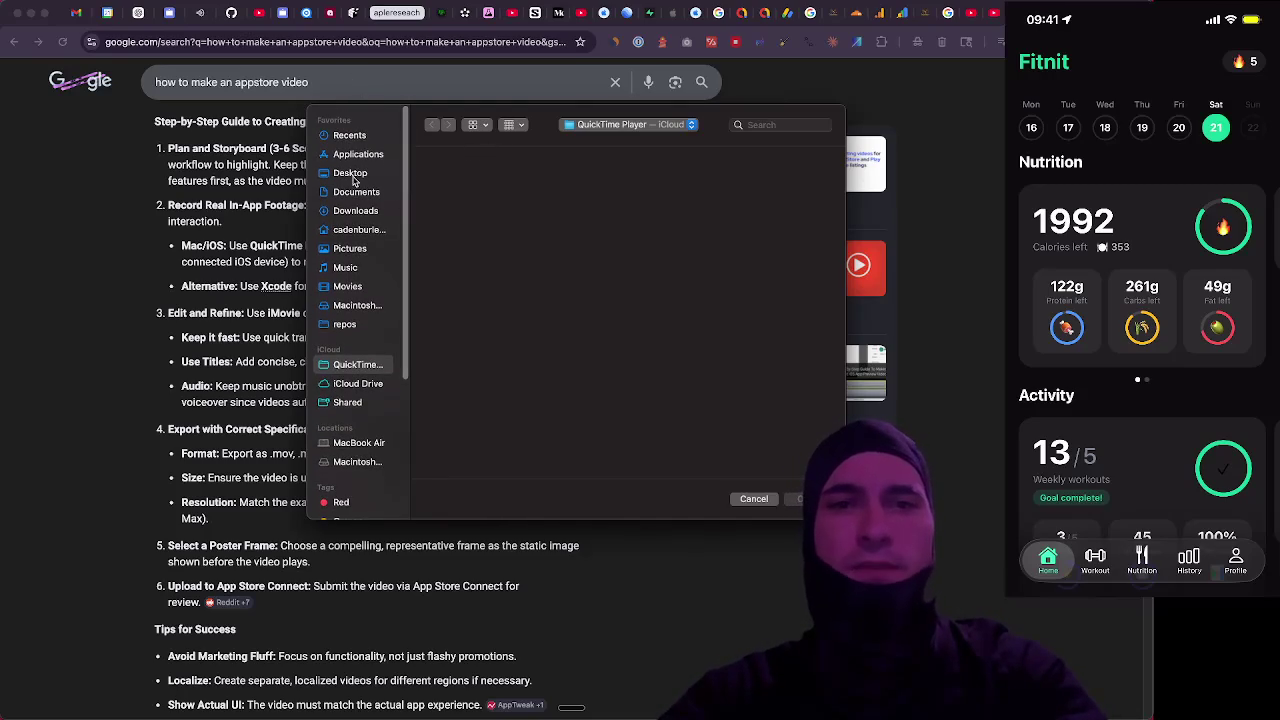
mouse_move(546, 122)
mouse_down()
mouse_move(769, 136)
mouse_move(784, 182)
mouse_up()
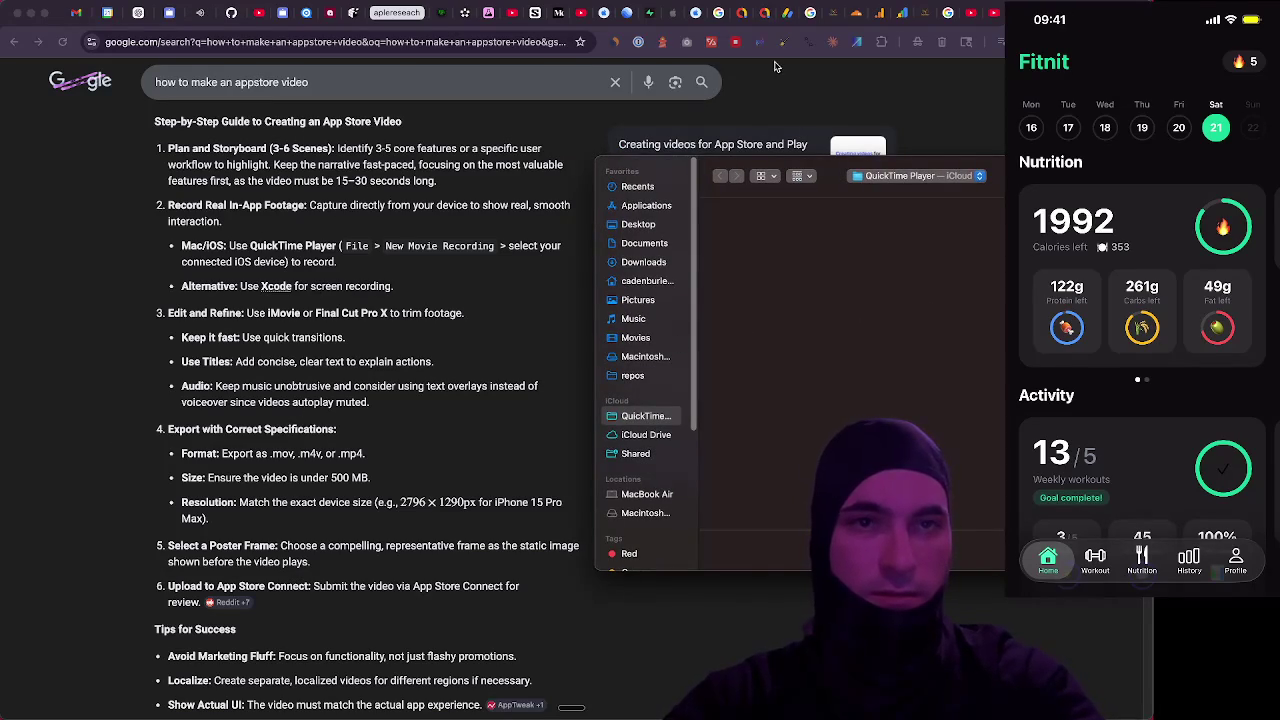
click(218, 24)
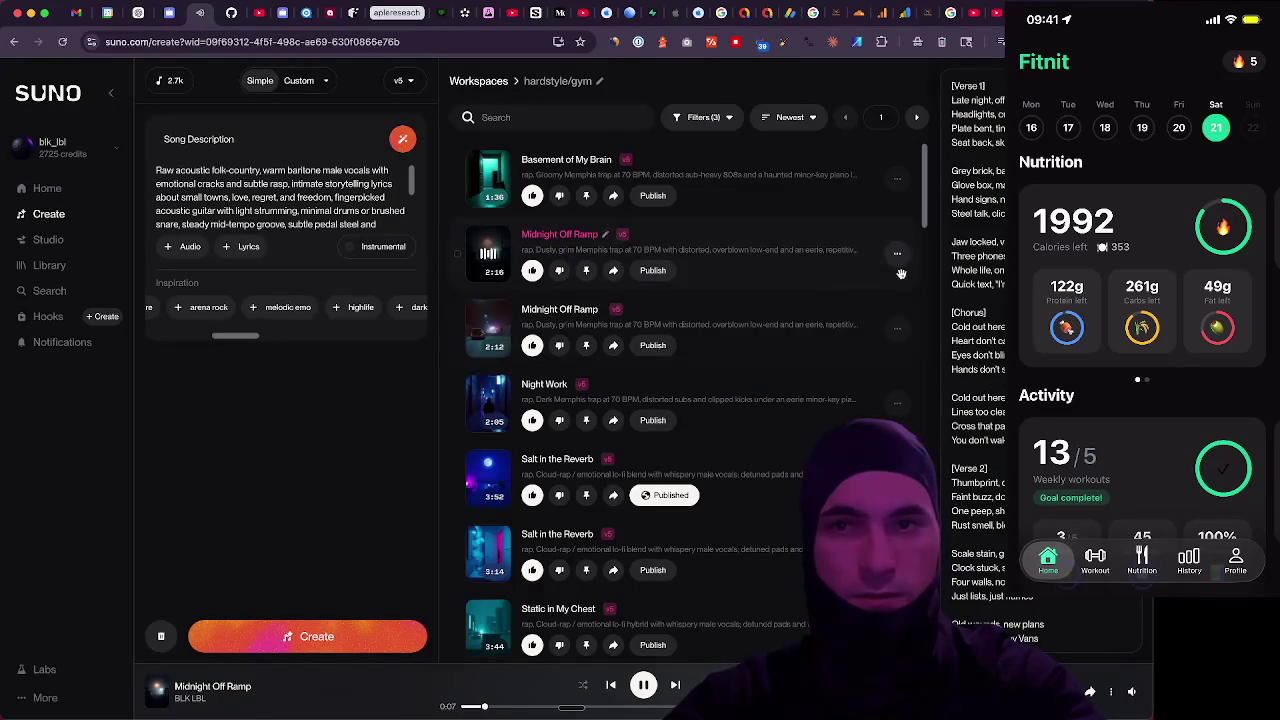
key(super+Tab)
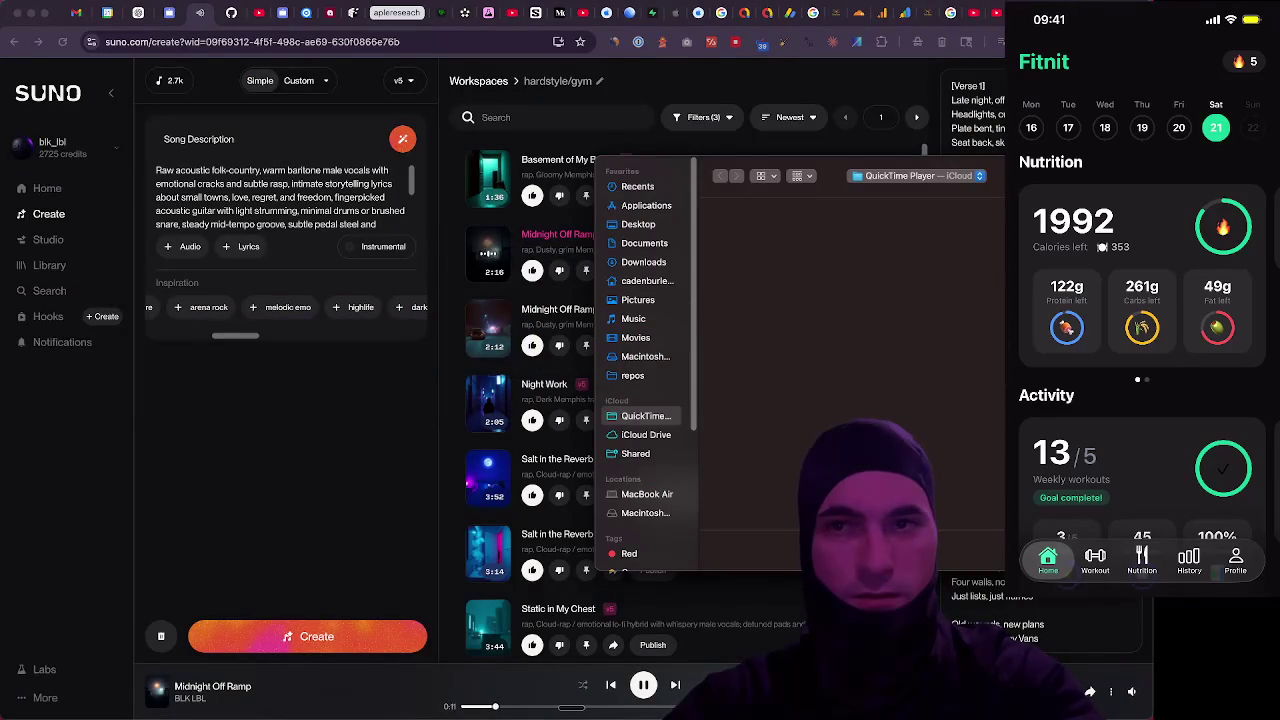
key(super+Tab)
key(ctrl+Tab)
key(super+Tab)
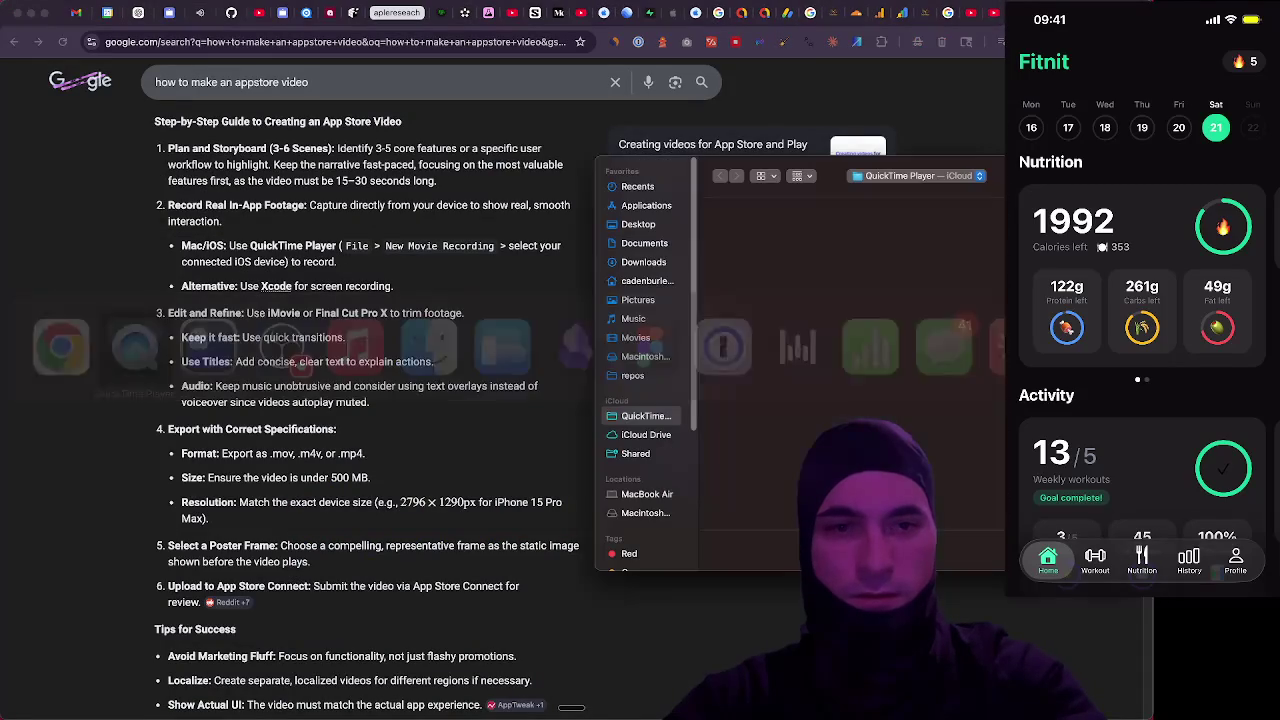
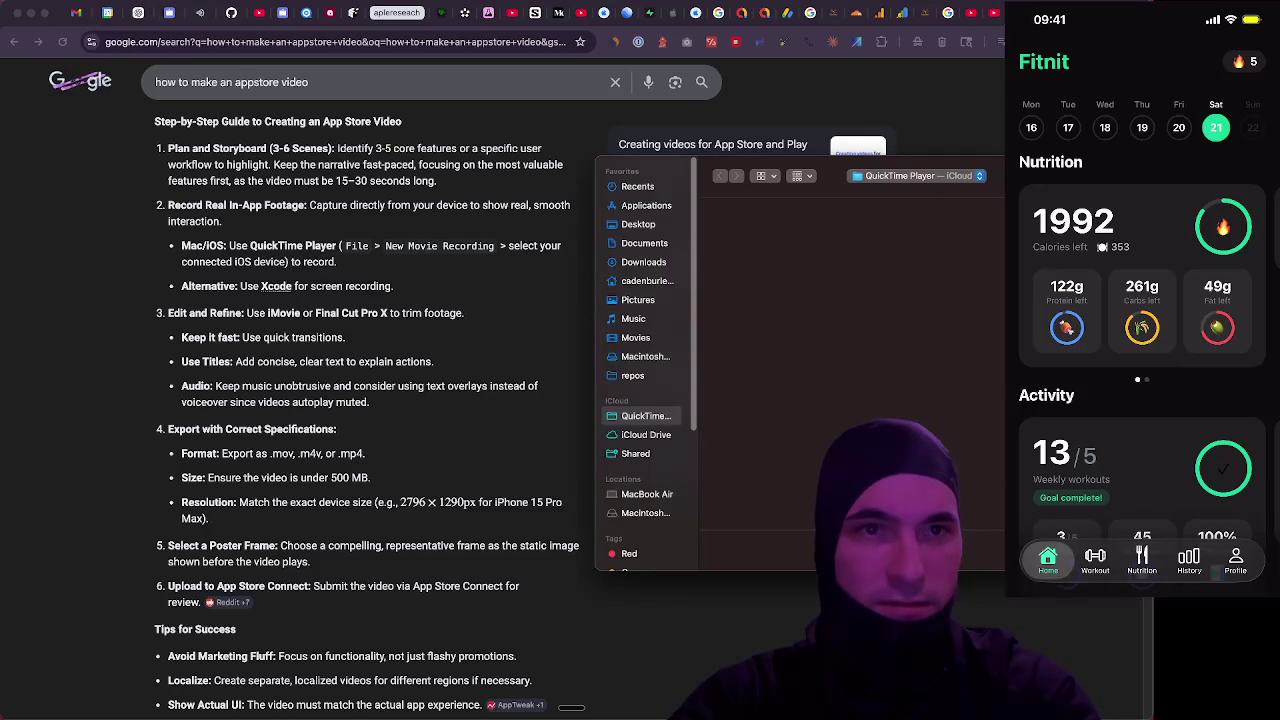
Start a QuickTime new movie recording with the connected iPhone selected as the screen source
click(135, 2)
click(171, 9)
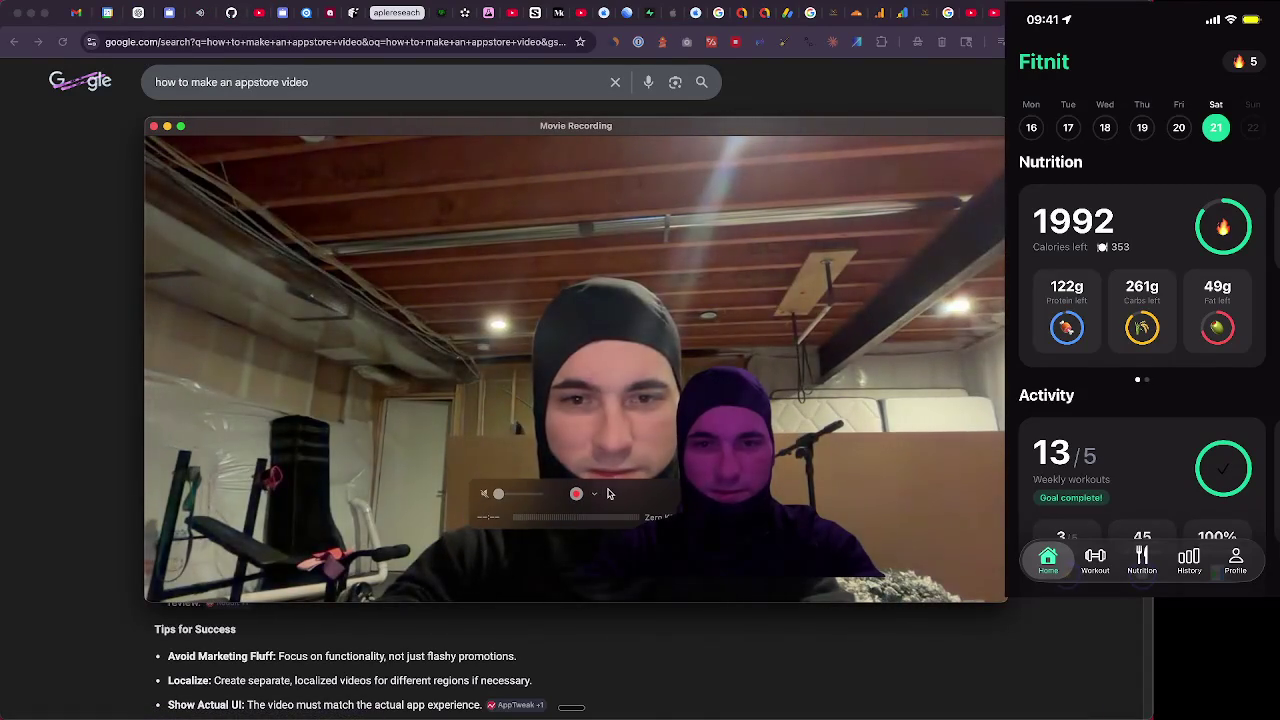
click(595, 494)
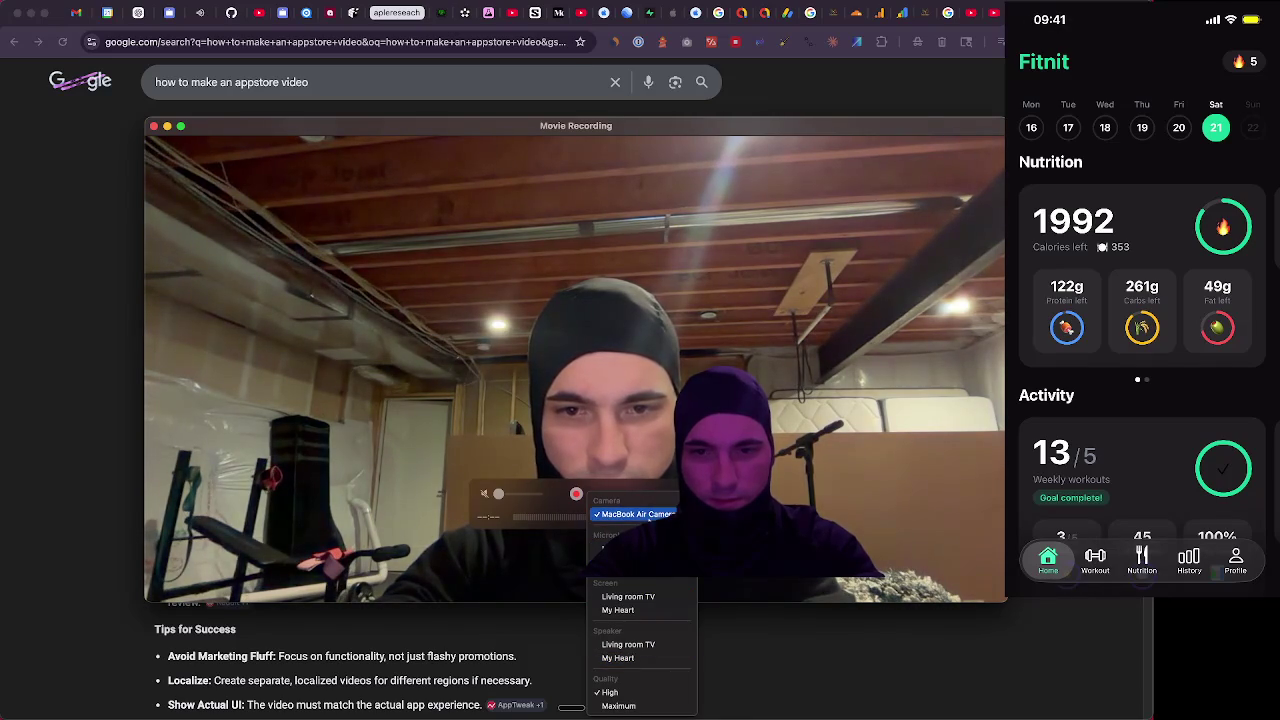
click(644, 610)
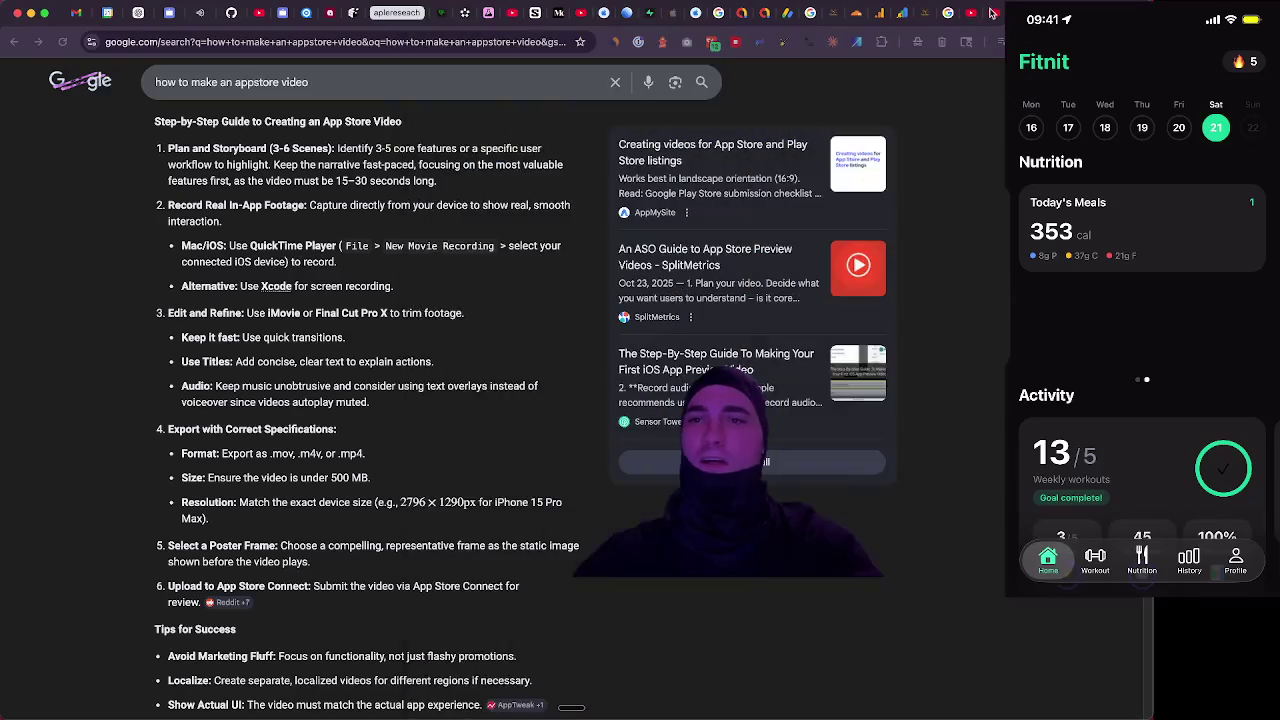
Close the App Store search, BMAD-METHOD, YouTube, Google results, DungeonDragin and Search Console tabs
click(995, 18)
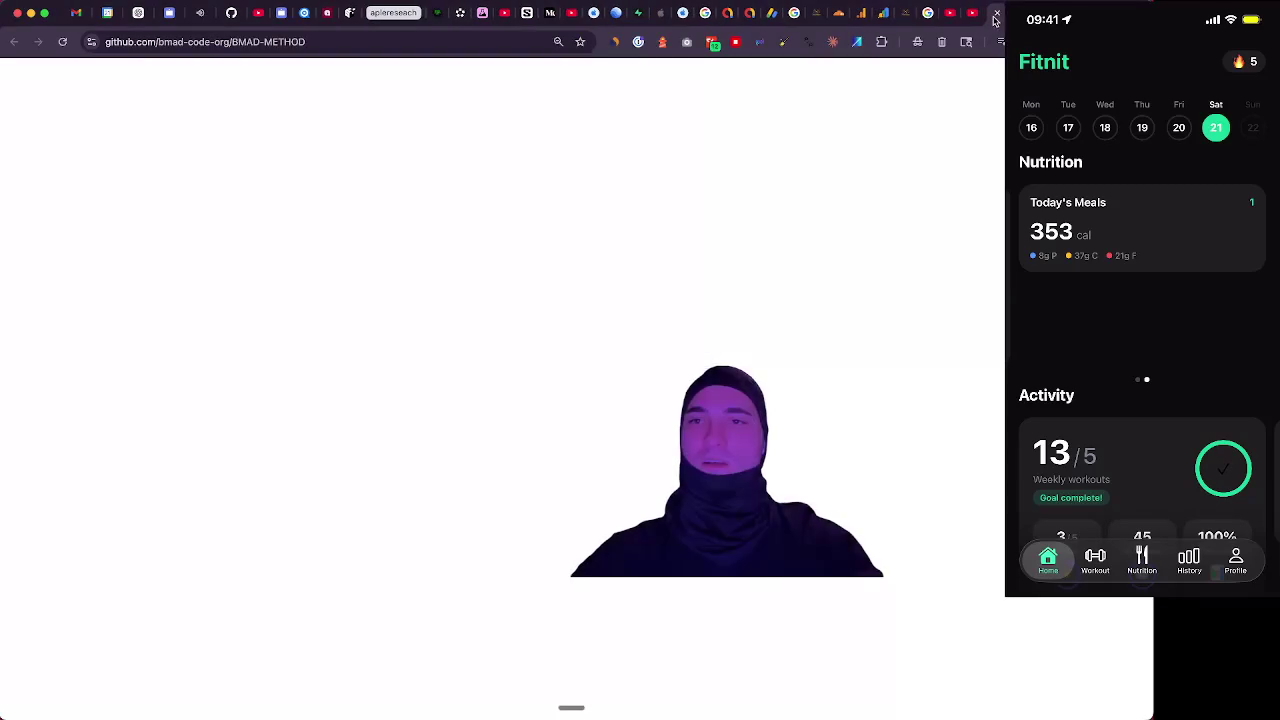
click(967, 18)
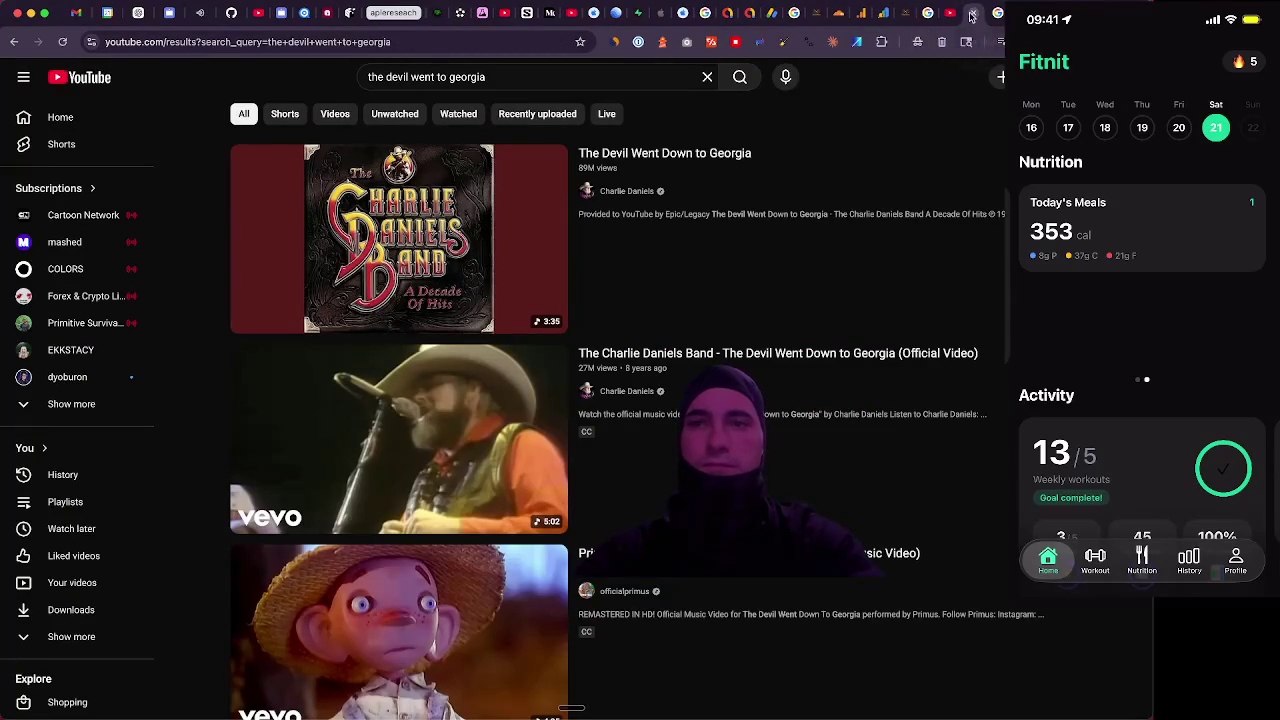
click(970, 16)
click(950, 18)
click(950, 18)
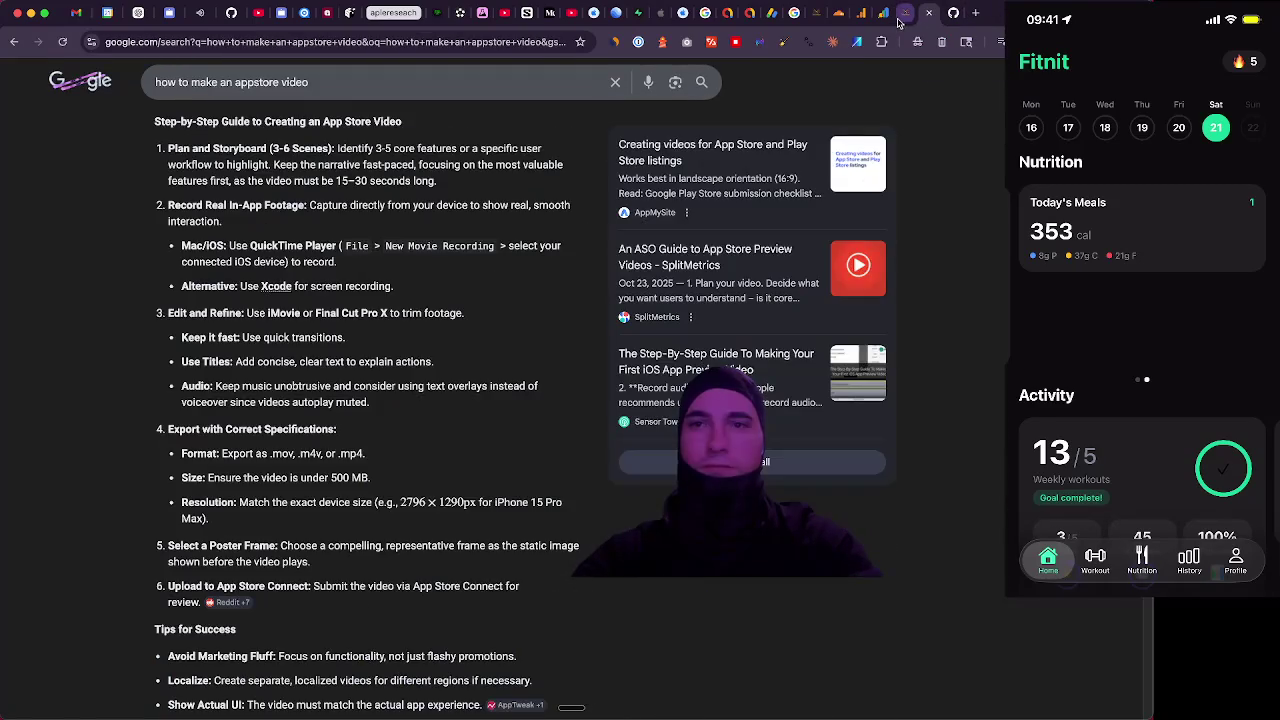
click(902, 20)
middle_click(883, 20)
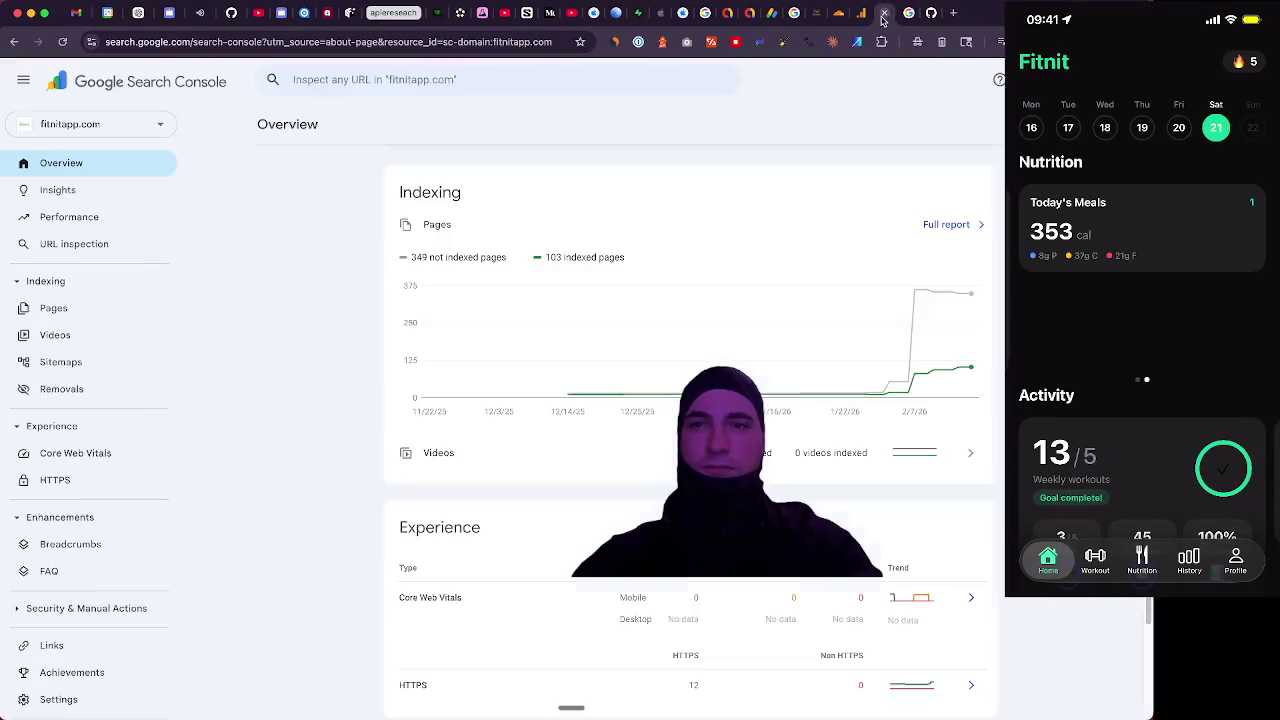
middle_click(884, 20)
middle_click(862, 18)
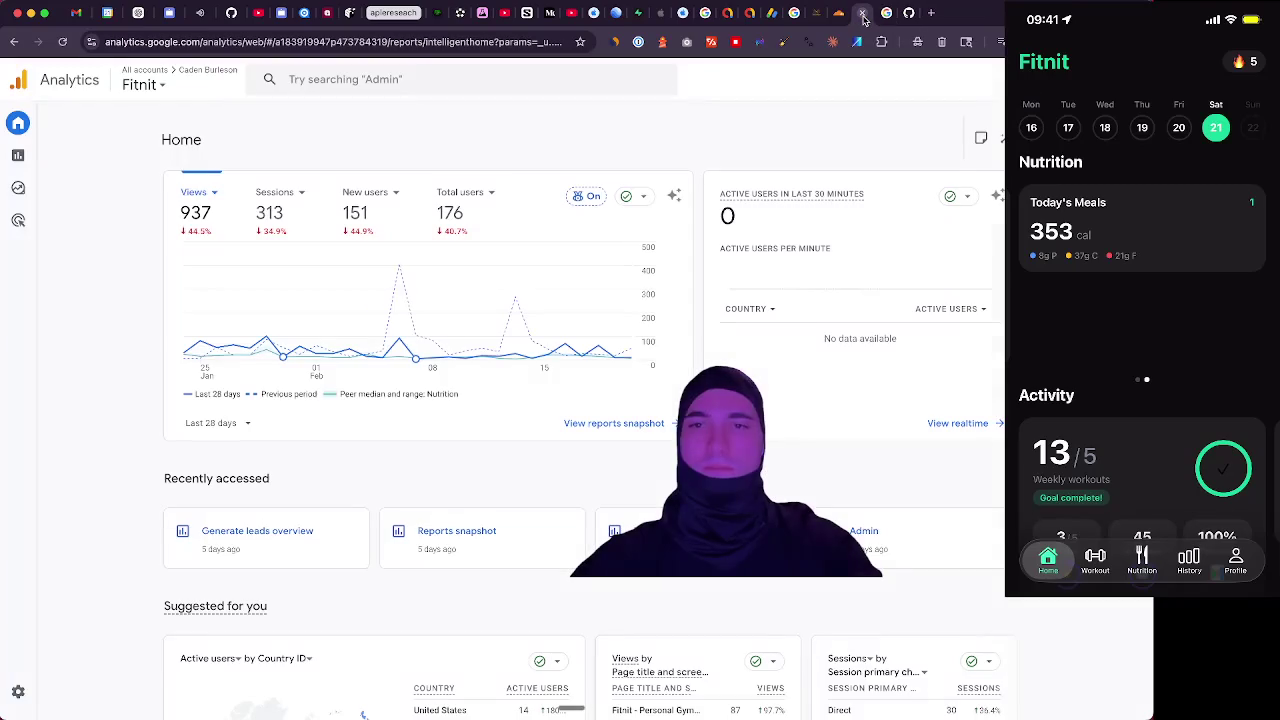
Reopen the fitnitapp.com Search Console overview from recently closed history and drop the duplicate tab
mouse_move(33, 158)
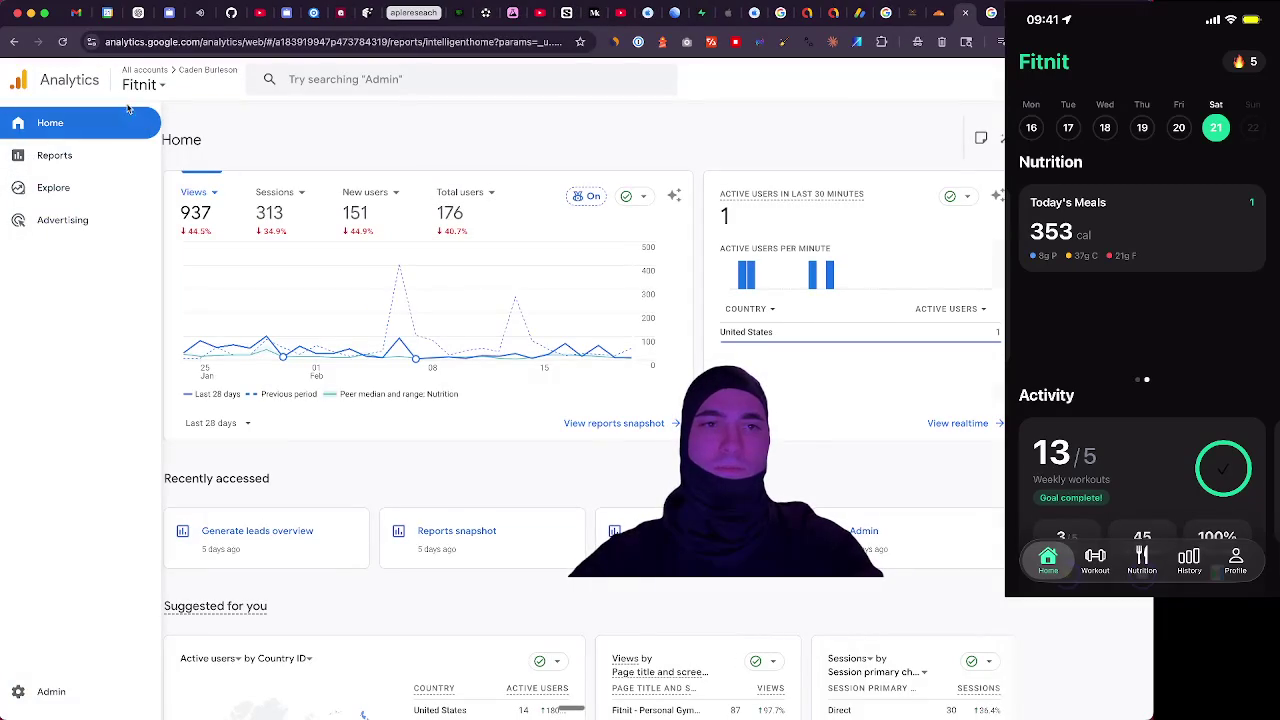
click(190, 1)
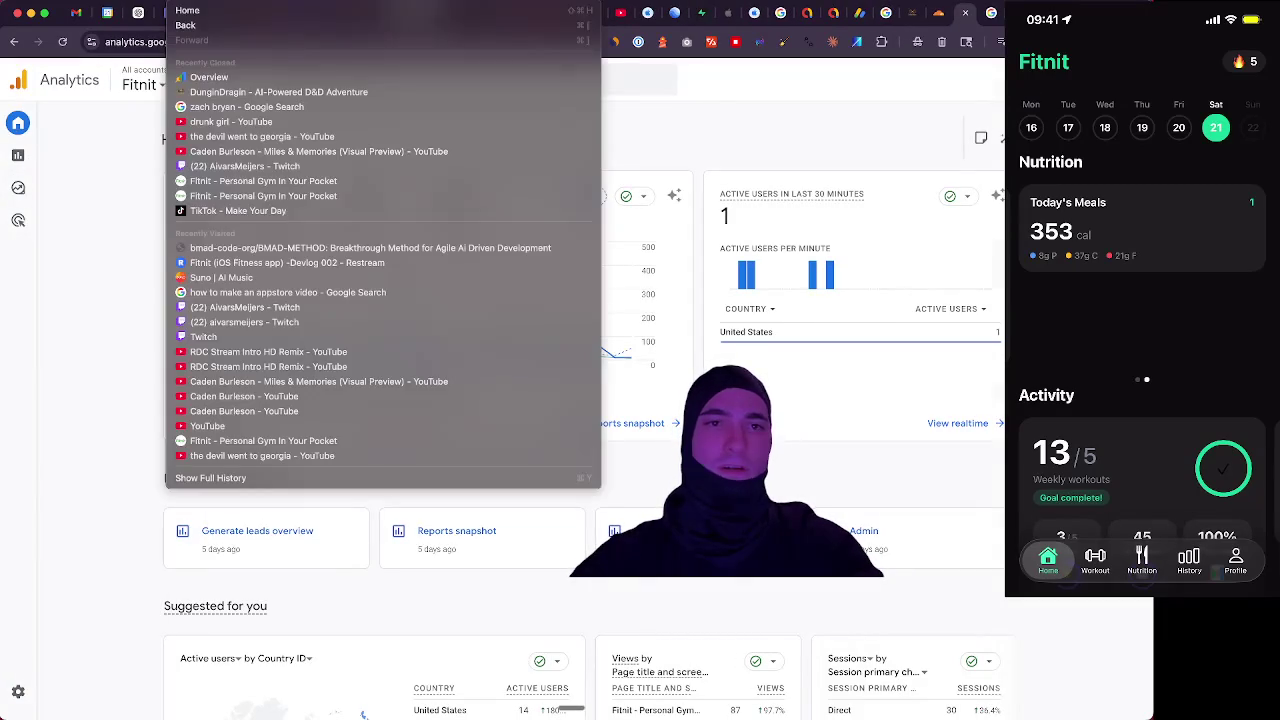
click(209, 77)
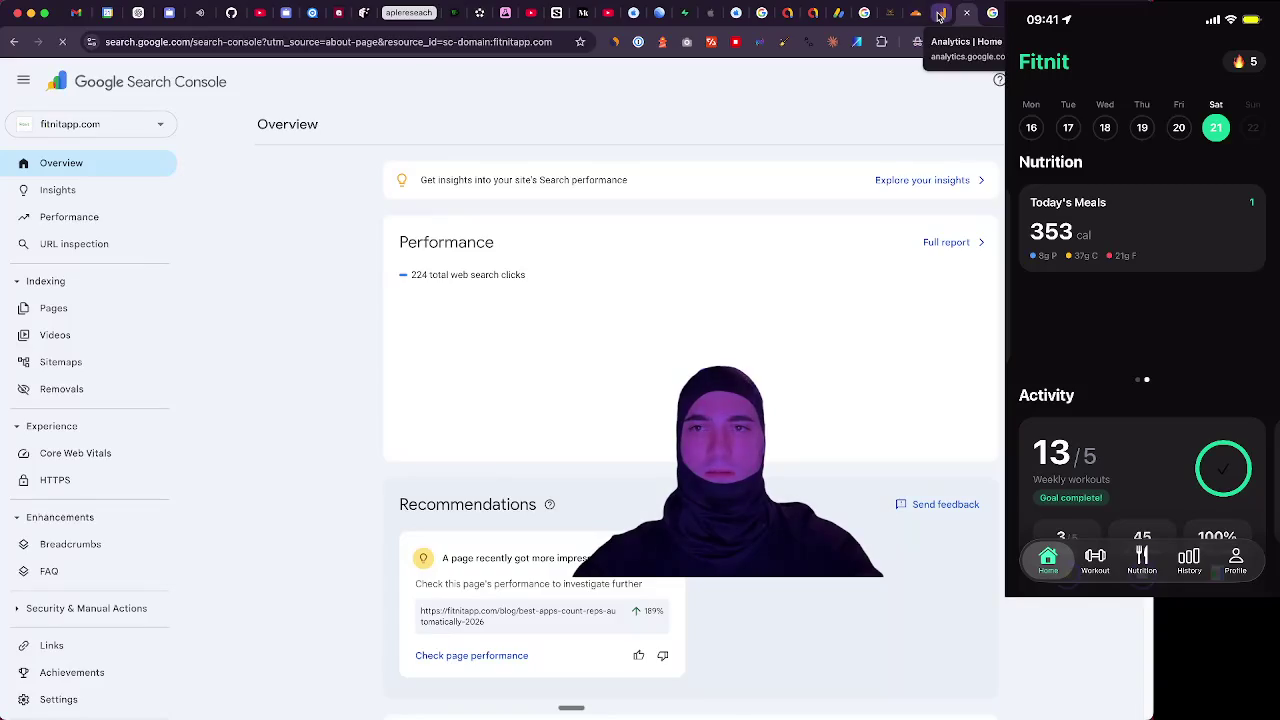
click(943, 14)
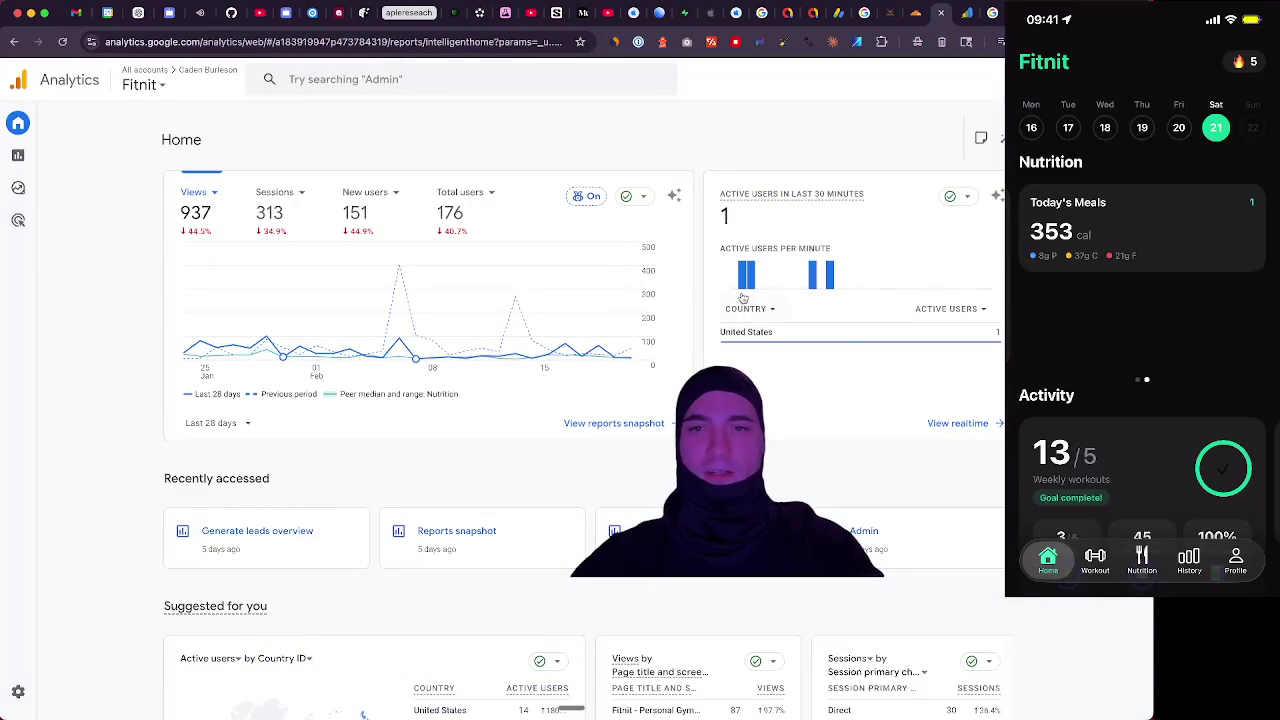
click(965, 15)
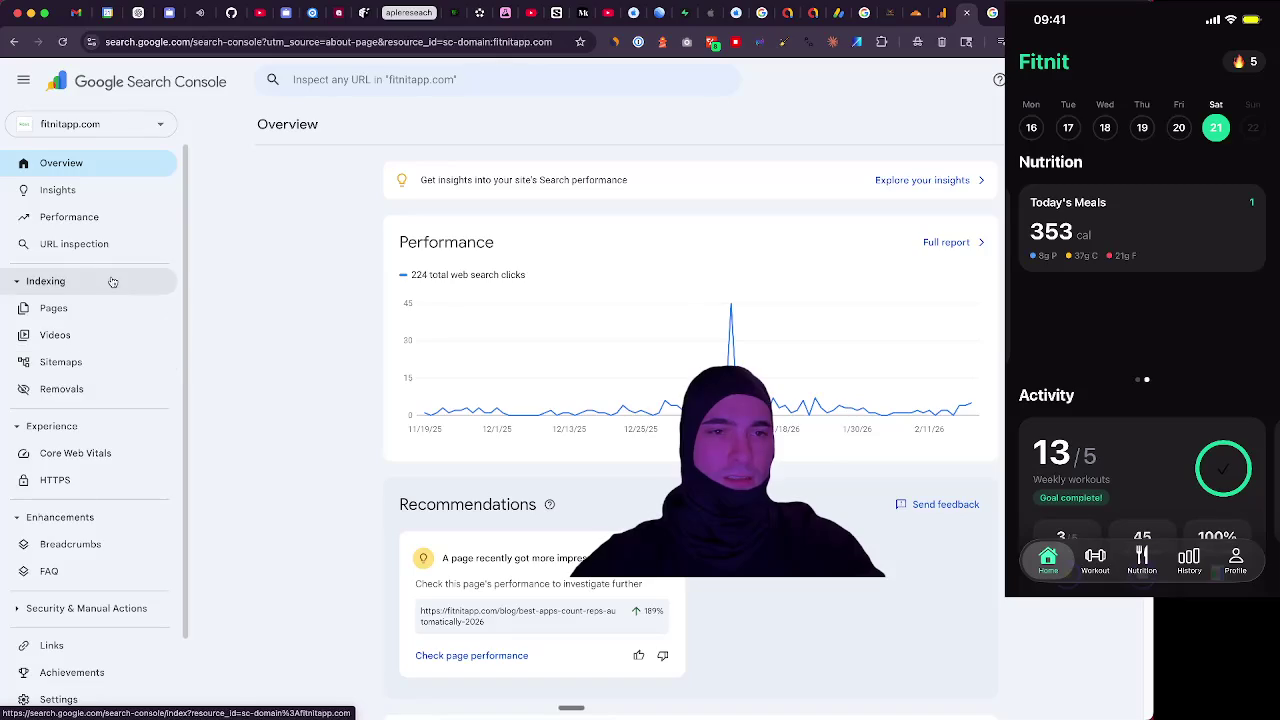
Look over the fitnitapp.com search performance report
click(115, 217)
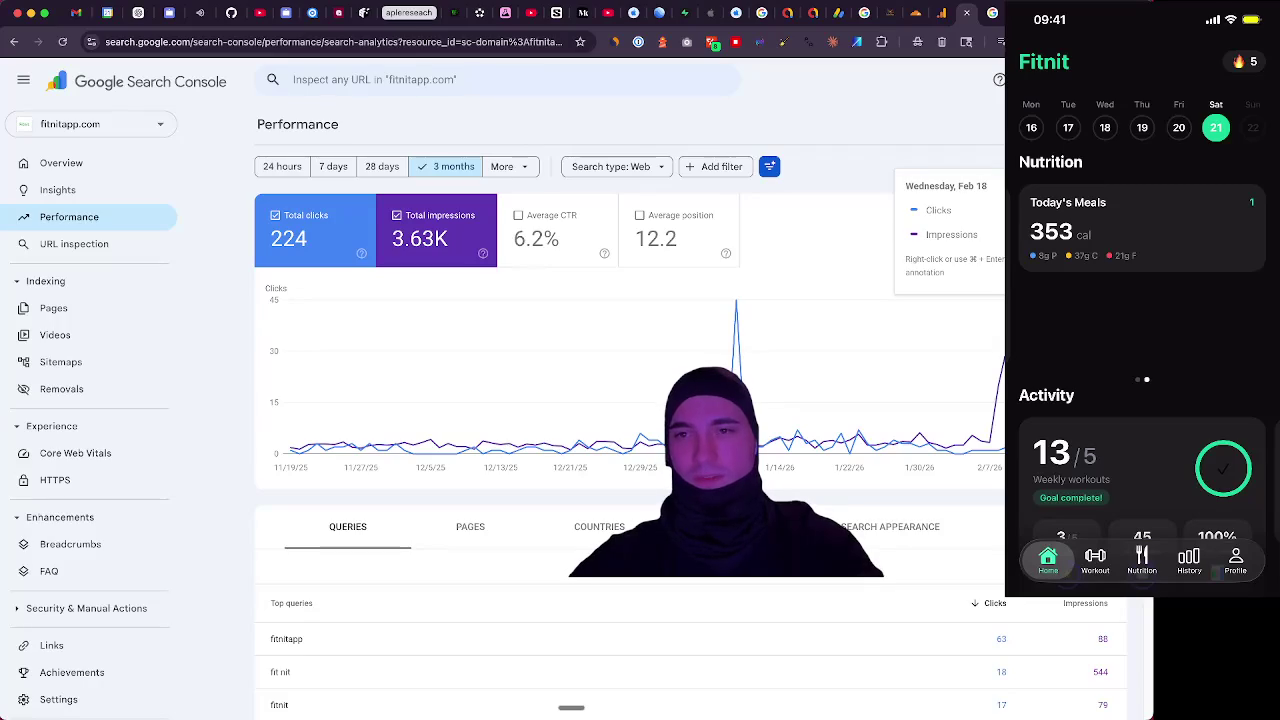
scroll(877, 423, down, 2)
scroll(877, 423, up, 2)
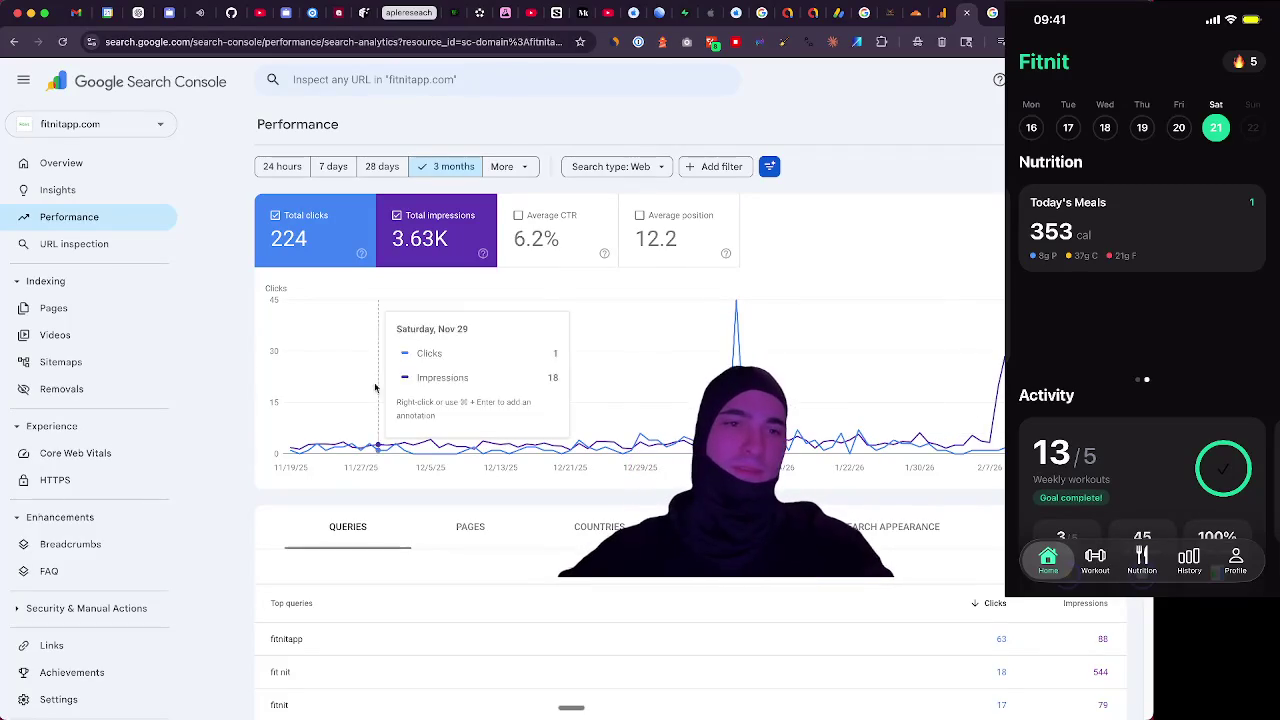
Review the page indexing report (349 not indexed, 103 indexed) and close the Search Console tab
click(113, 319)
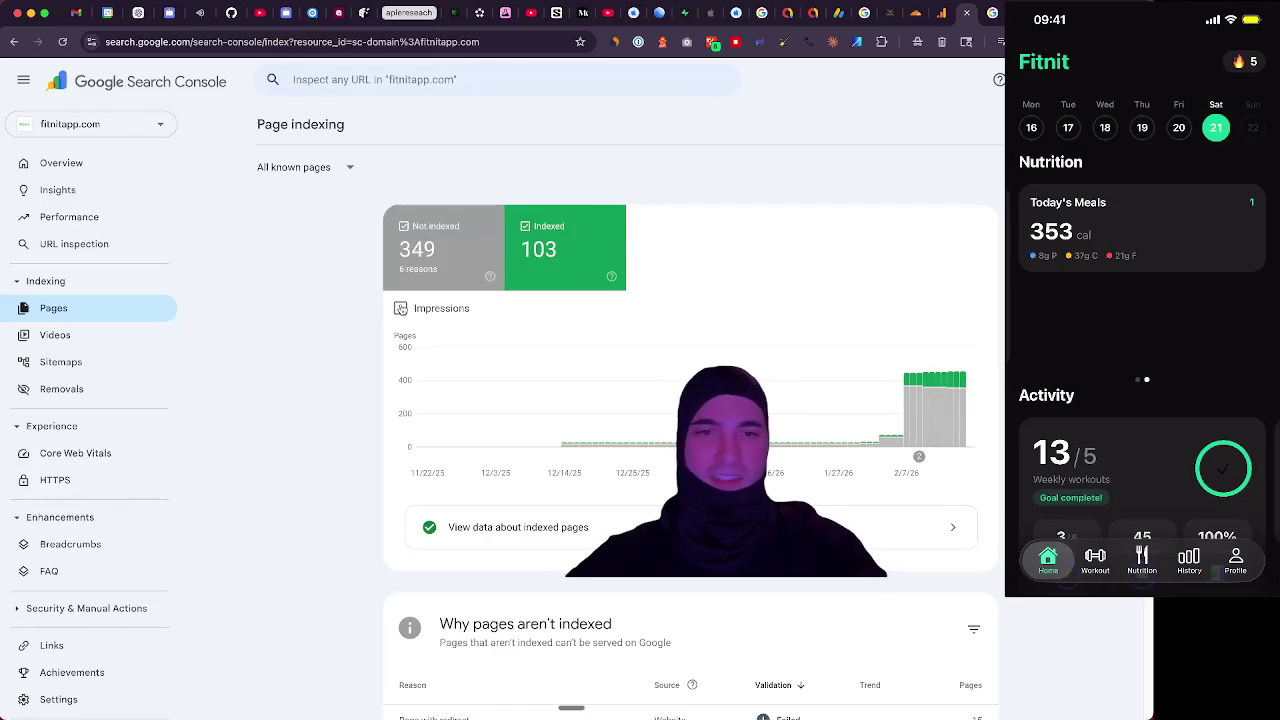
scroll(250, 343, down, 5)
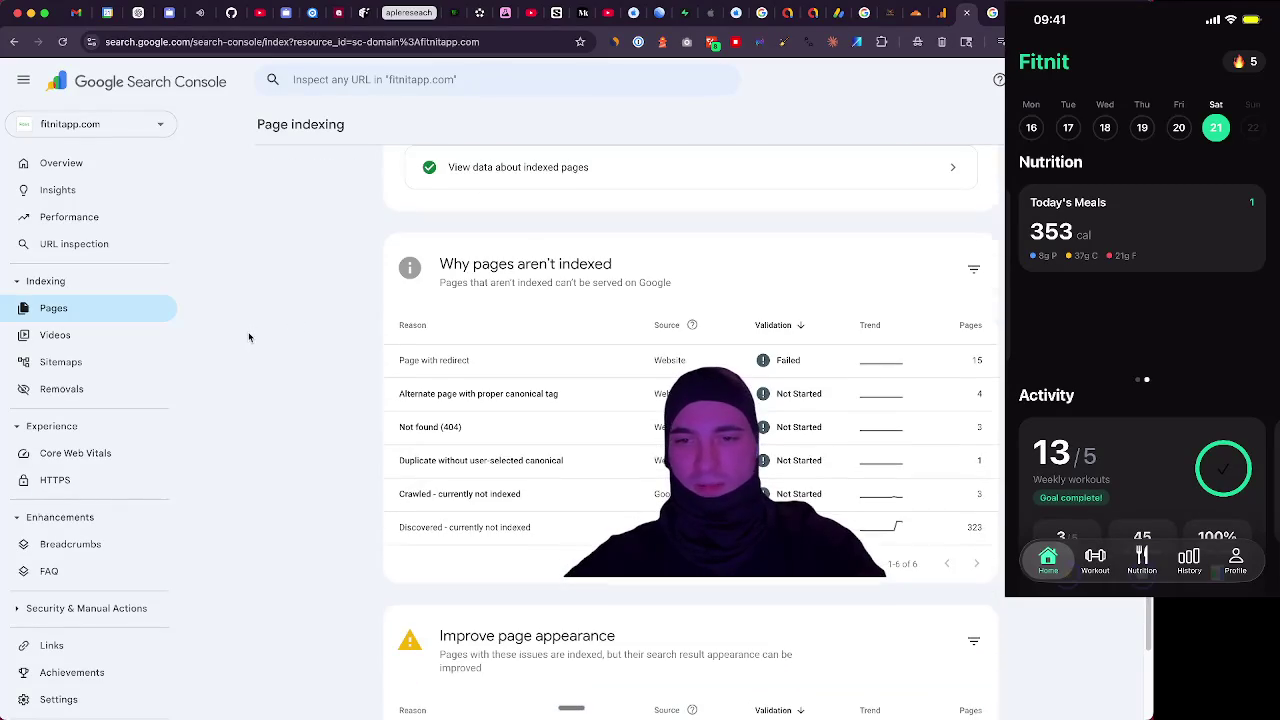
scroll(249, 337, down, 2)
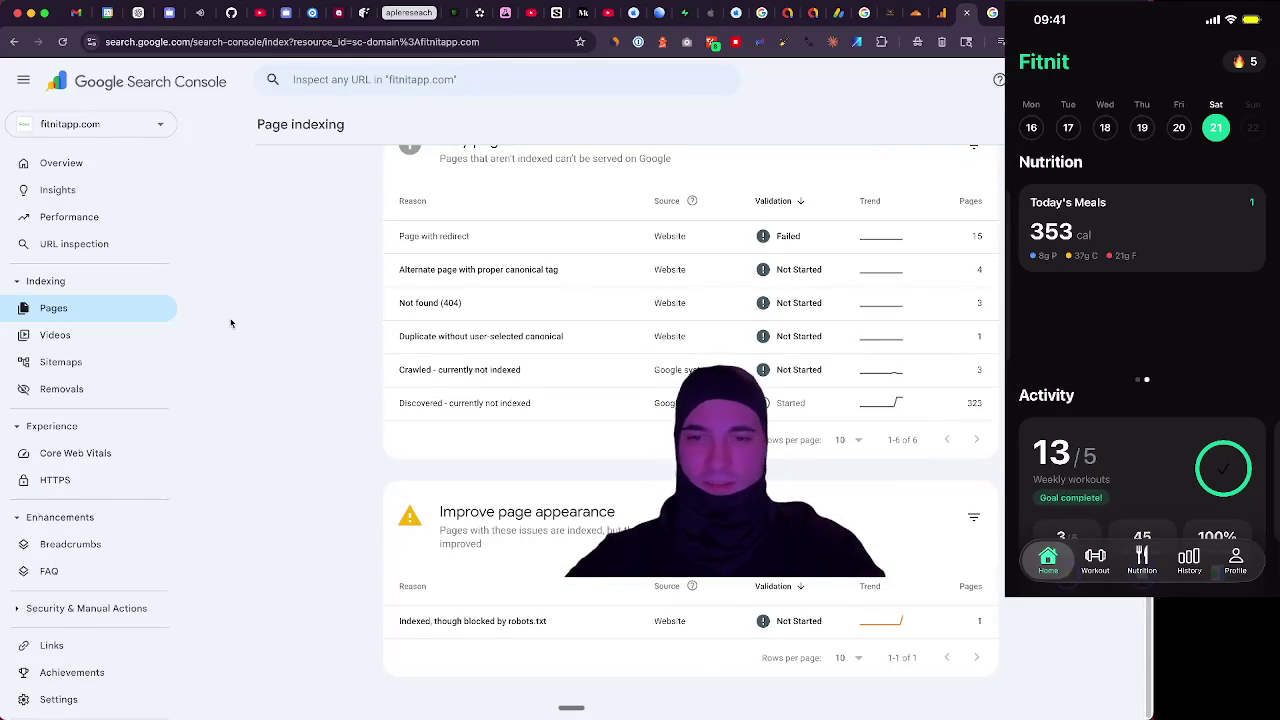
scroll(231, 323, up, 6)
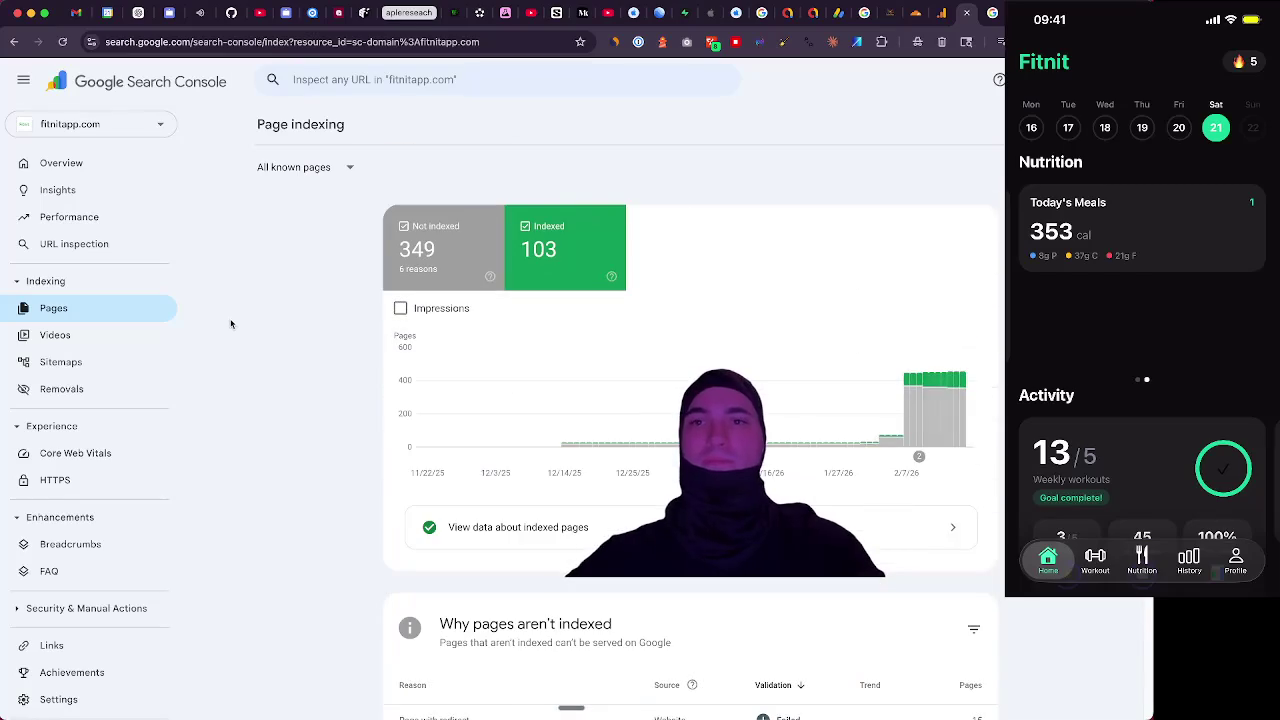
click(966, 13)
Close the Google search, Analytics, Cloudflare, DunginDragin, travellies images, AdSense and AdMob tabs
click(940, 14)
click(940, 14)
click(940, 14)
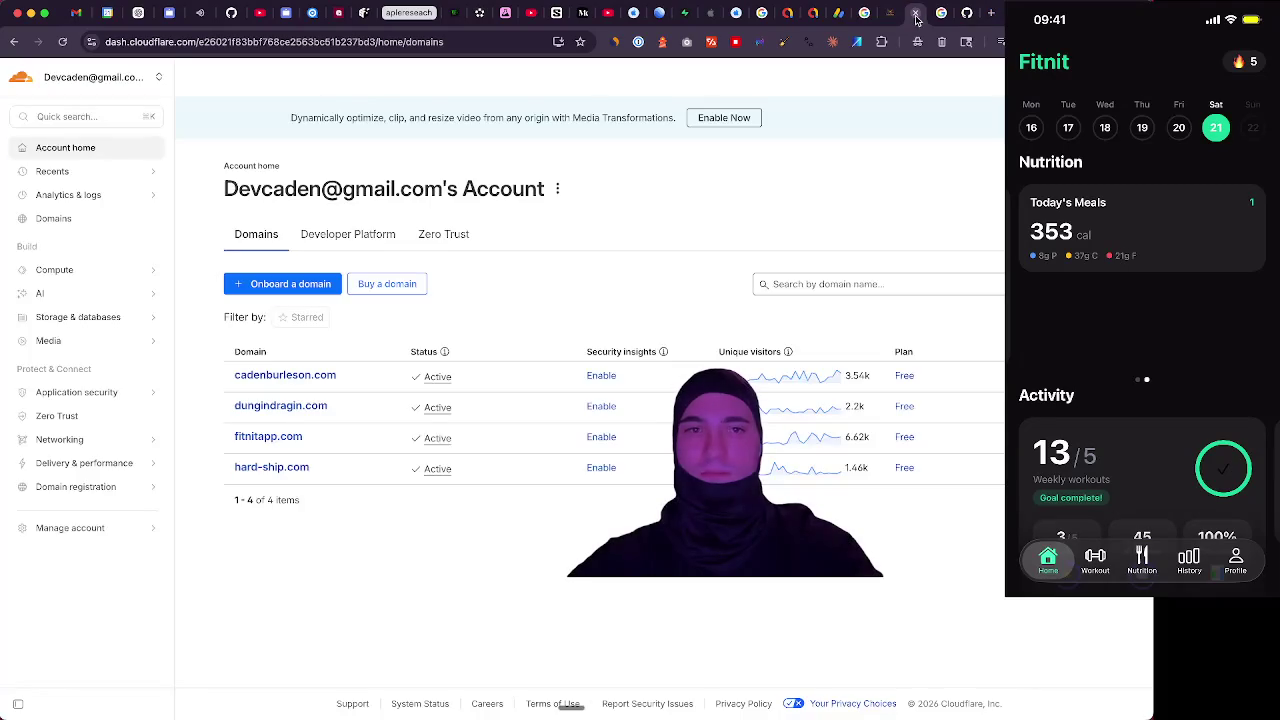
click(916, 14)
click(884, 14)
click(889, 13)
click(862, 16)
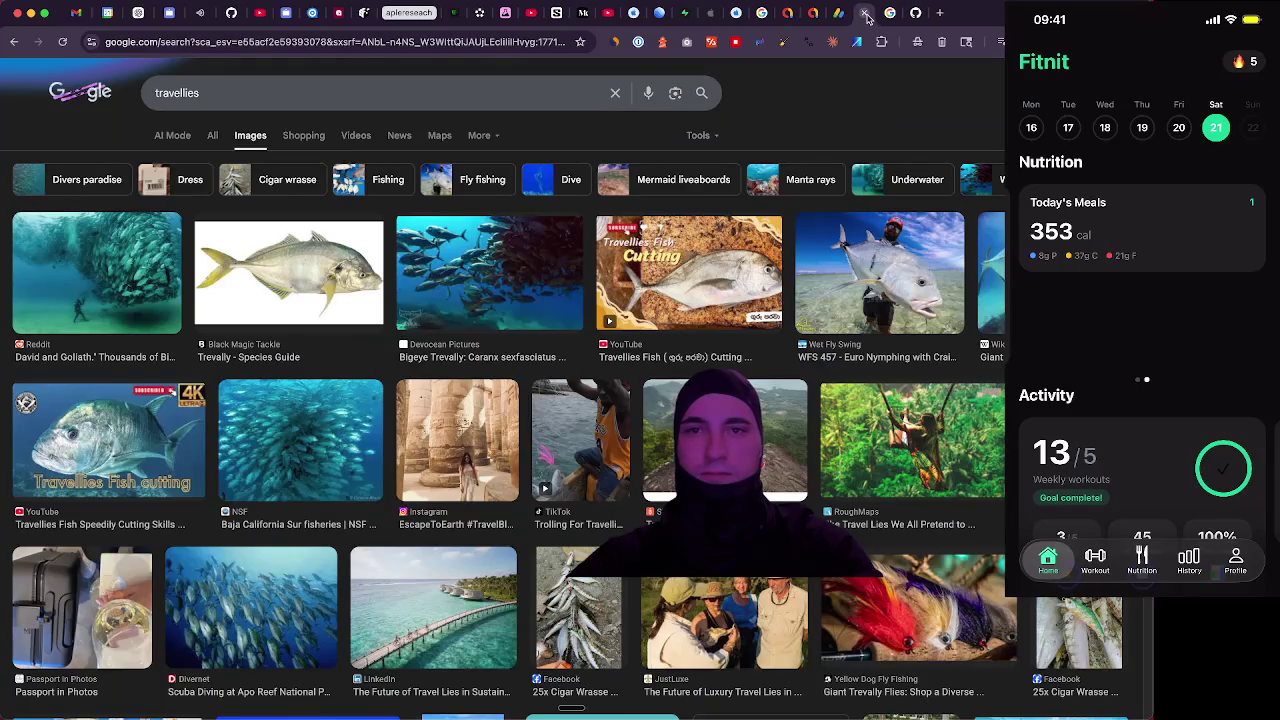
click(867, 15)
click(839, 13)
click(813, 13)
Close the remaining leftover, AdMob and App Store Connect API search tabs, leaving the BMAD-METHOD repository showing
click(814, 13)
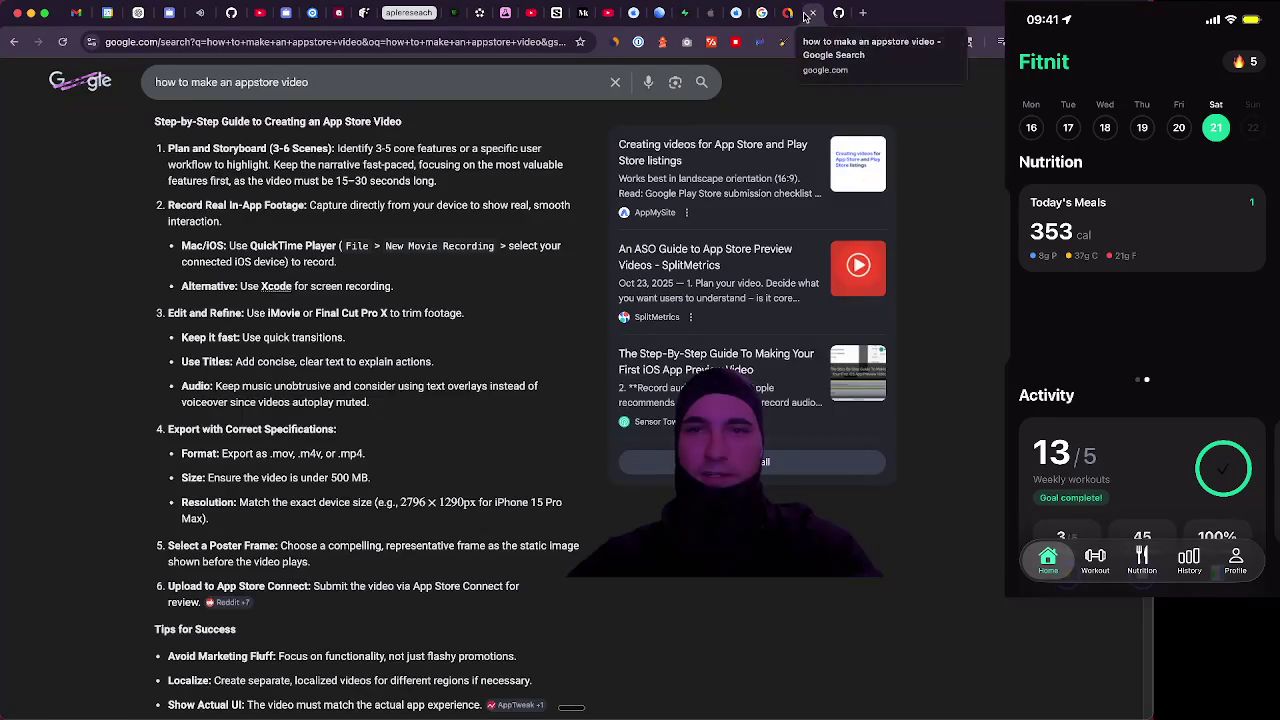
click(814, 13)
click(787, 13)
click(765, 15)
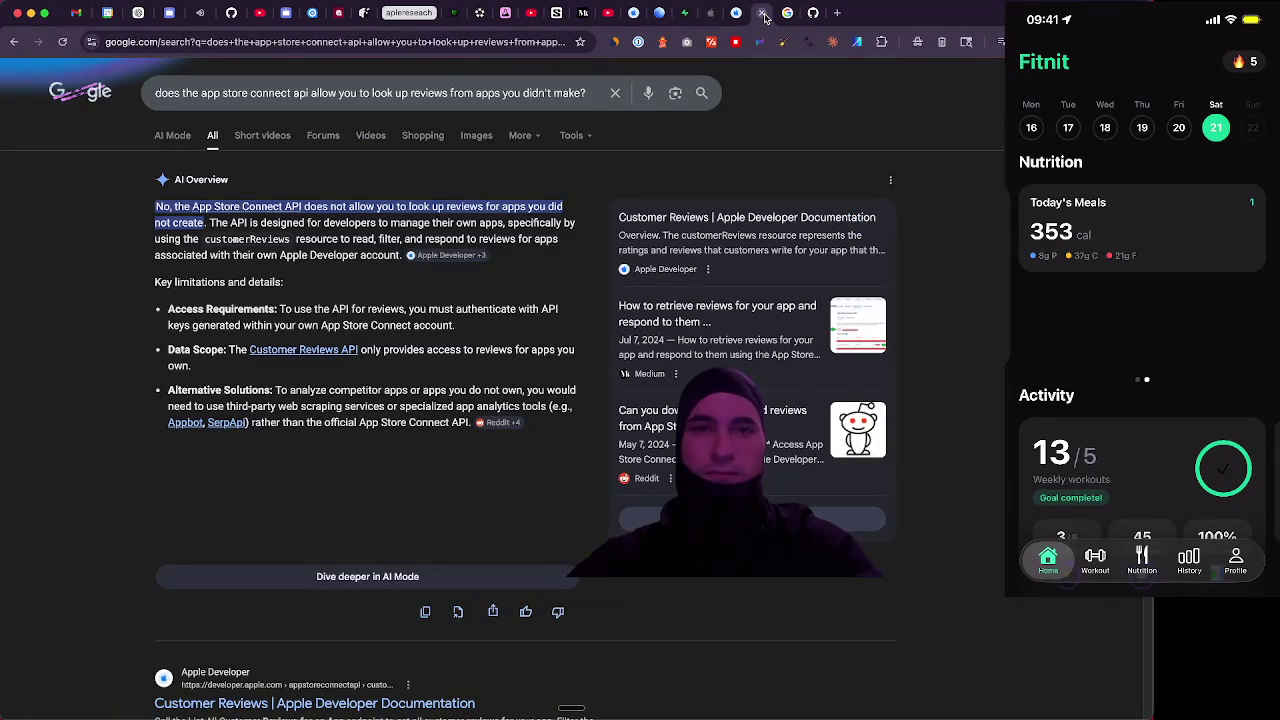
click(763, 14)
click(737, 15)
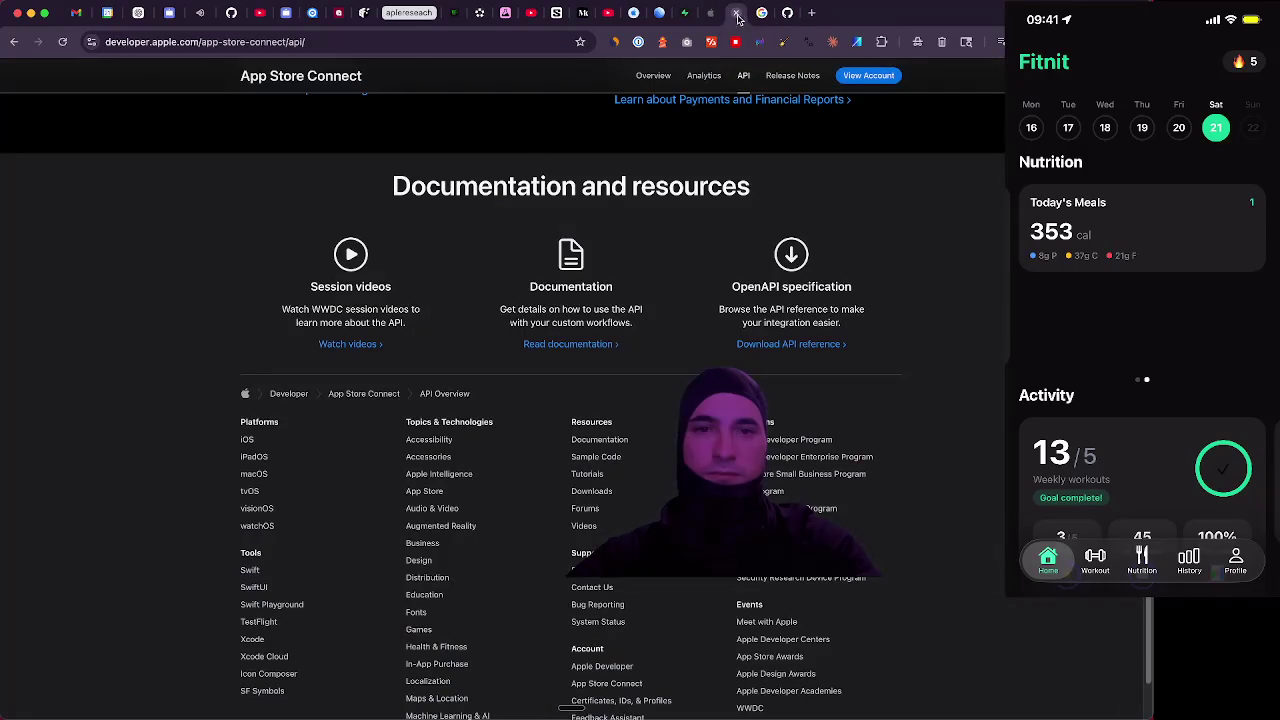
scroll(560, 120, up, 10)
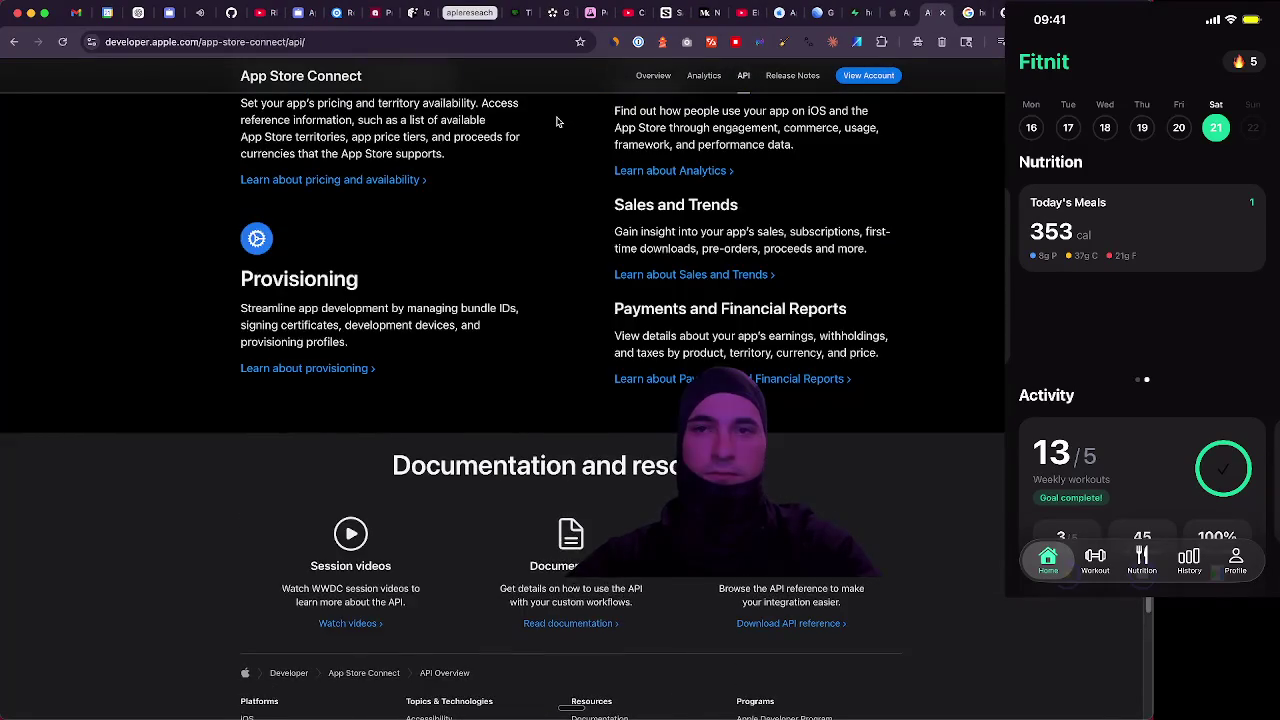
scroll(560, 117, up, 5)
click(615, 13)
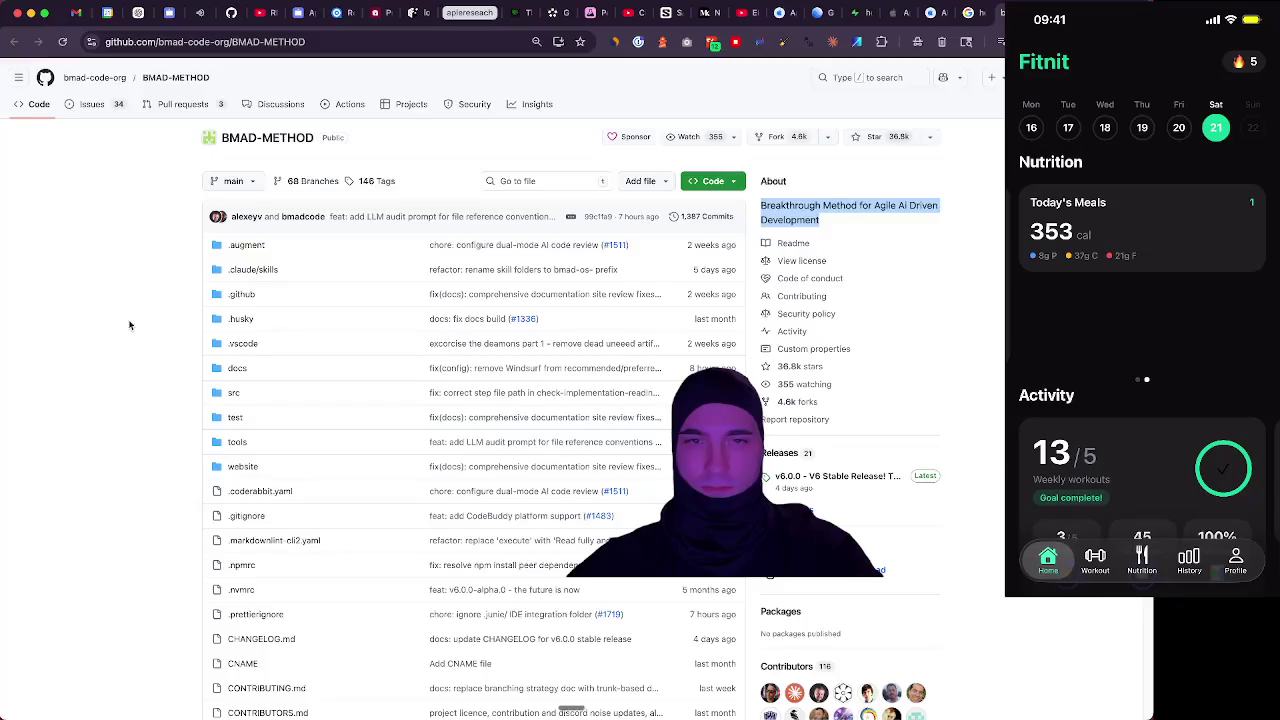
Scroll the BMAD-METHOD repository down to the README's Why the BMad Method and Quick Start sections
scroll(151, 312, down, 10)
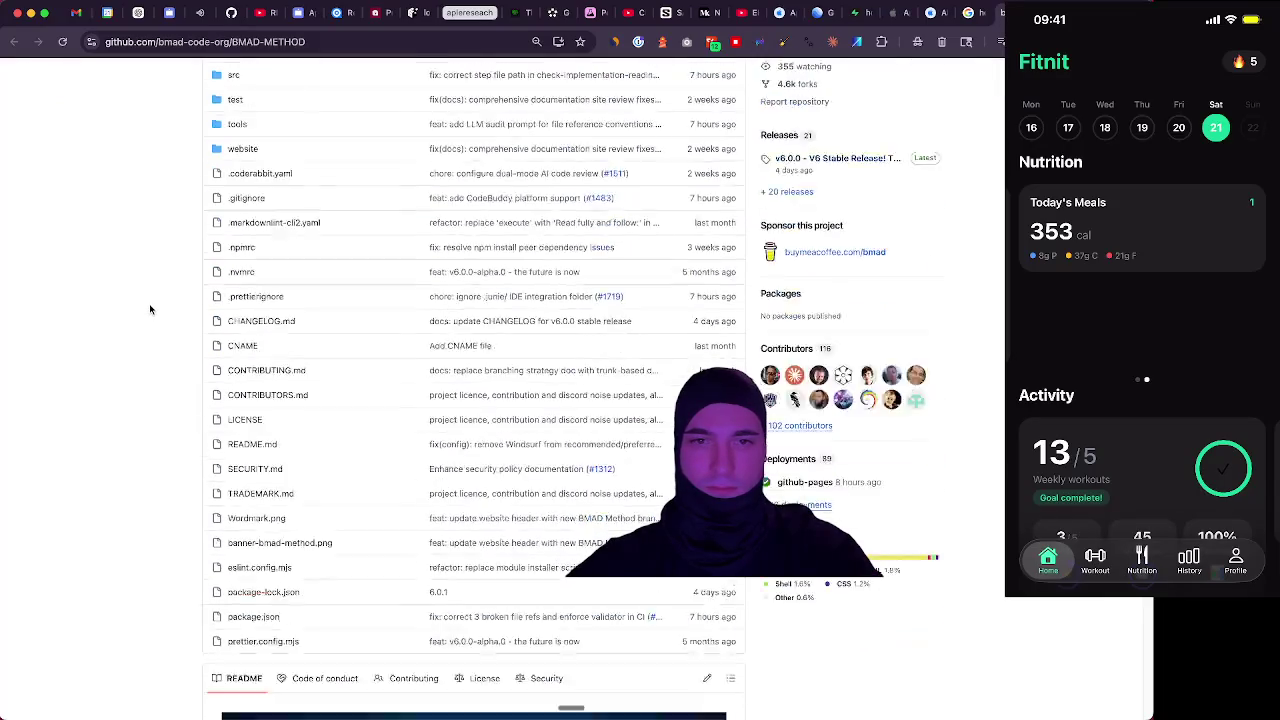
scroll(151, 303, down, 9)
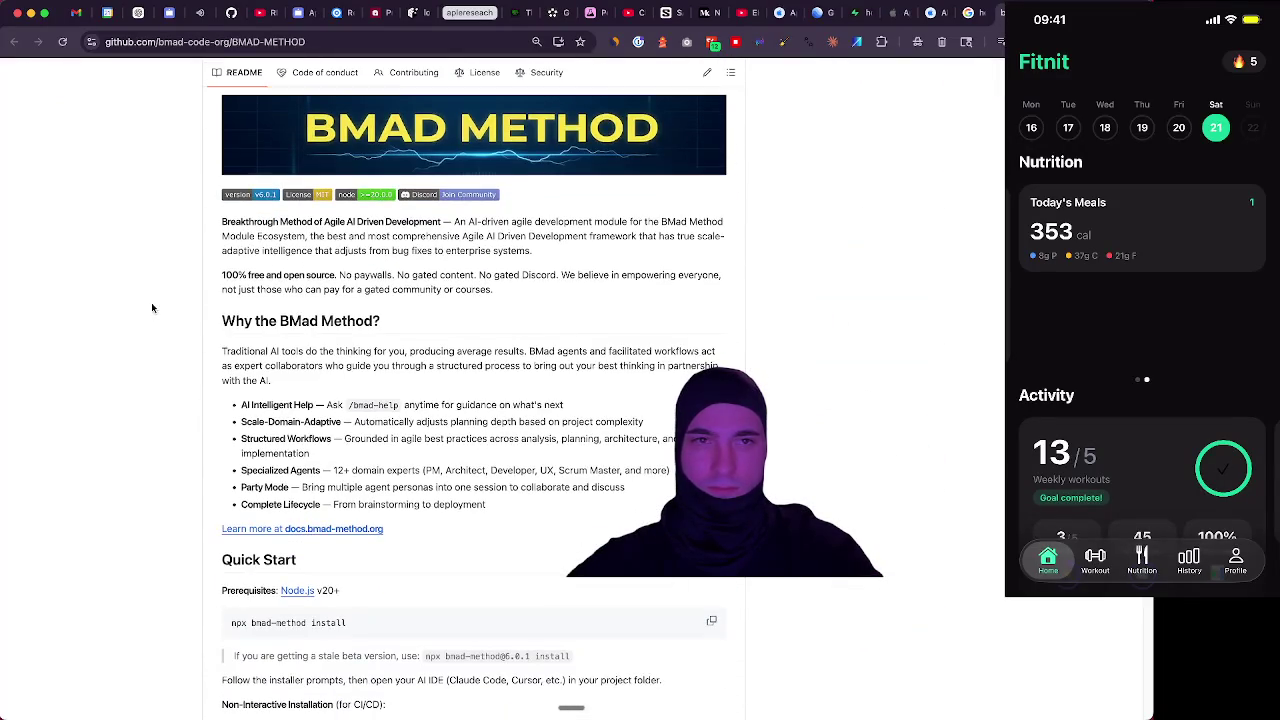
scroll(152, 307, up, 1)
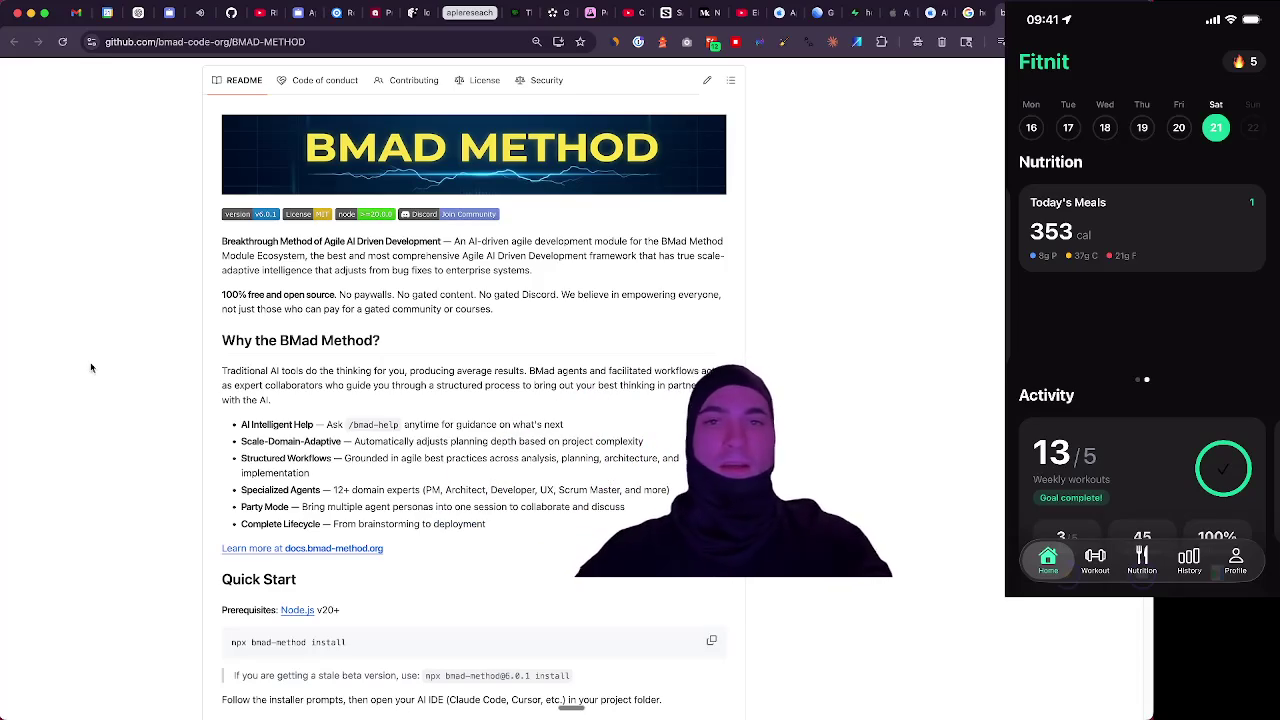
Open LinkedIn in a new tab and dismiss the Premium promotion and sponsored message
key(ctrl+t)
text(linked)
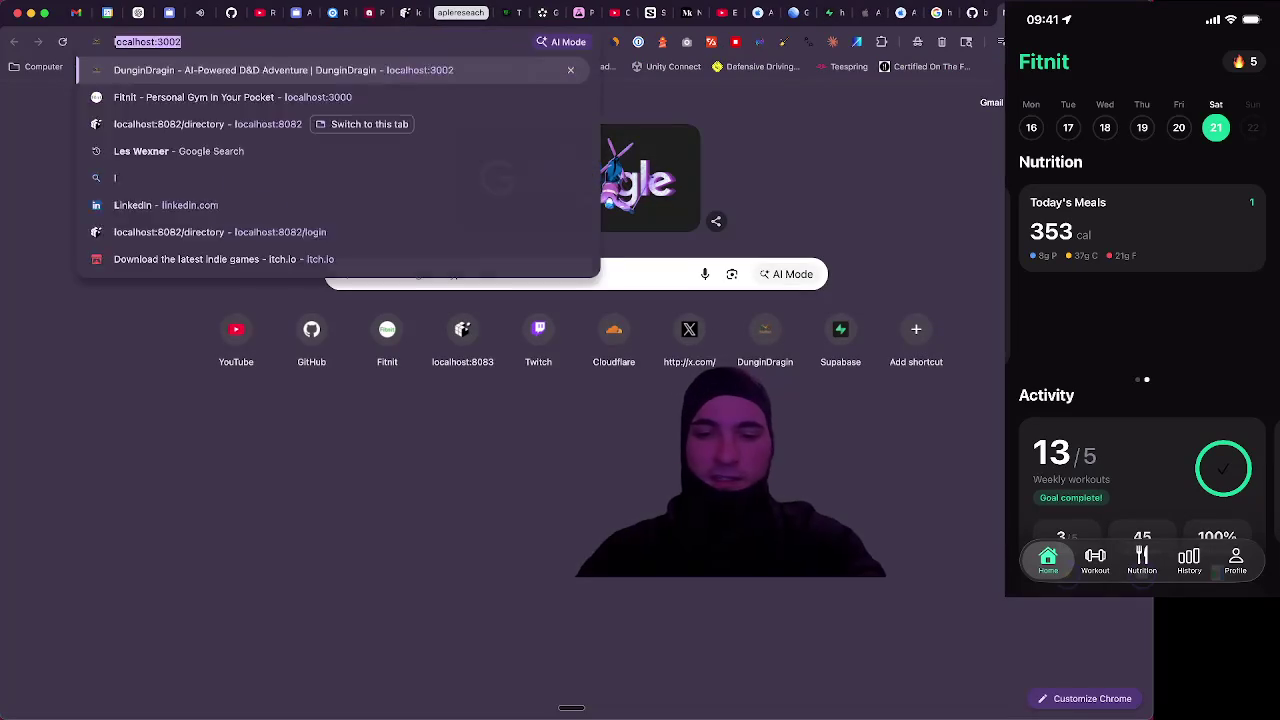
key(Return)
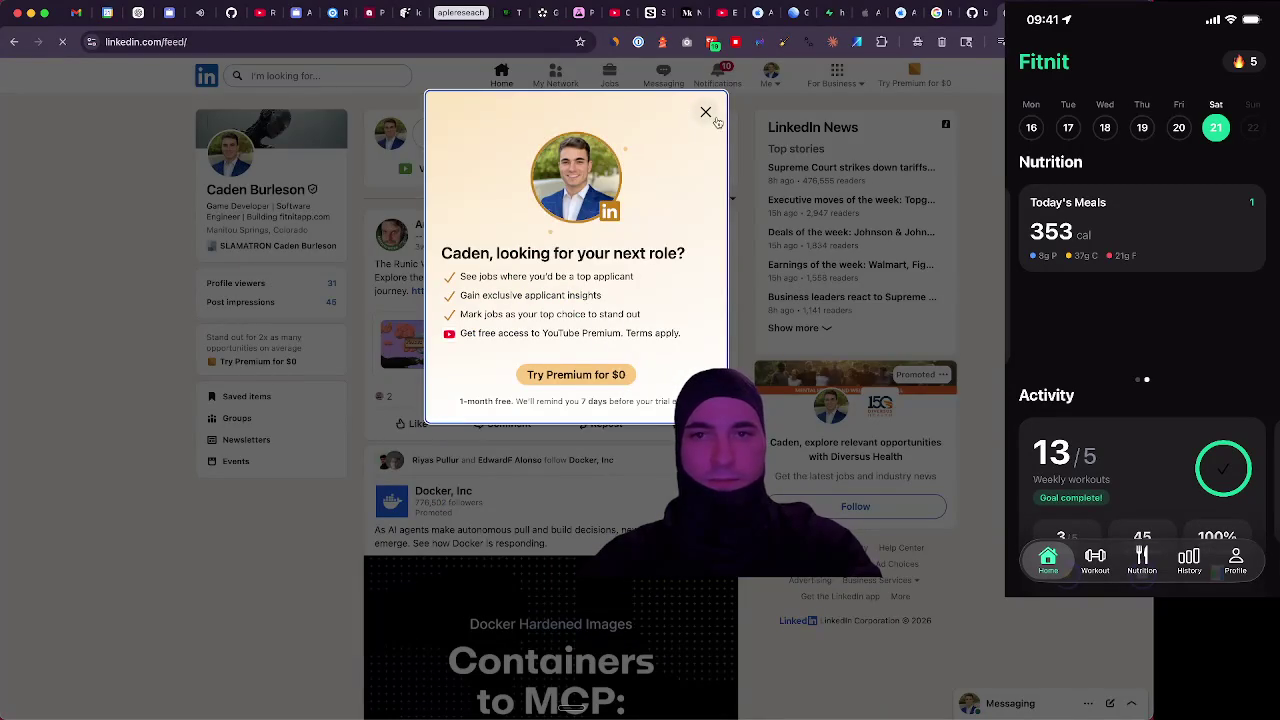
click(706, 112)
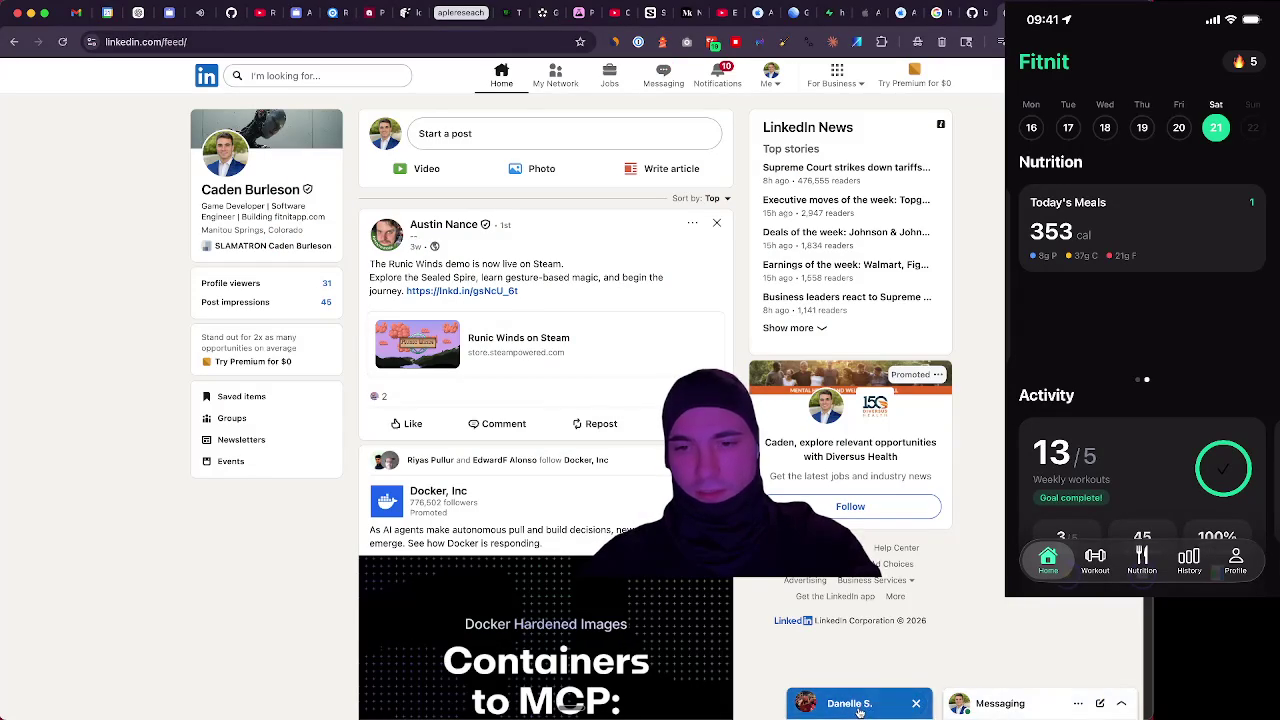
click(860, 704)
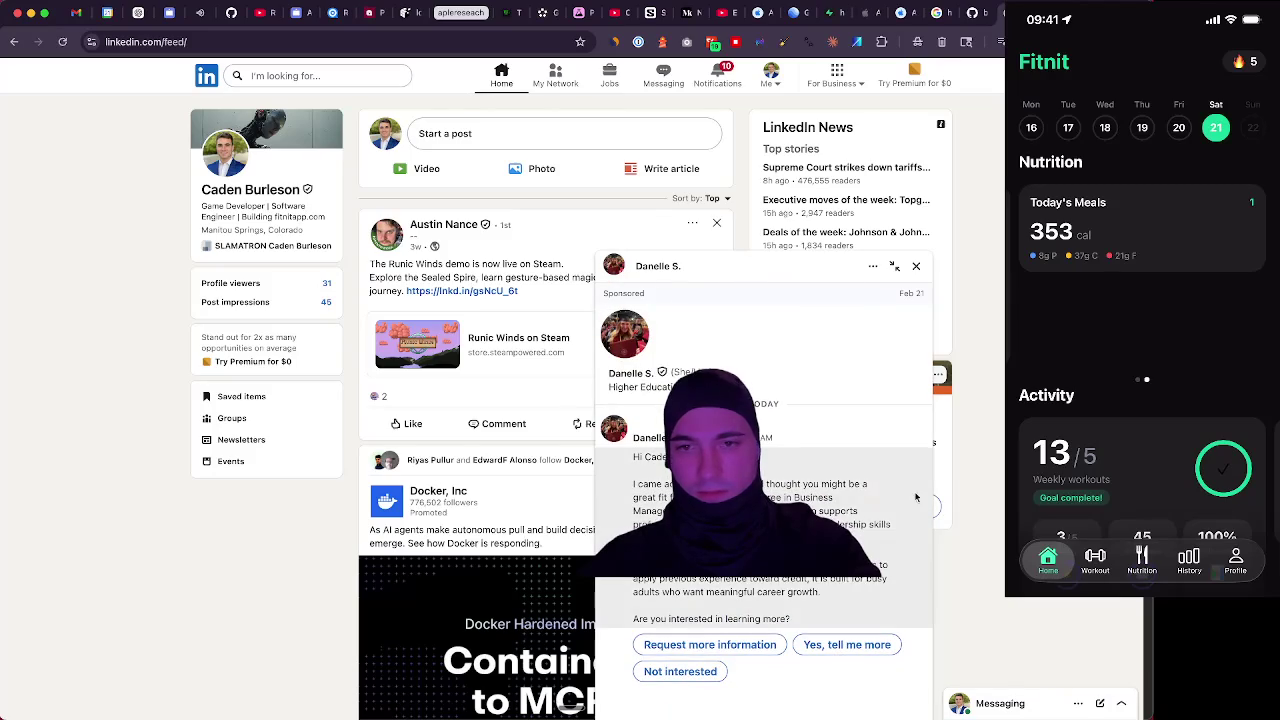
click(916, 266)
Go from a connection's chat to their profile, then to the Put The Player First company page
click(1048, 704)
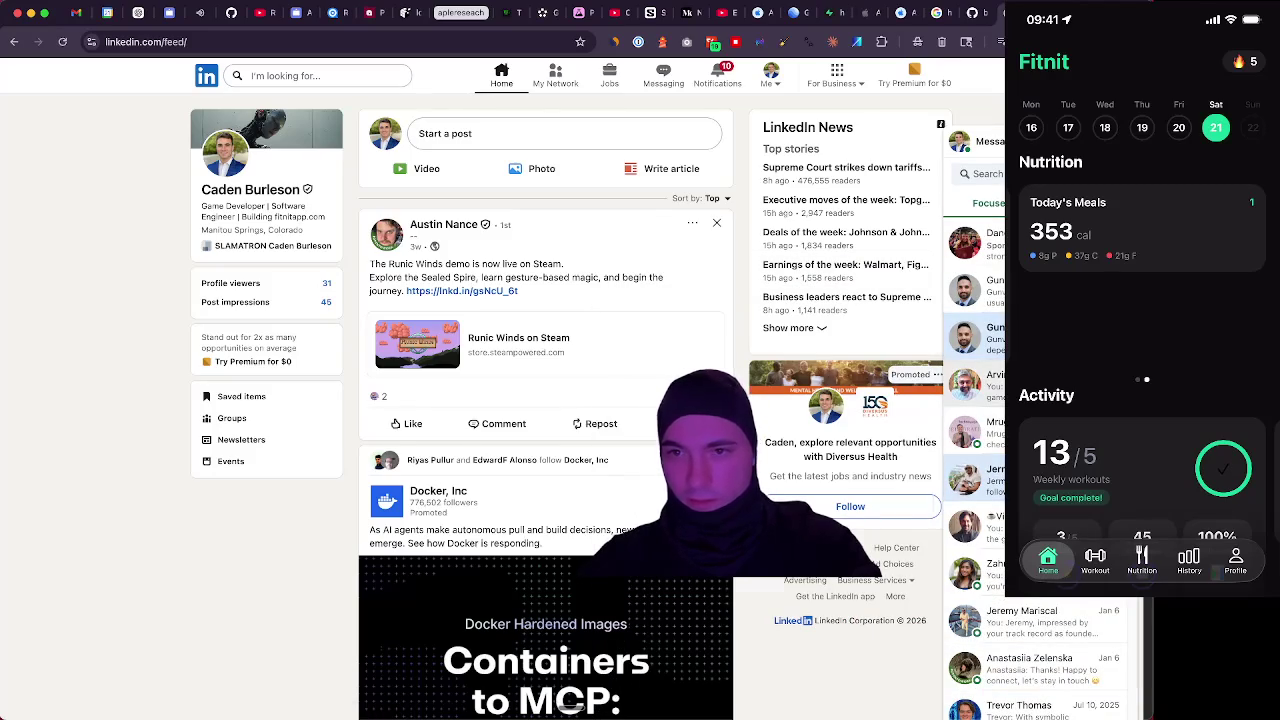
click(990, 385)
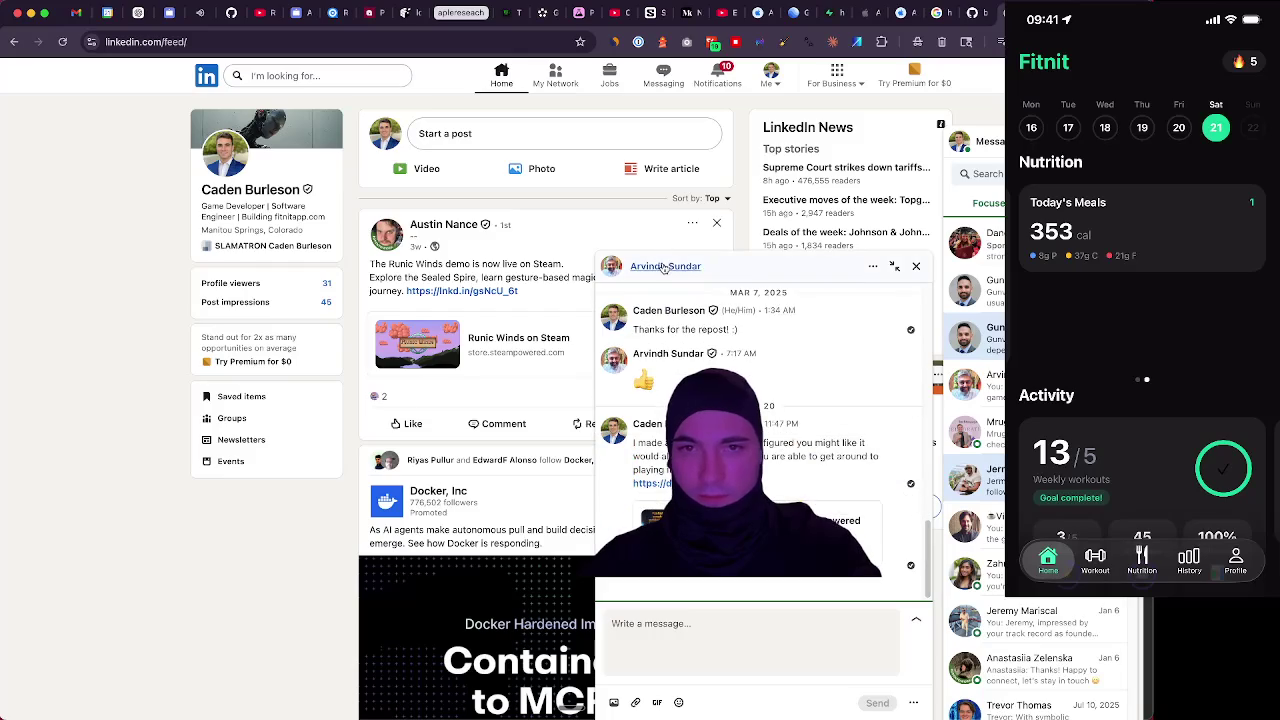
click(663, 267)
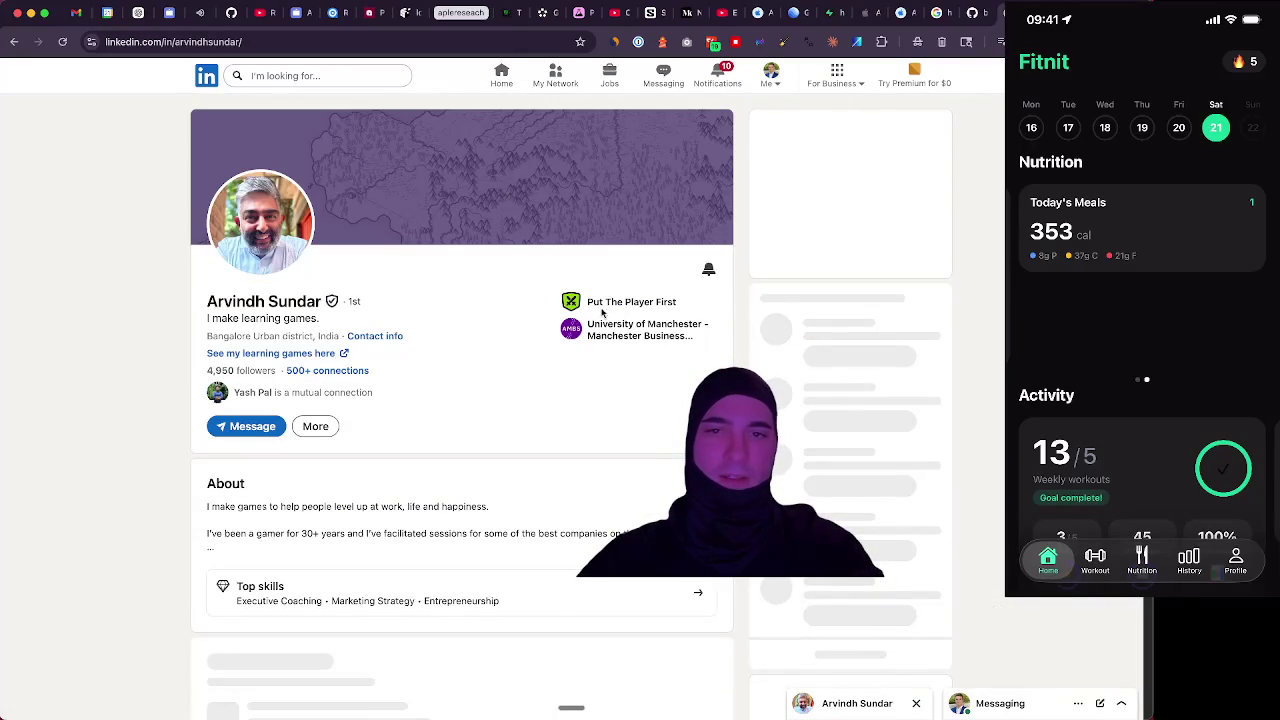
scroll(569, 308, down, 10)
scroll(568, 307, up, 3)
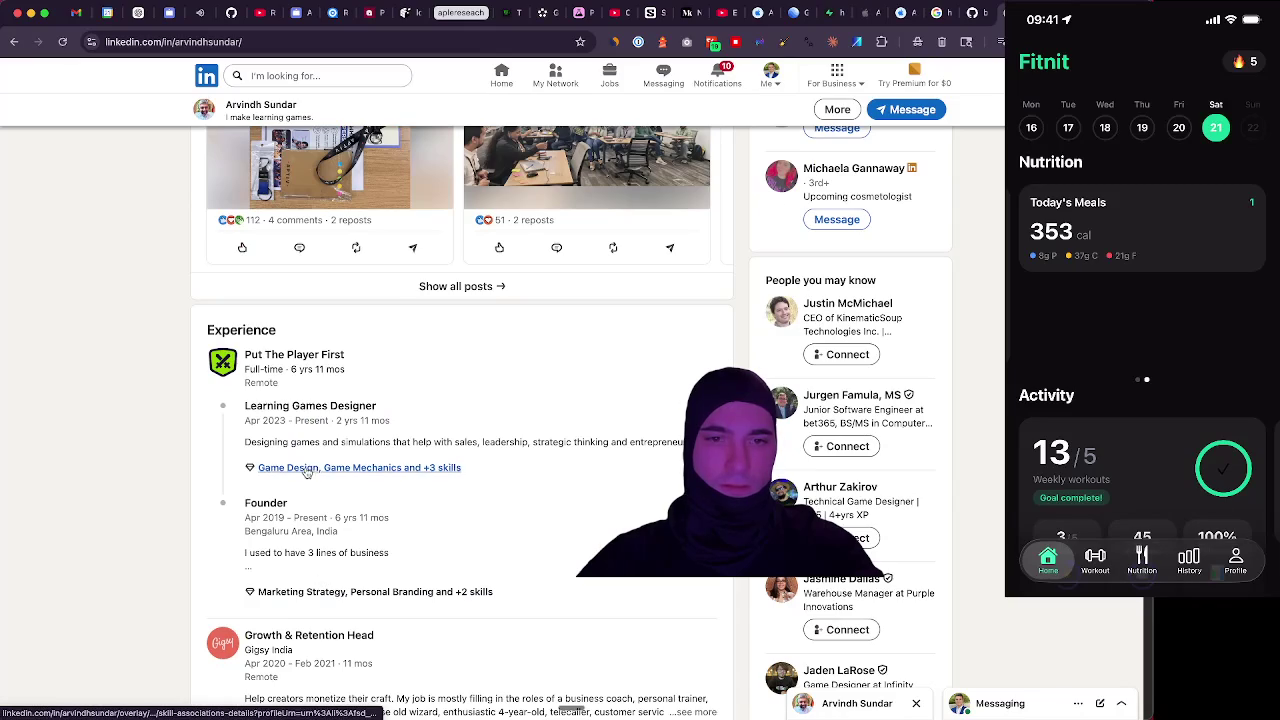
click(284, 354)
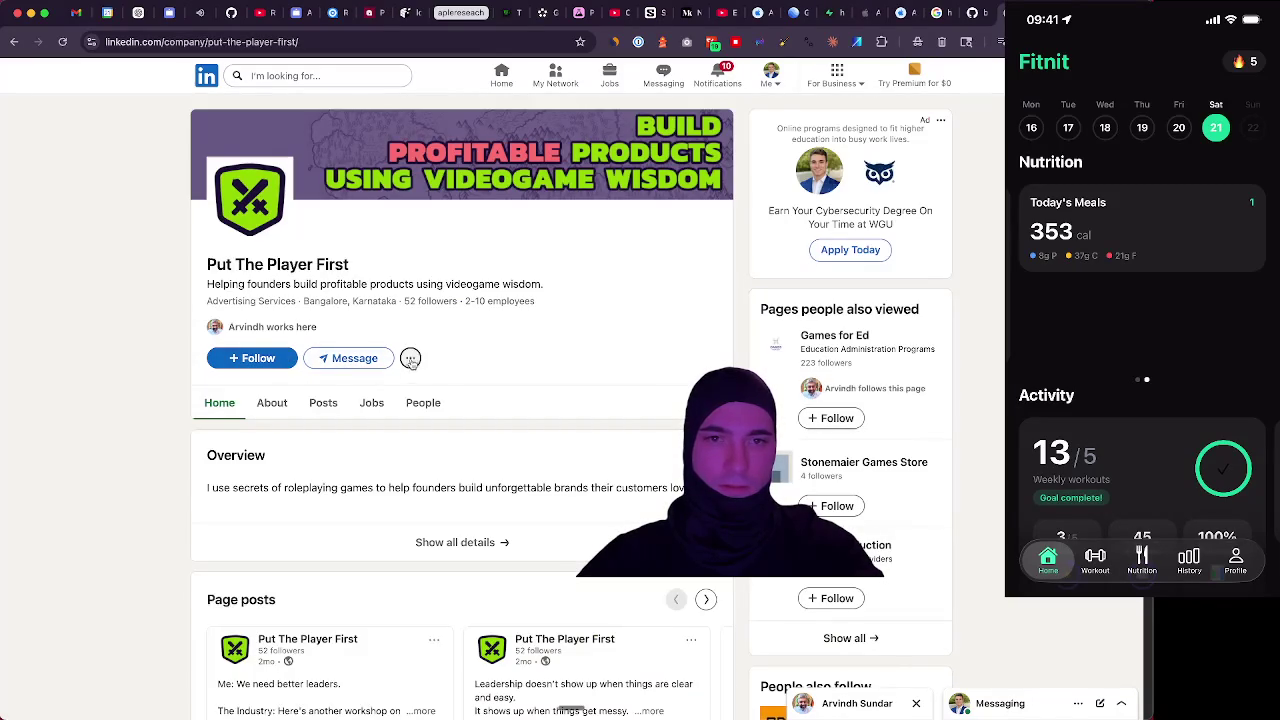
key(super+t)
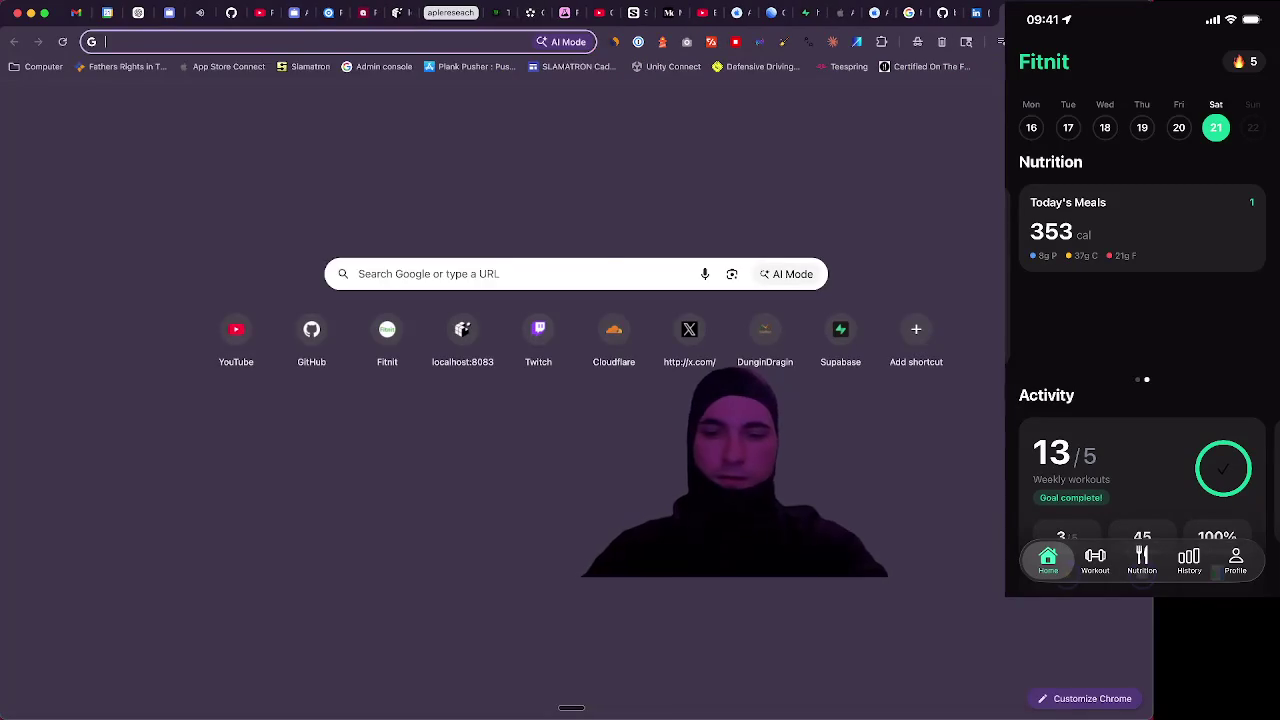
Search 'put the player first' and browse the puttheplayerfirst.com website
text(put the p)
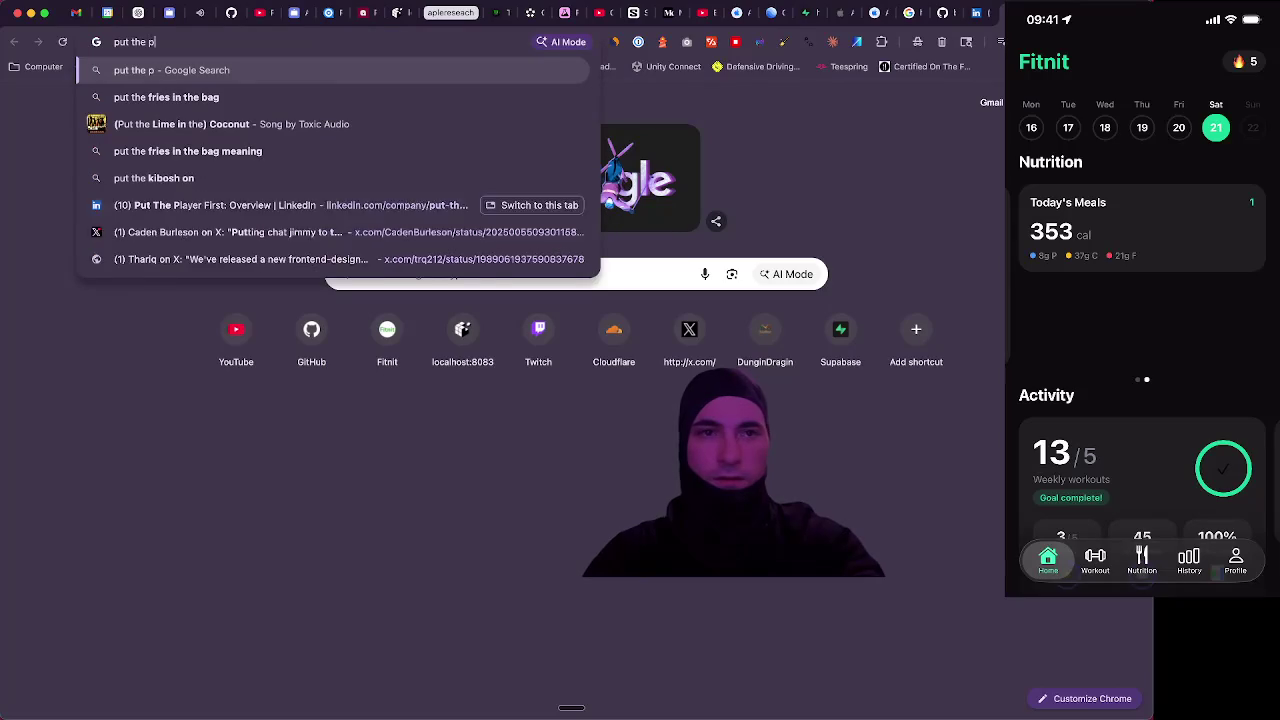
text(layer first)
key(Return)
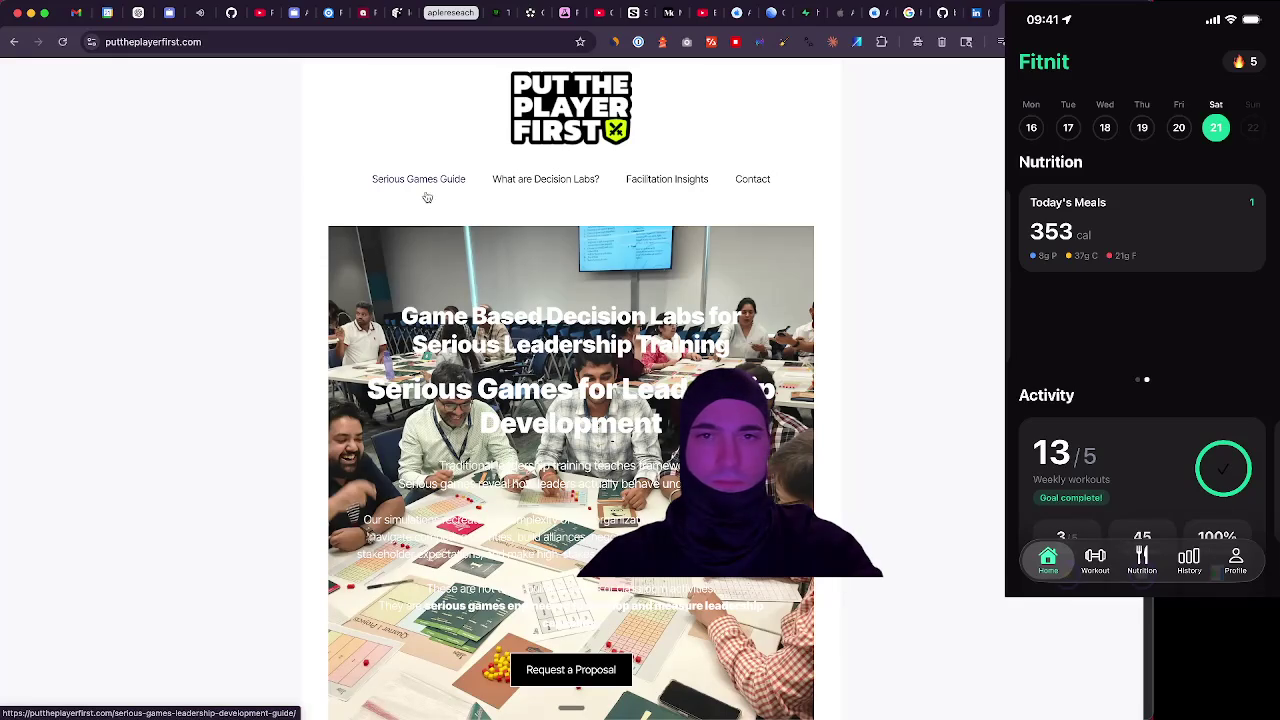
scroll(363, 250, down, 5)
scroll(363, 250, down, 15)
scroll(328, 247, down, 10)
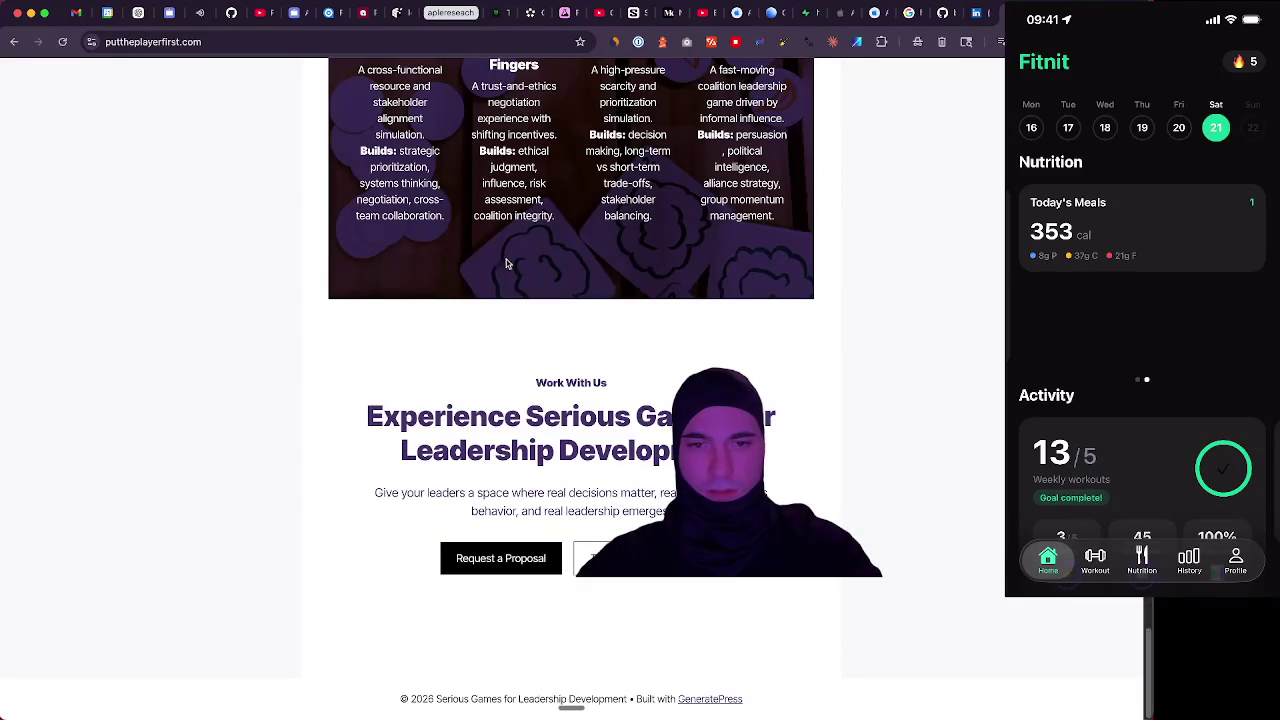
scroll(506, 263, up, 20)
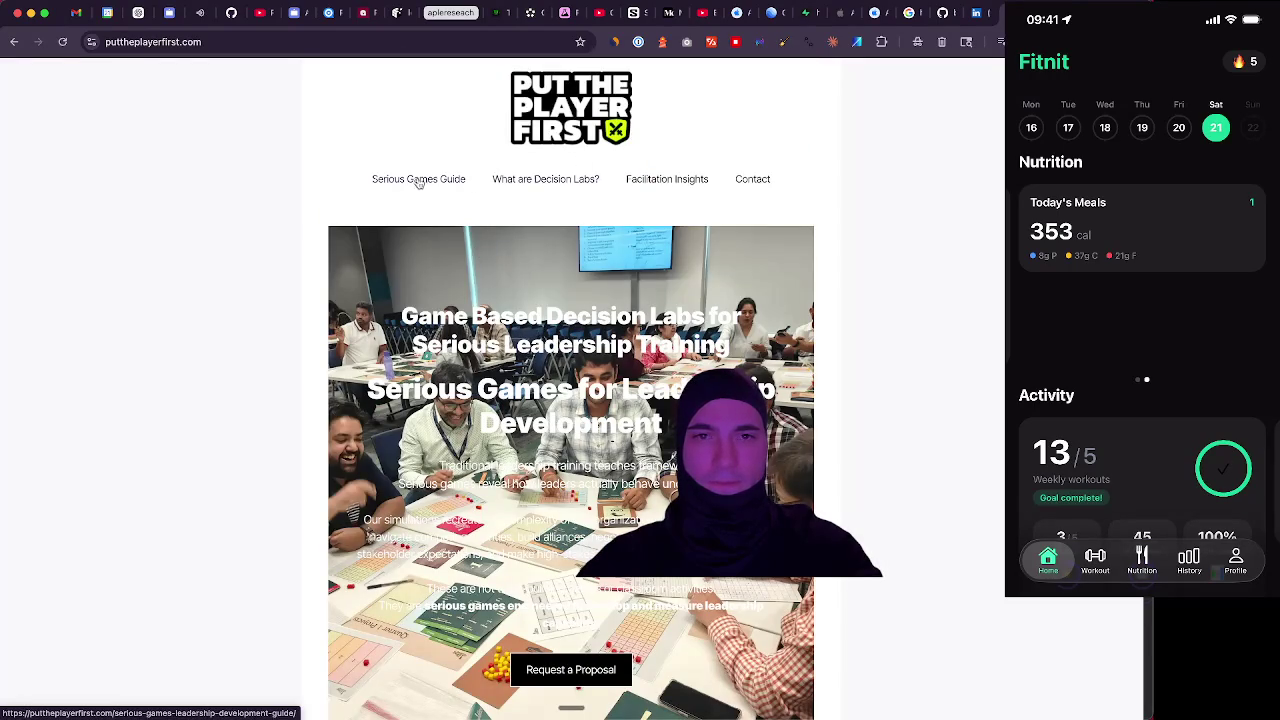
Return to the LinkedIn company page and go back to the connection's profile
click(974, 13)
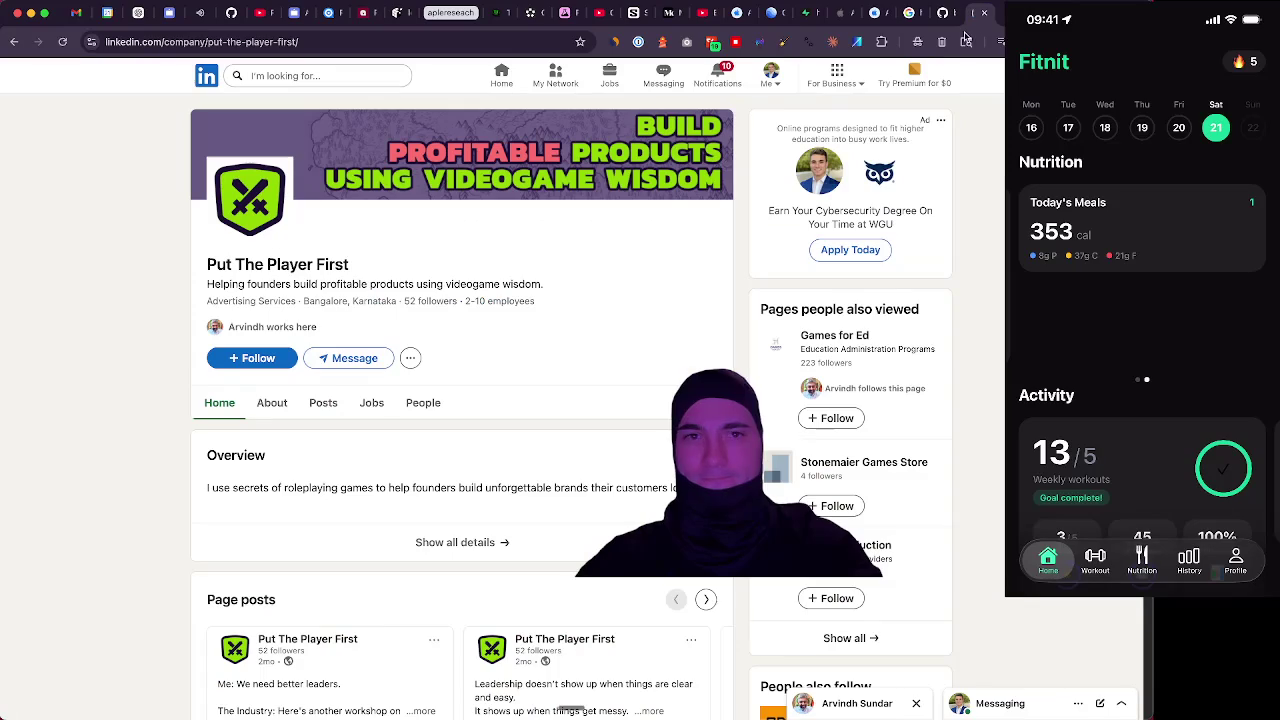
scroll(69, 304, down, 5)
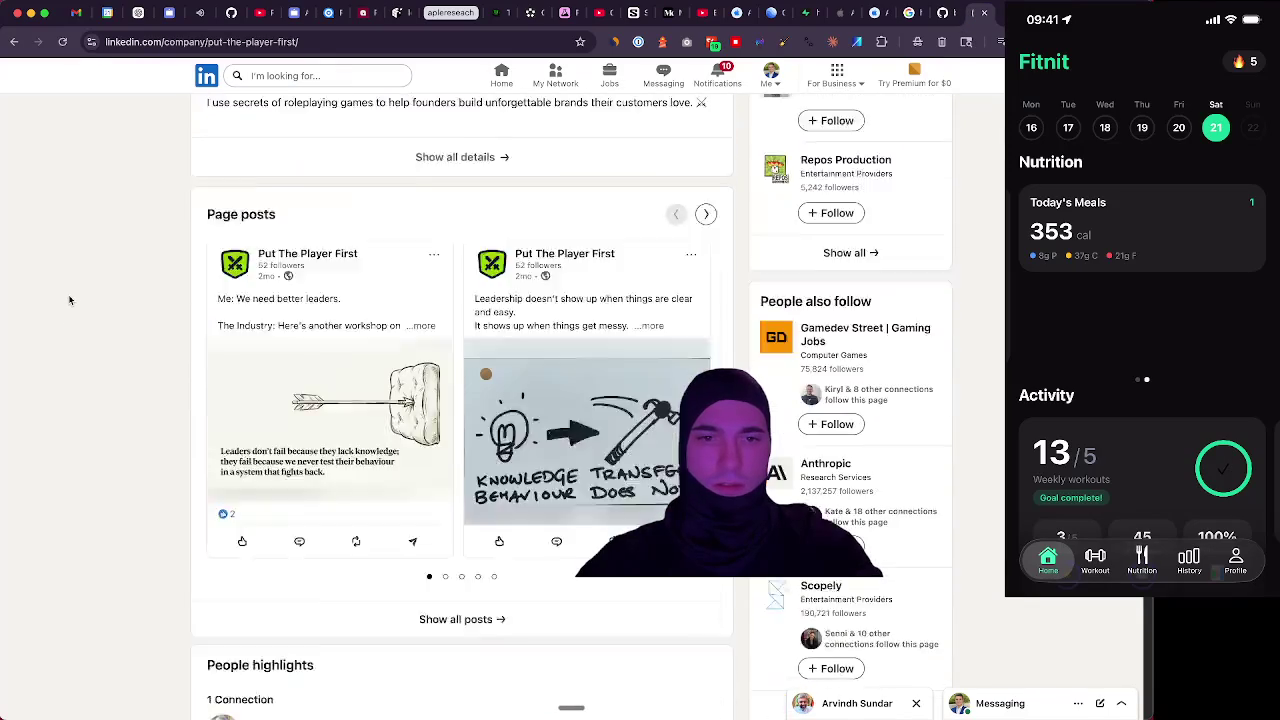
scroll(70, 298, down, 5)
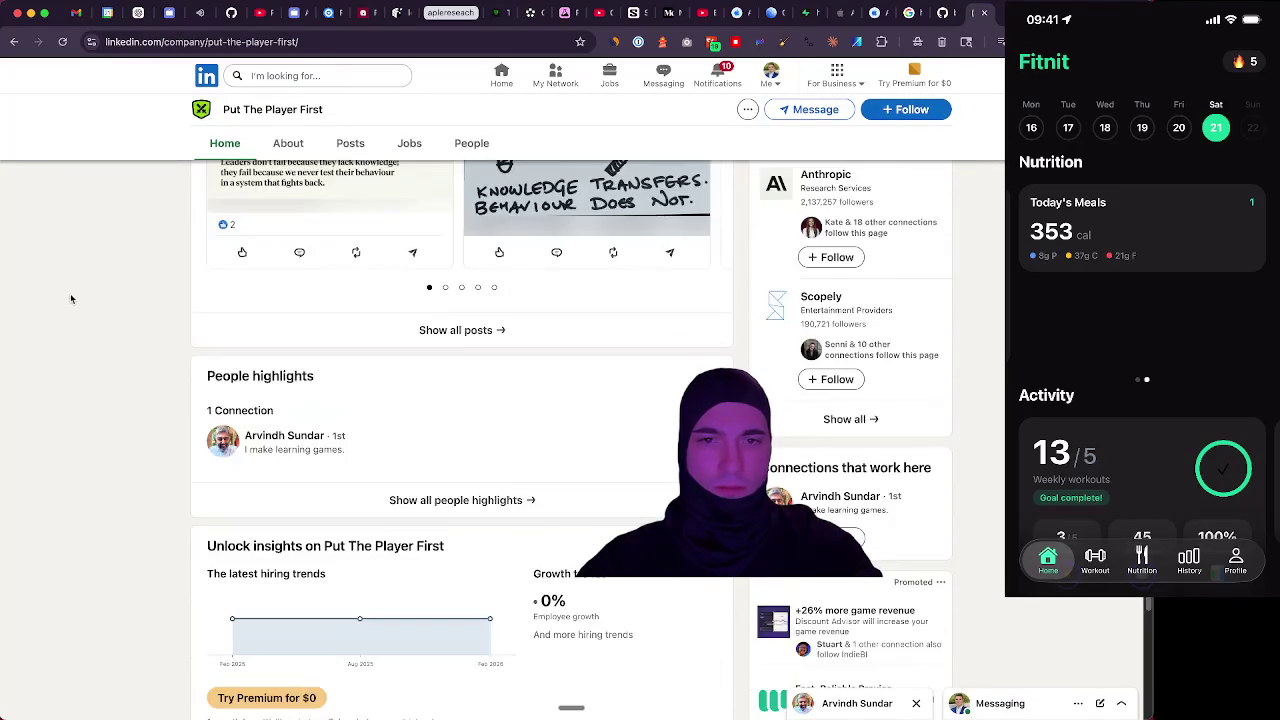
scroll(70, 292, up, 10)
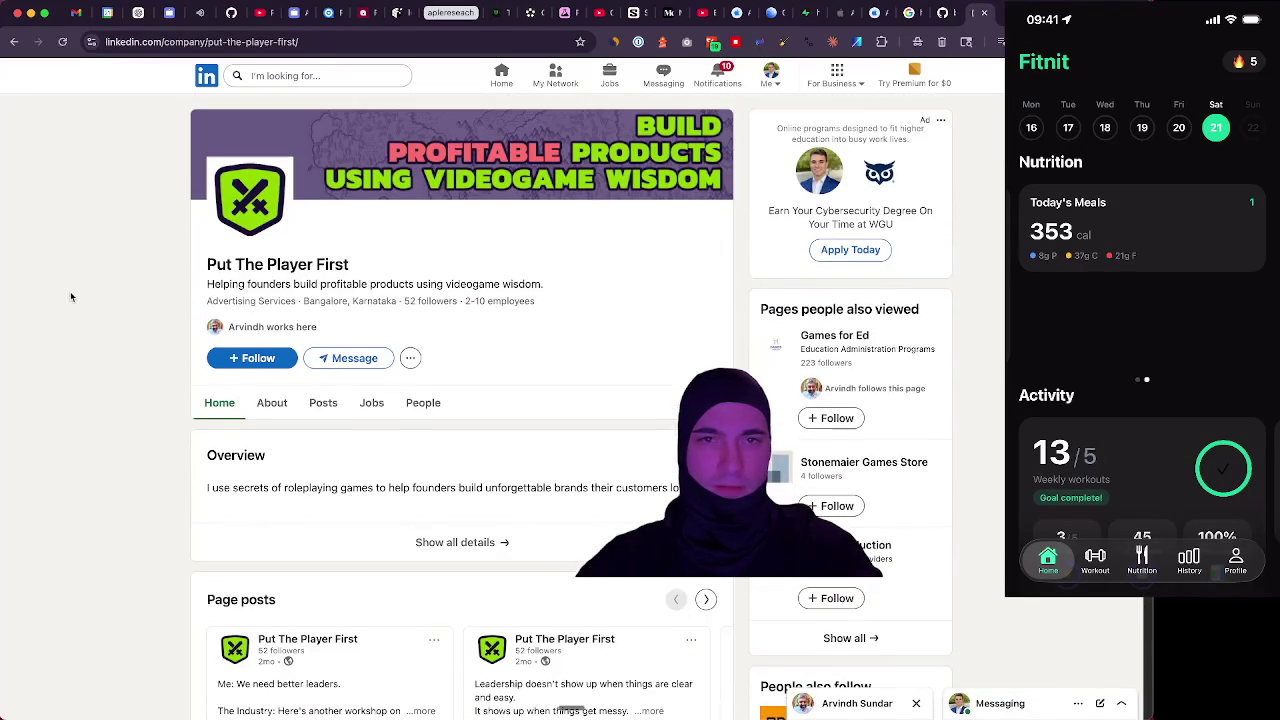
click(14, 41)
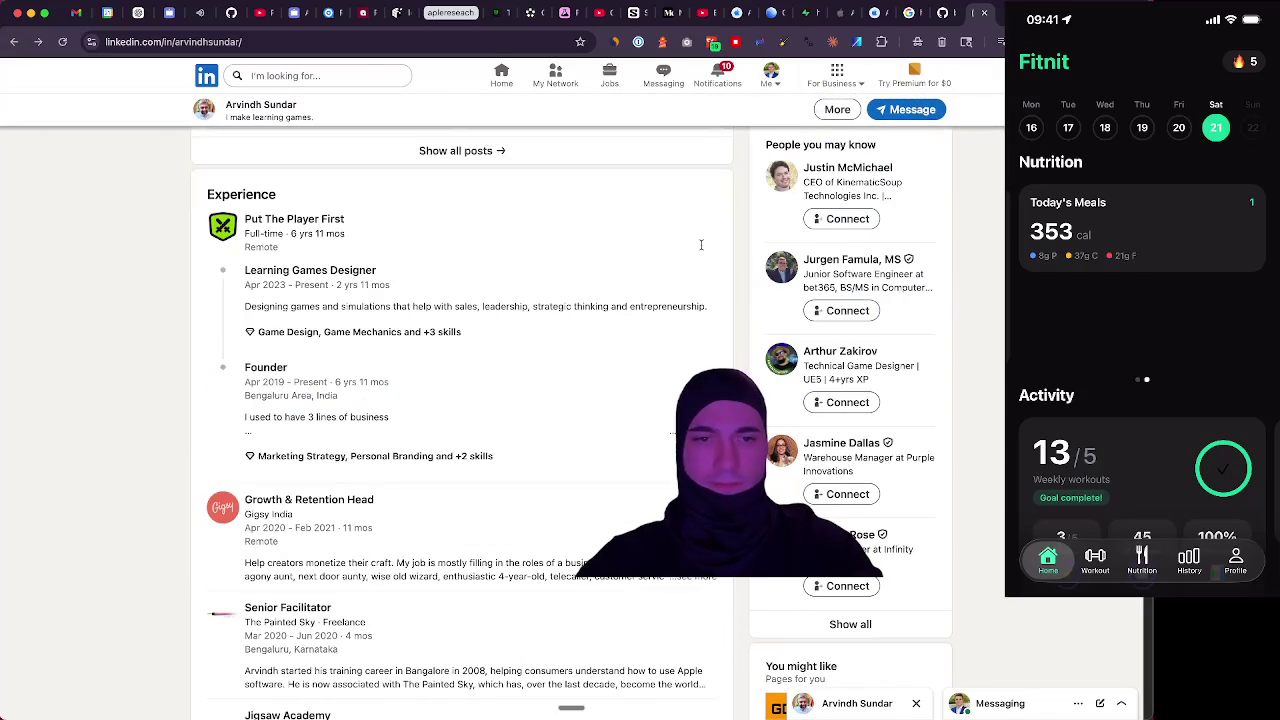
key(ctrl+t)
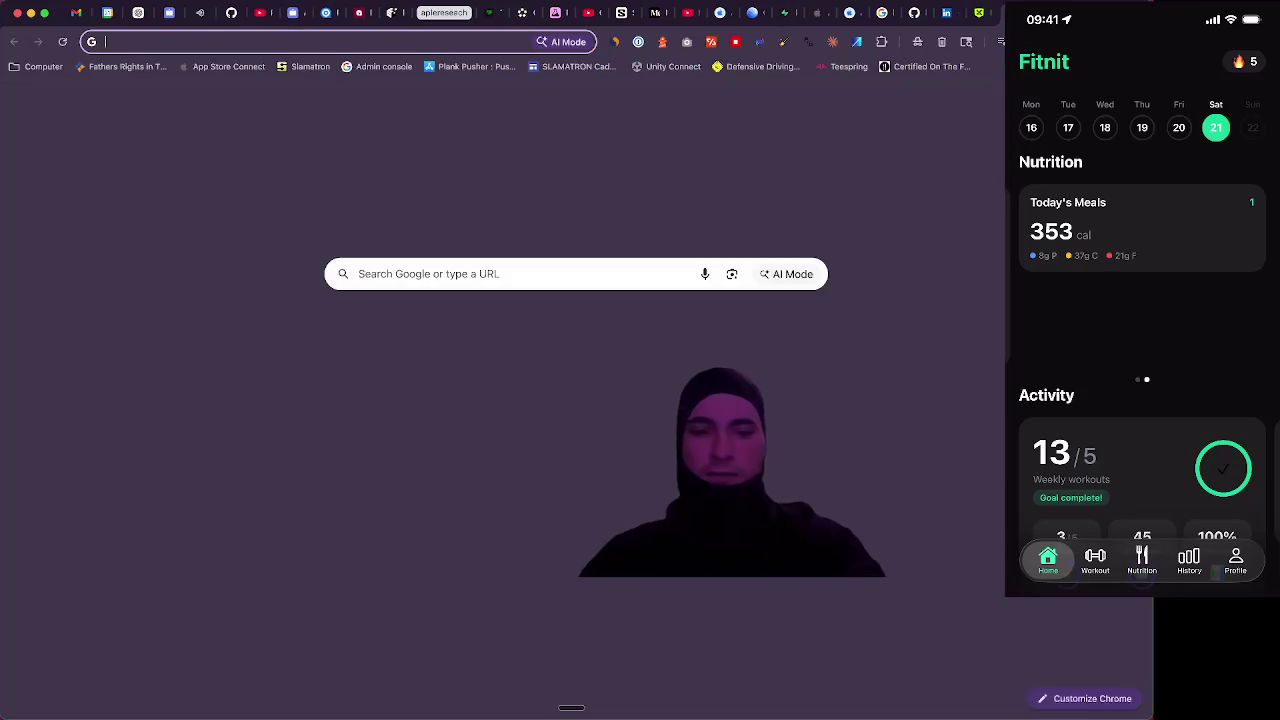
Search 'redit' and open the main Reddit site from the results
text(redit)
key(Return)
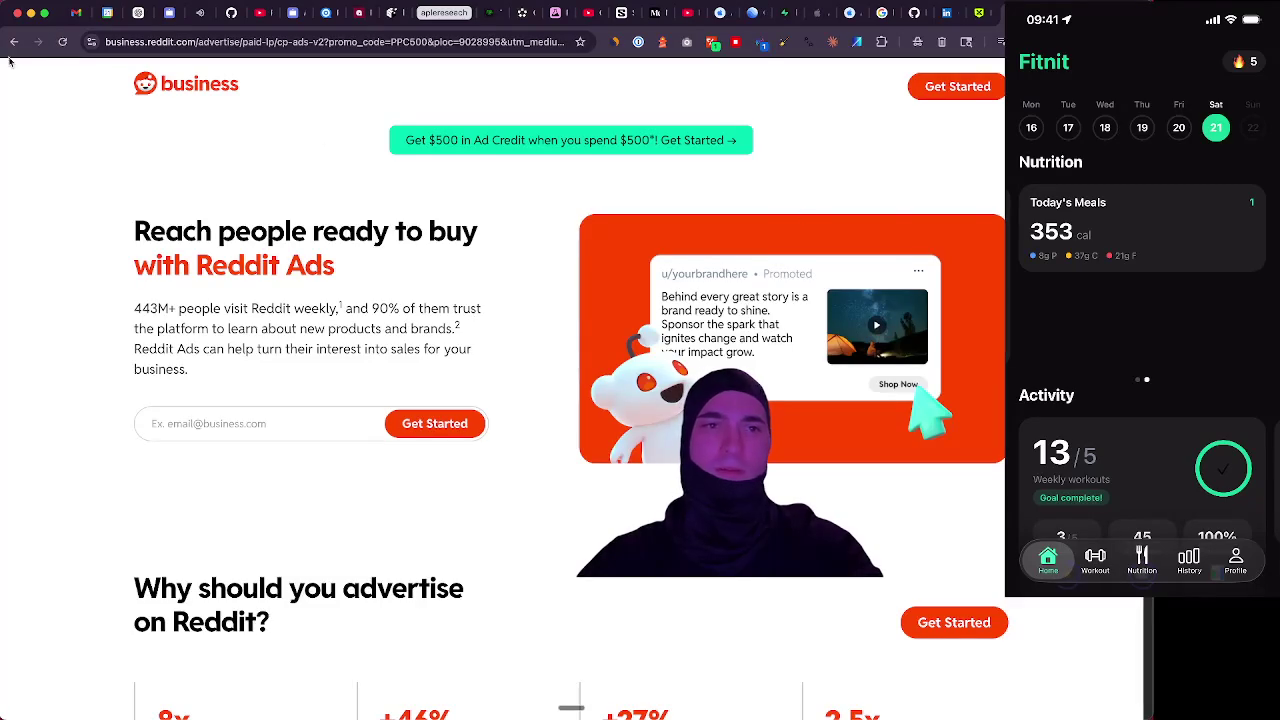
click(14, 42)
scroll(282, 230, down, 3)
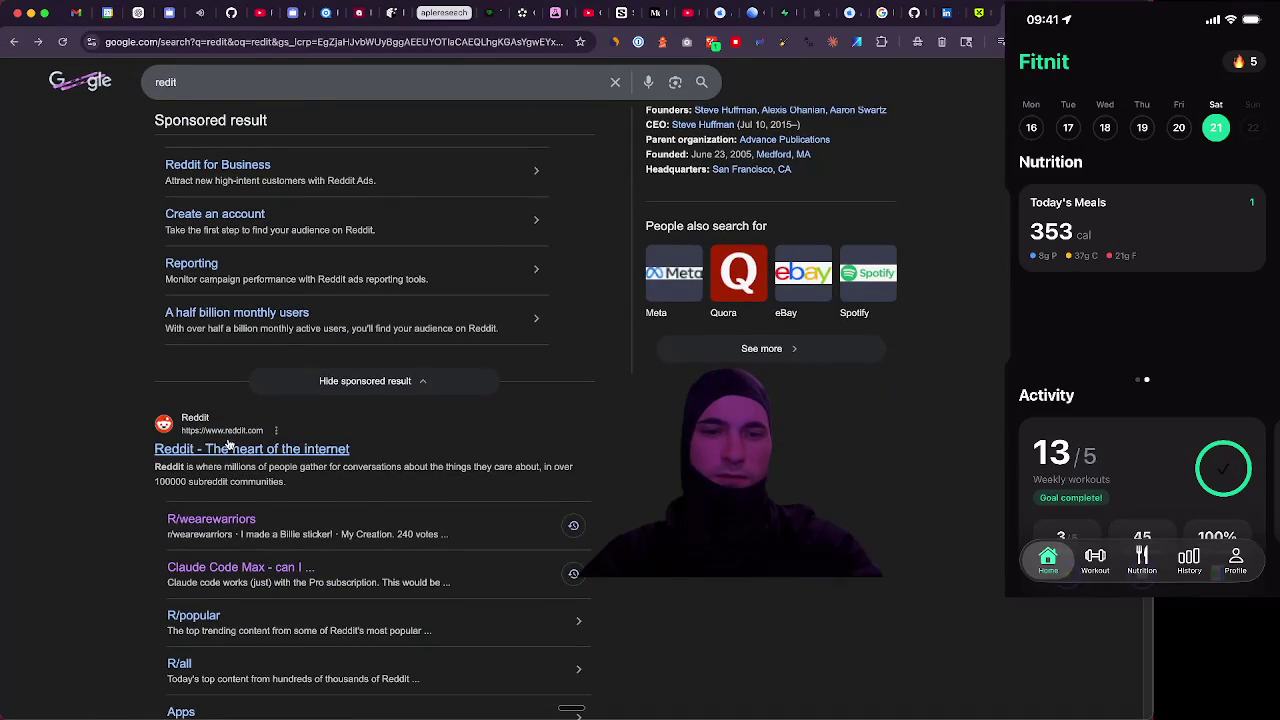
click(226, 444)
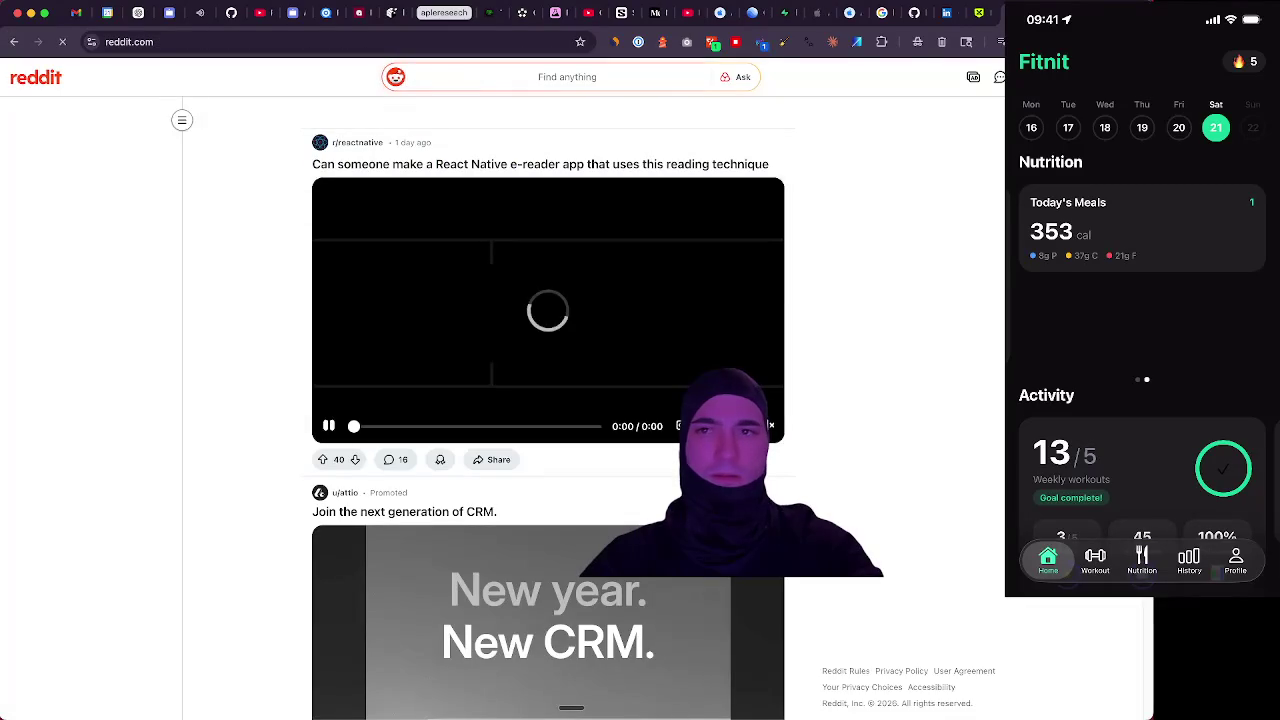
Open Reddit notifications and a chat conversation, then follow its prodelphi.com link
click(1090, 77)
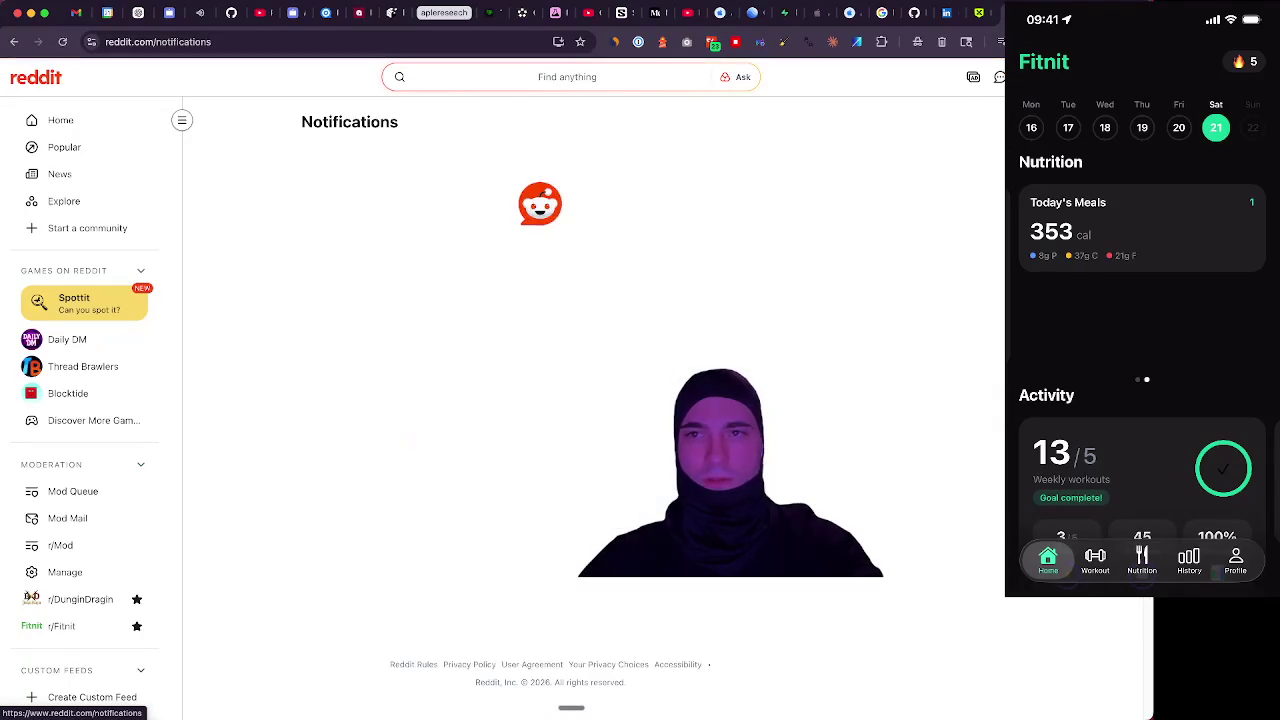
click(998, 80)
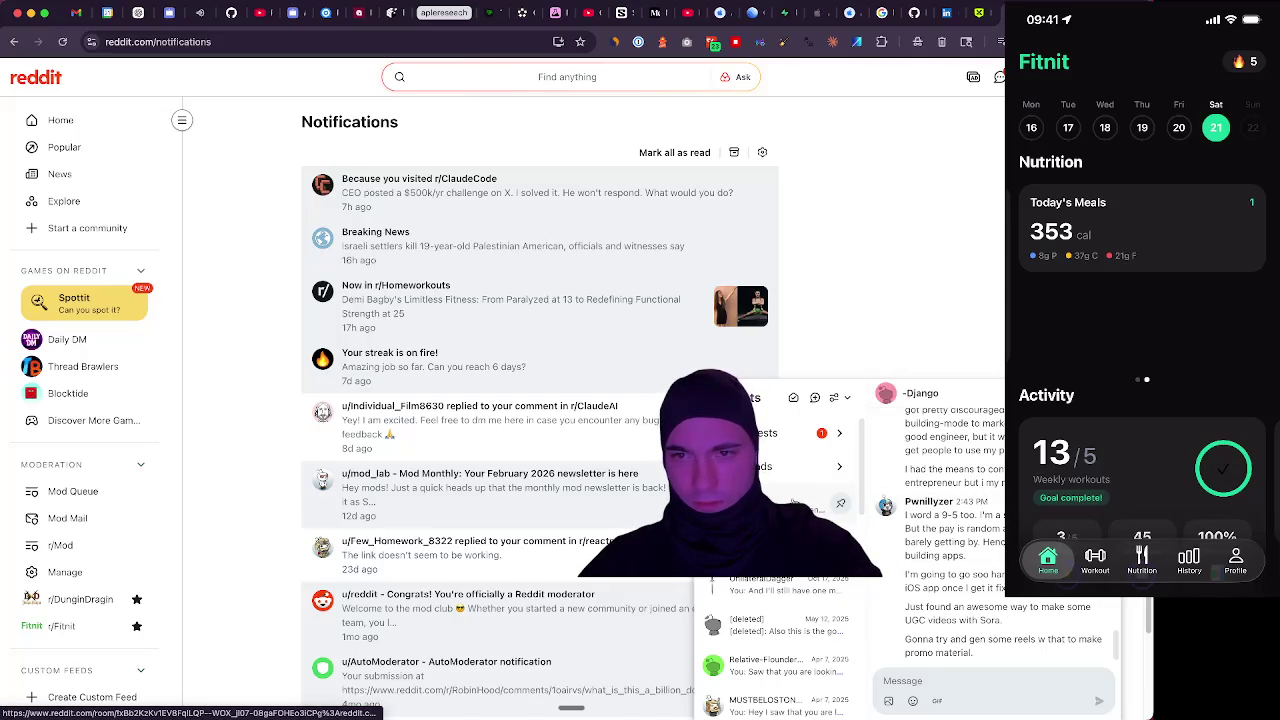
scroll(915, 517, up, 5)
scroll(915, 517, up, 10)
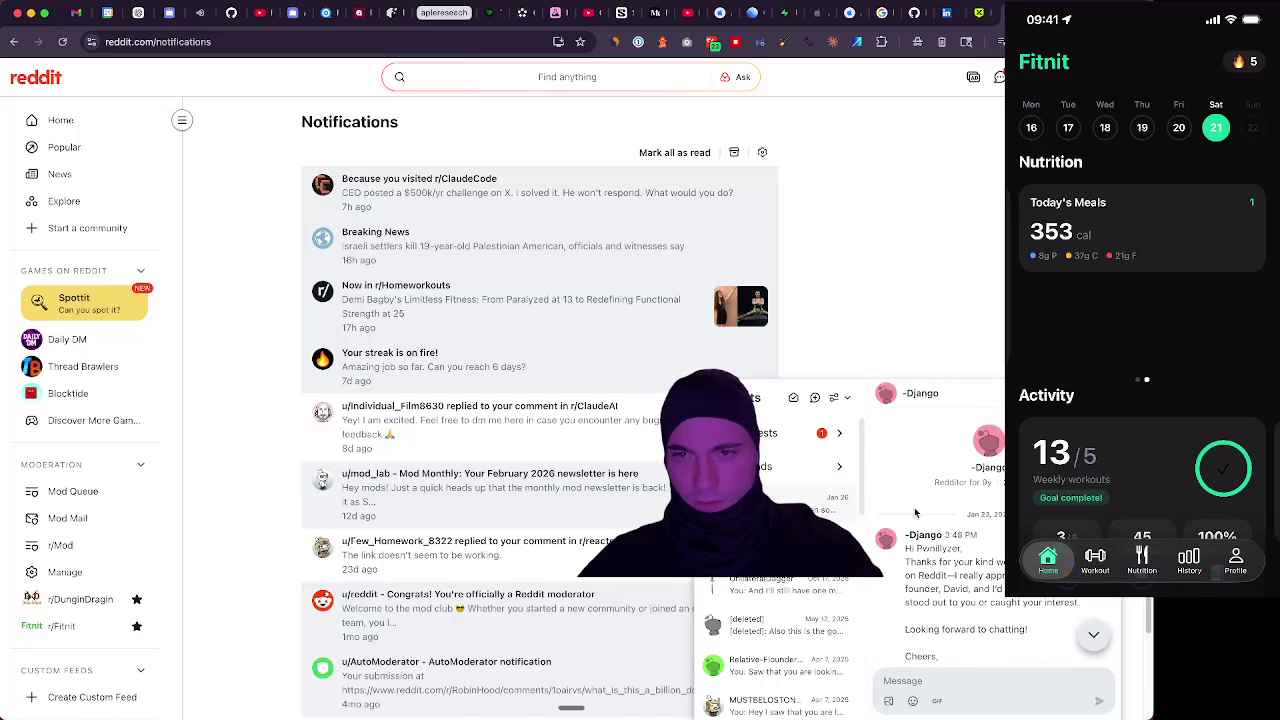
scroll(915, 514, down, 3)
scroll(915, 513, down, 3)
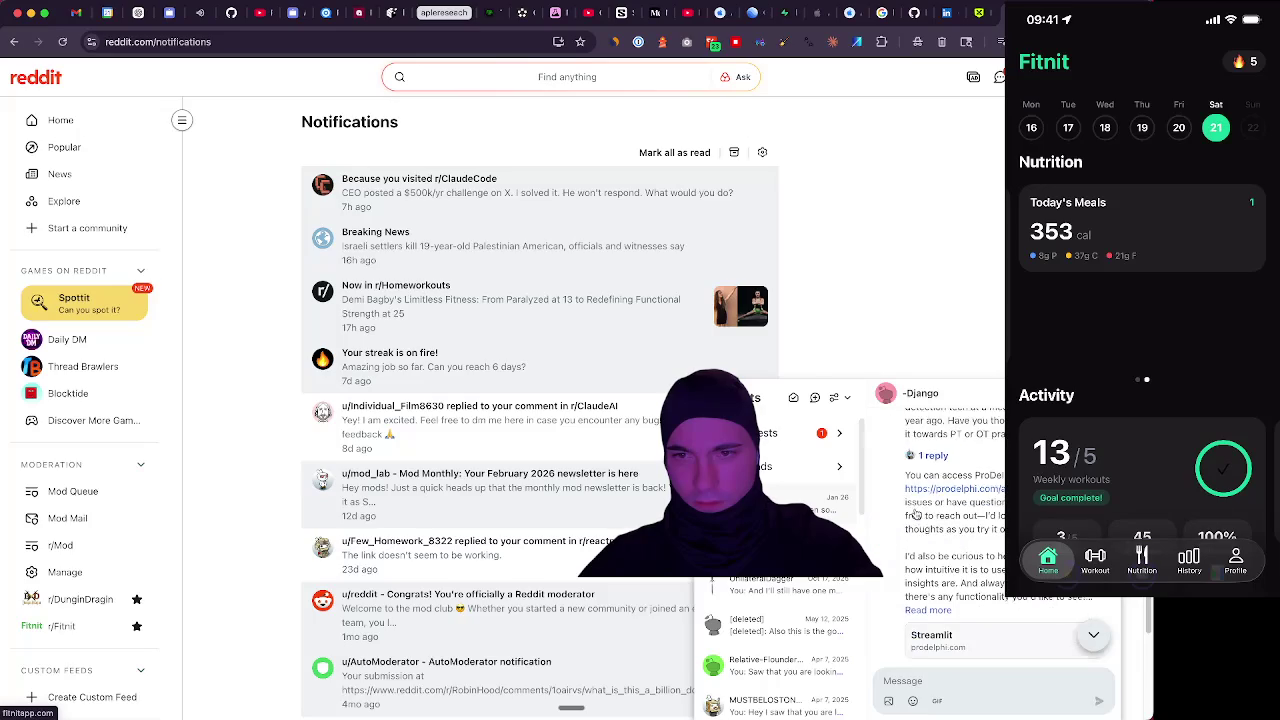
click(975, 478)
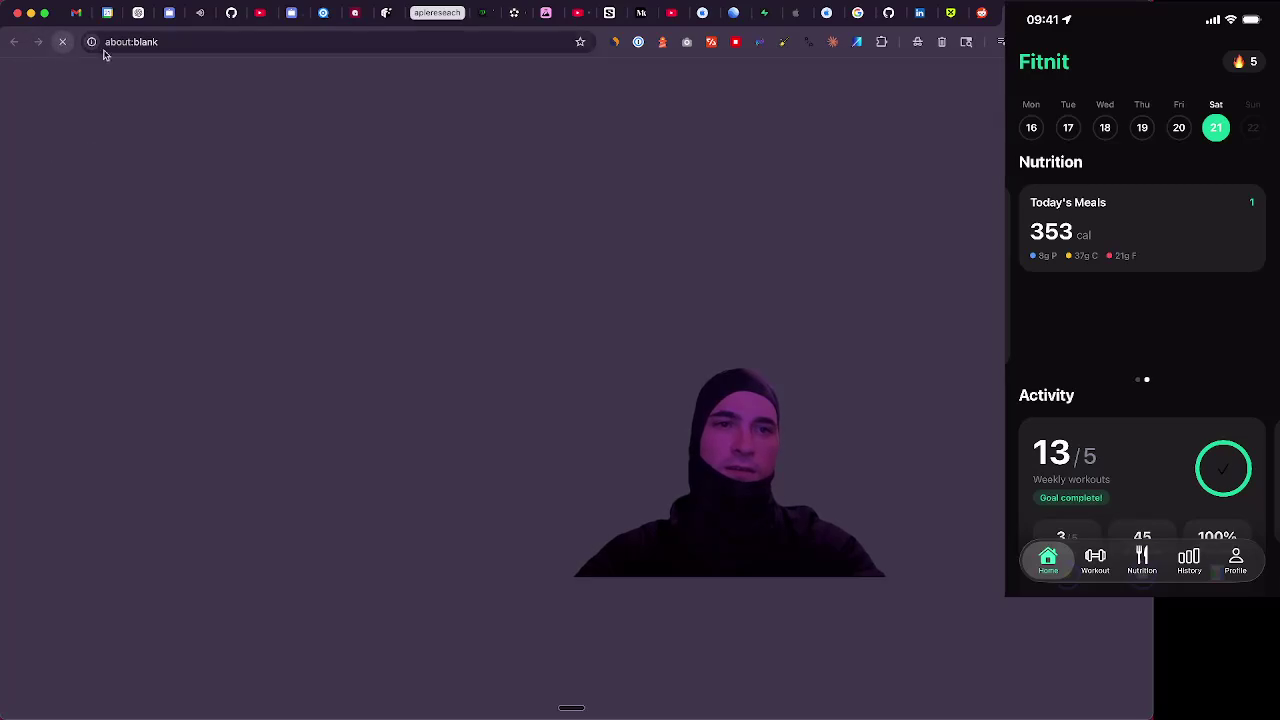
Stop and close the stalled blank tab, returning to the Put The Player First website
click(70, 44)
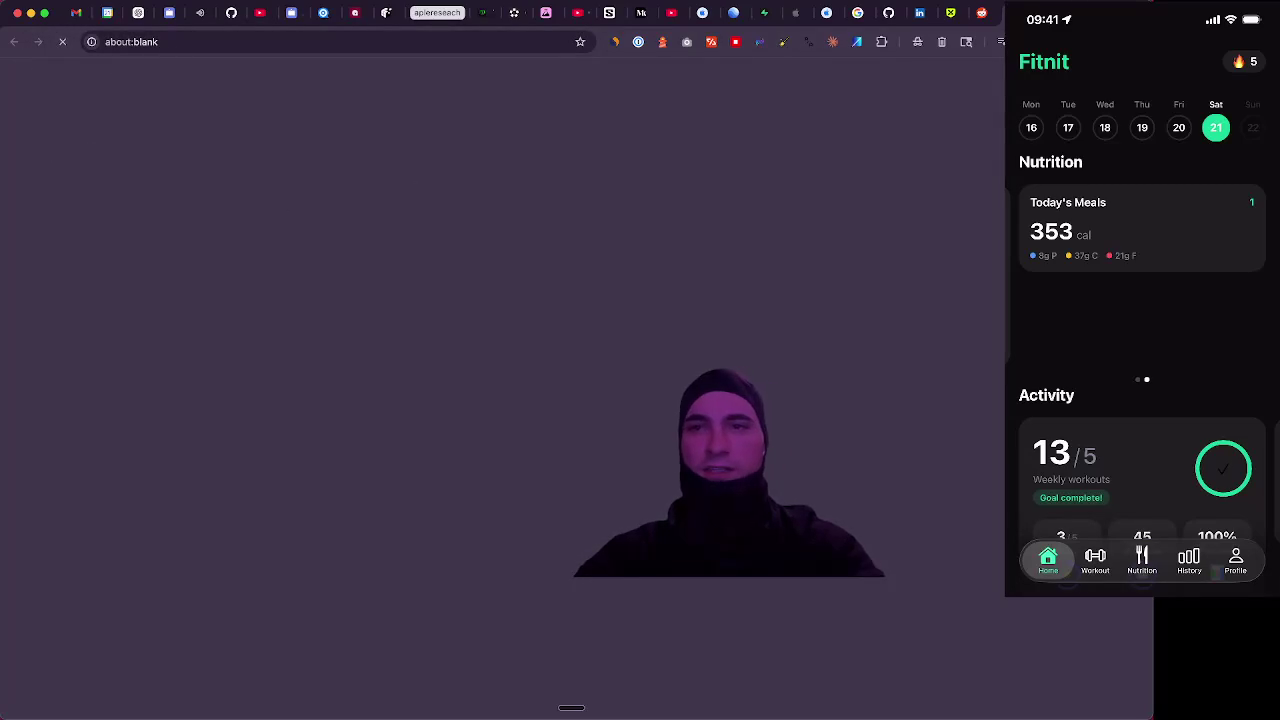
key(ctrl+w)
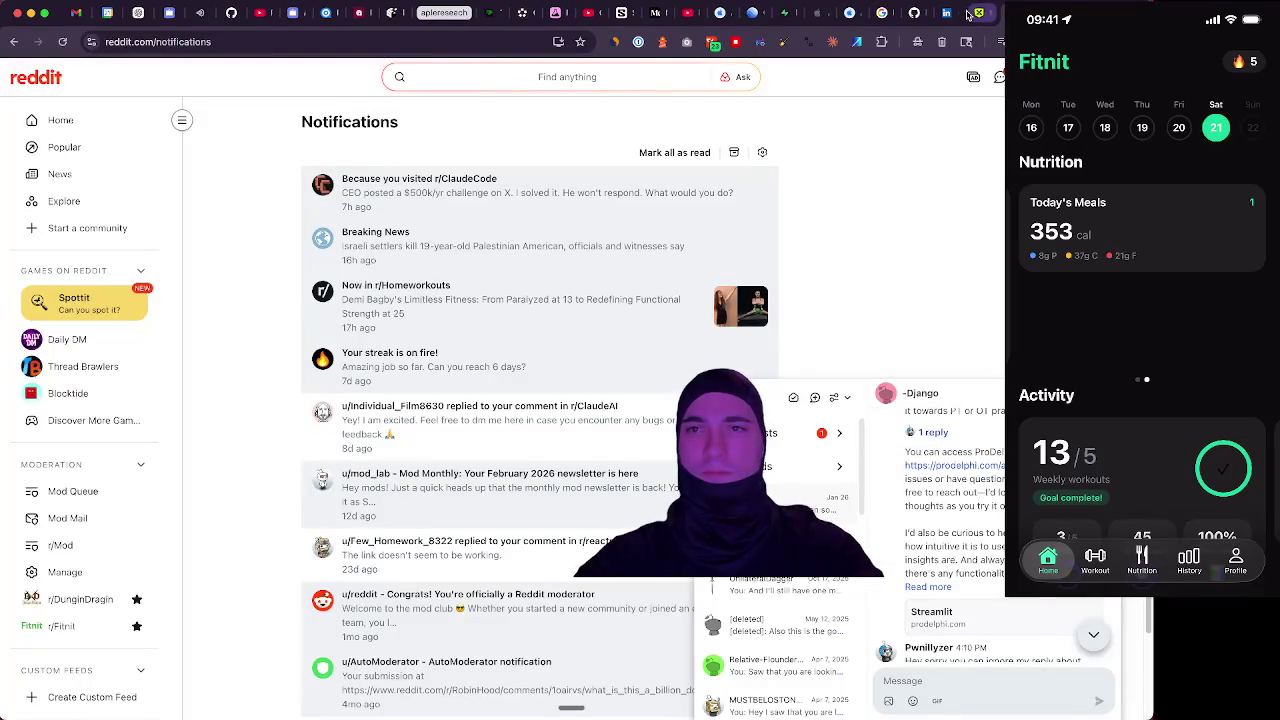
click(968, 14)
scroll(279, 341, down, 5)
scroll(281, 331, up, 5)
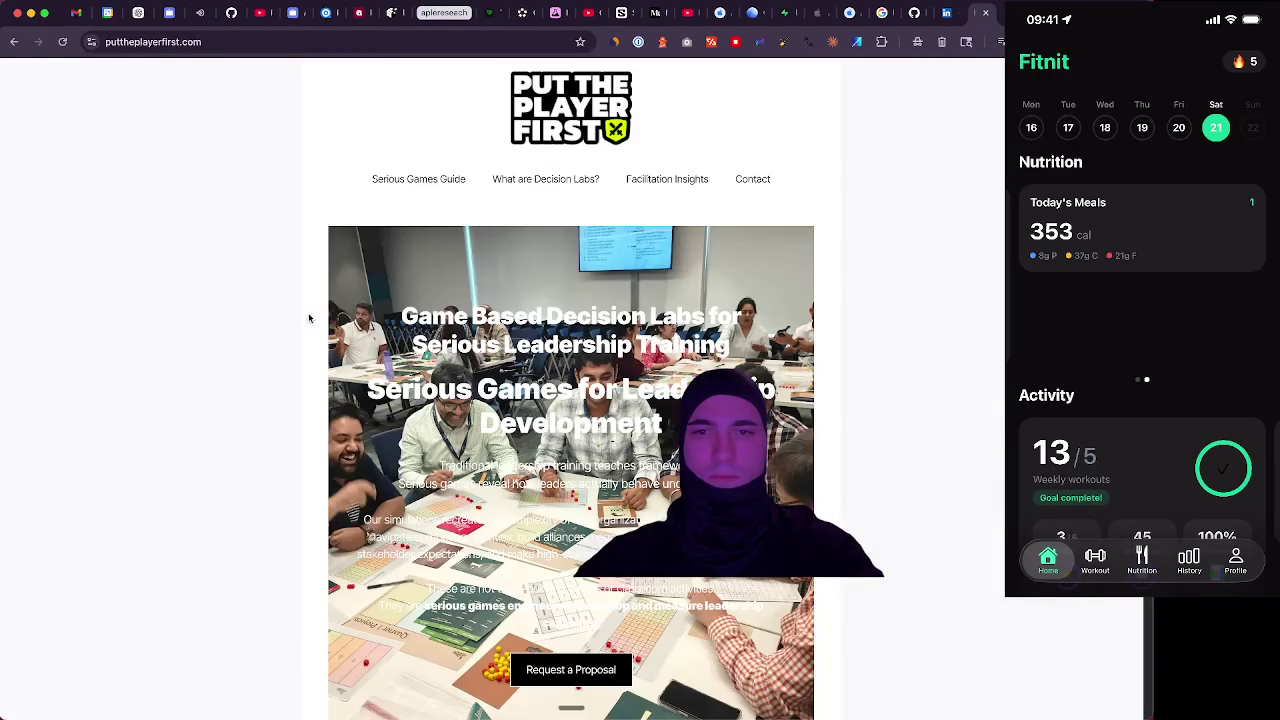
Skim the Facilitation Insights blog, then open the 'What are Decision Labs?' page
click(690, 182)
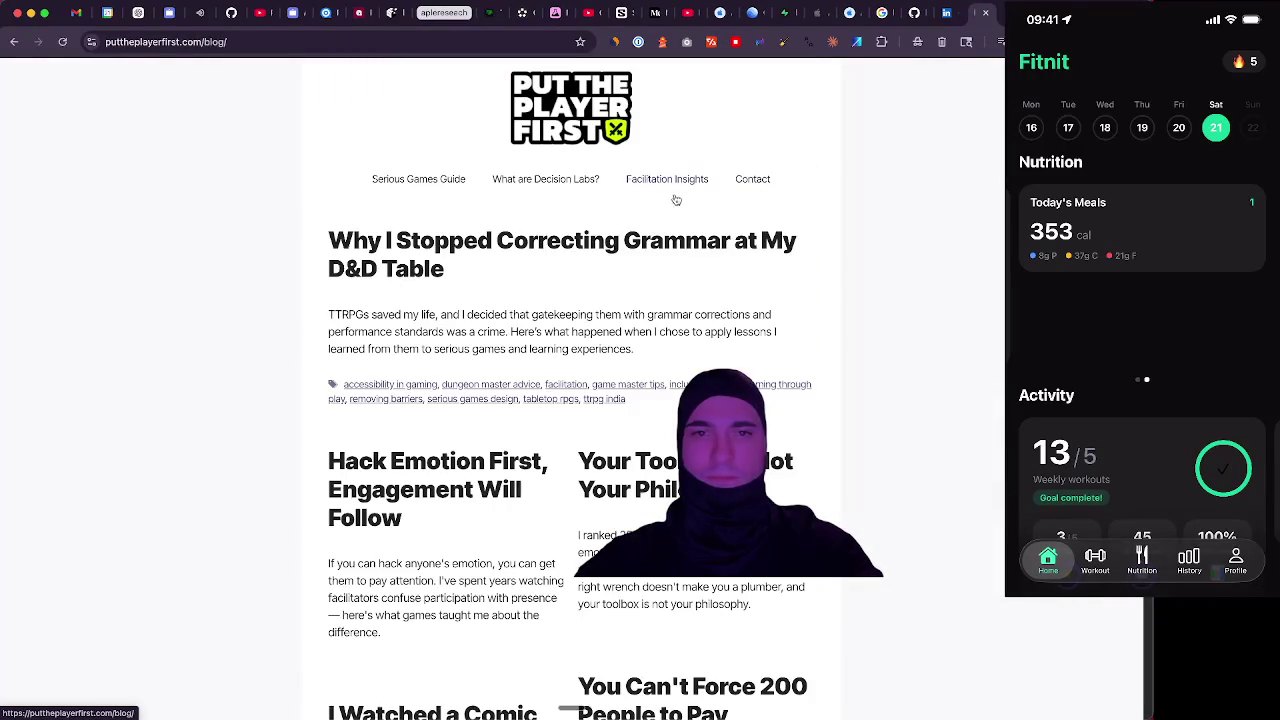
scroll(494, 244, down, 15)
scroll(491, 229, up, 15)
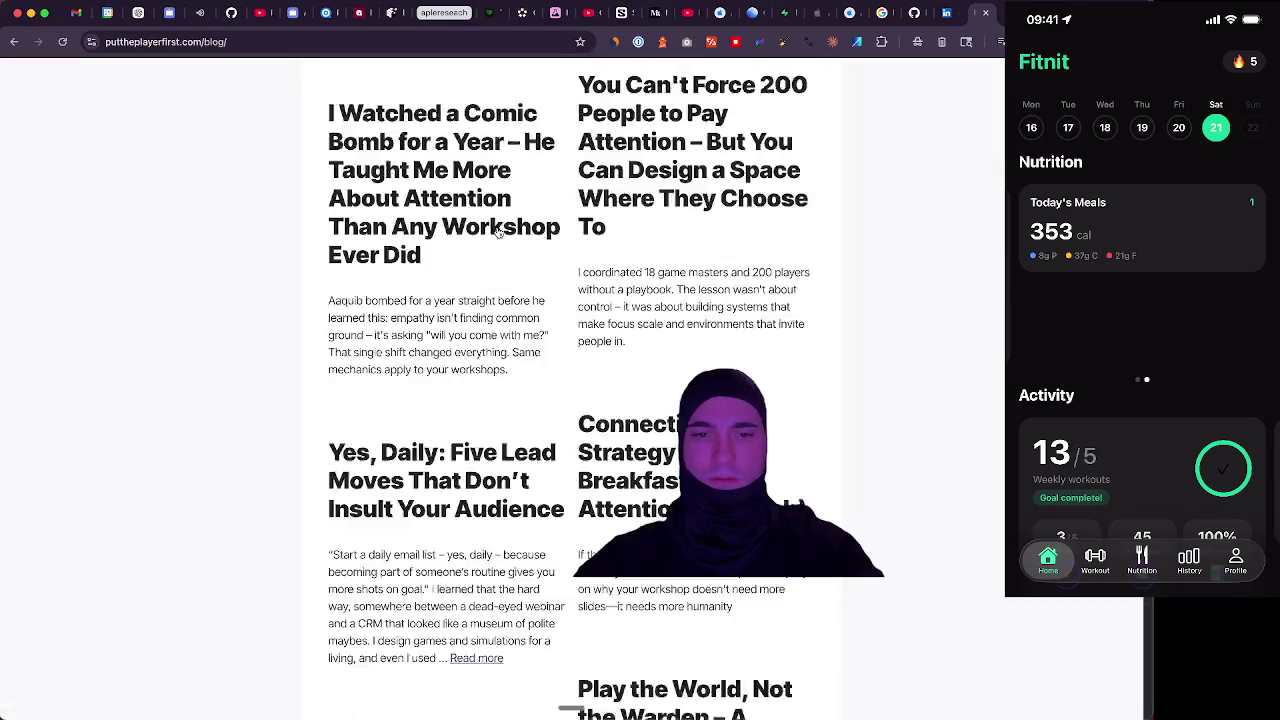
click(565, 183)
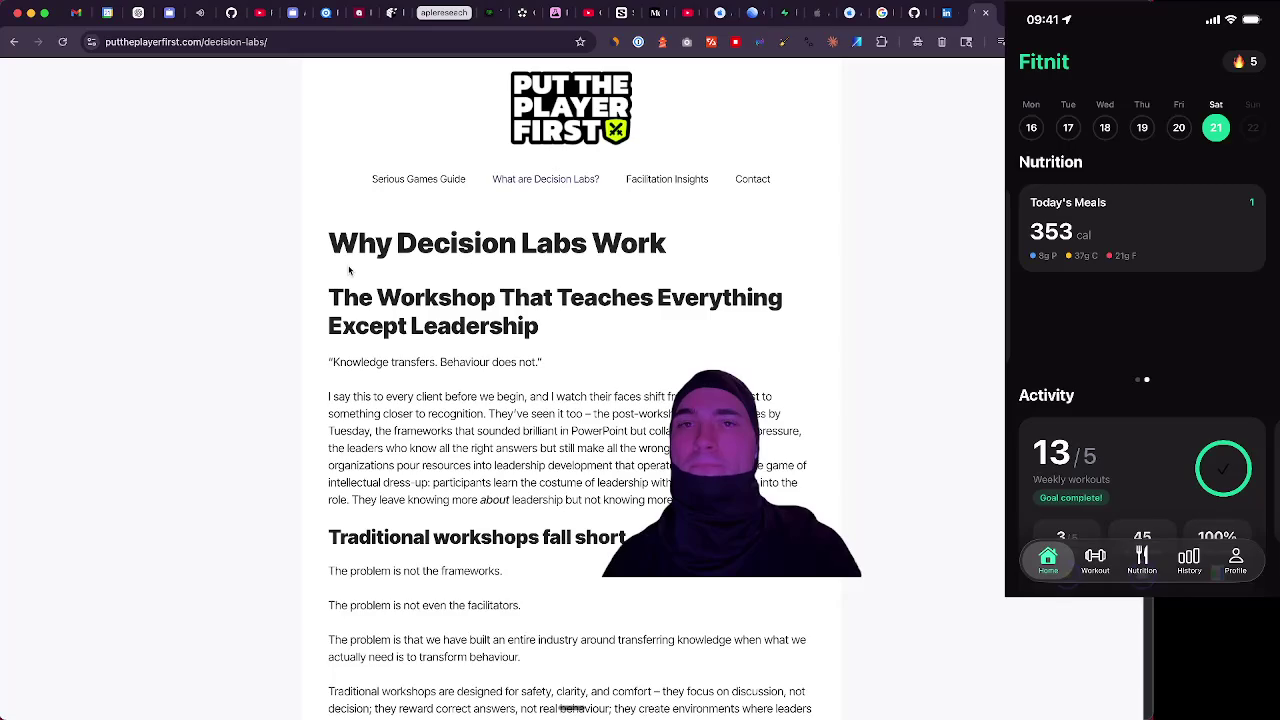
Read the BMAD-METHOD README on GitHub and open docs.bmad-method.org in a background tab
click(921, 14)
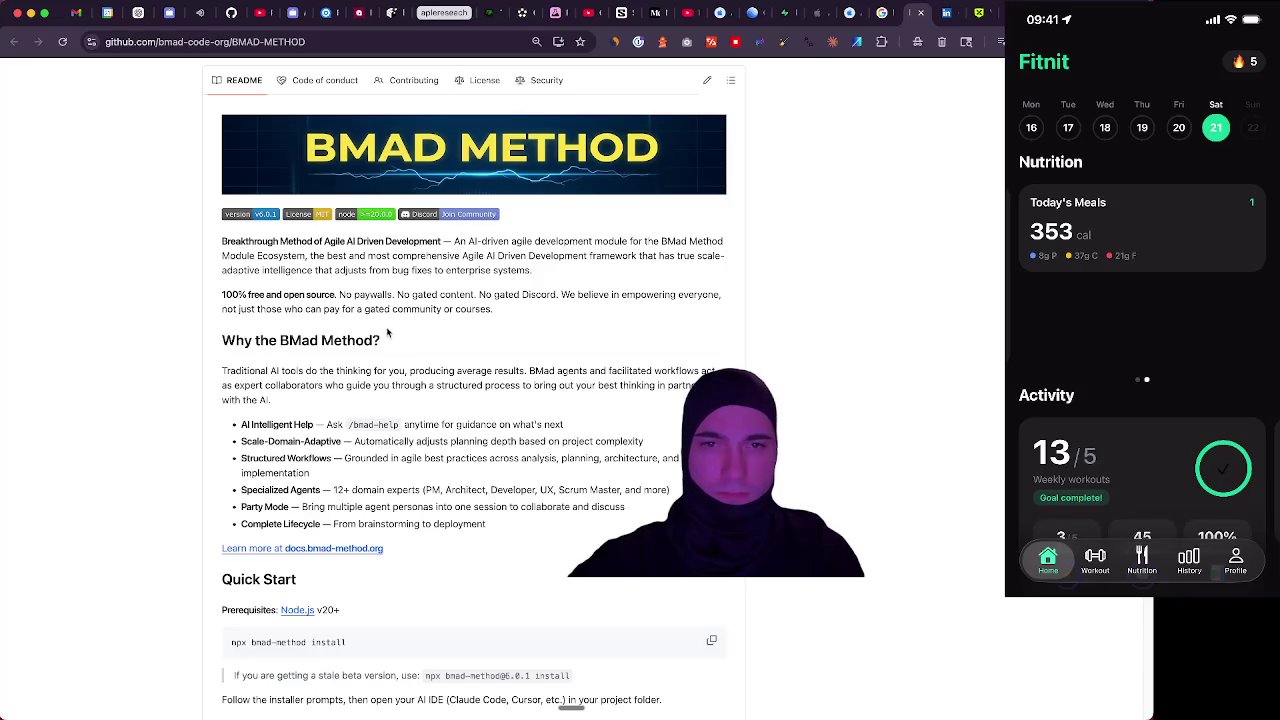
scroll(240, 355, down, 4)
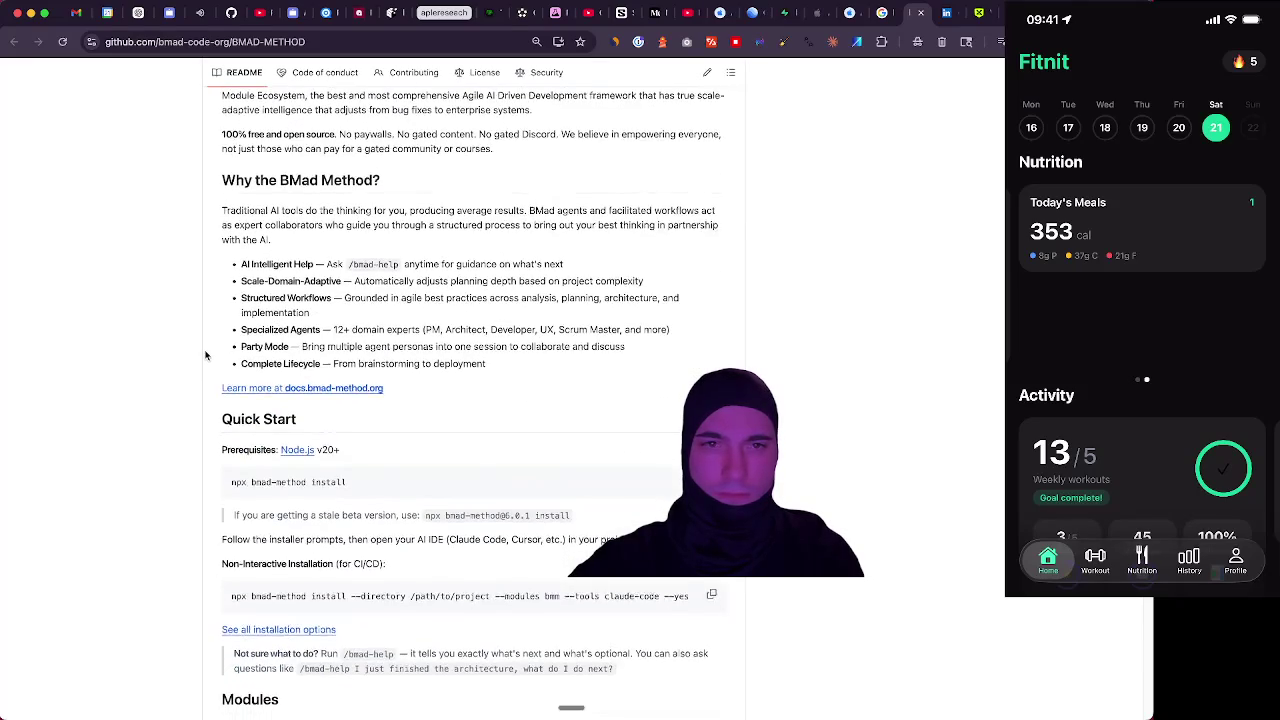
scroll(206, 350, down, 2)
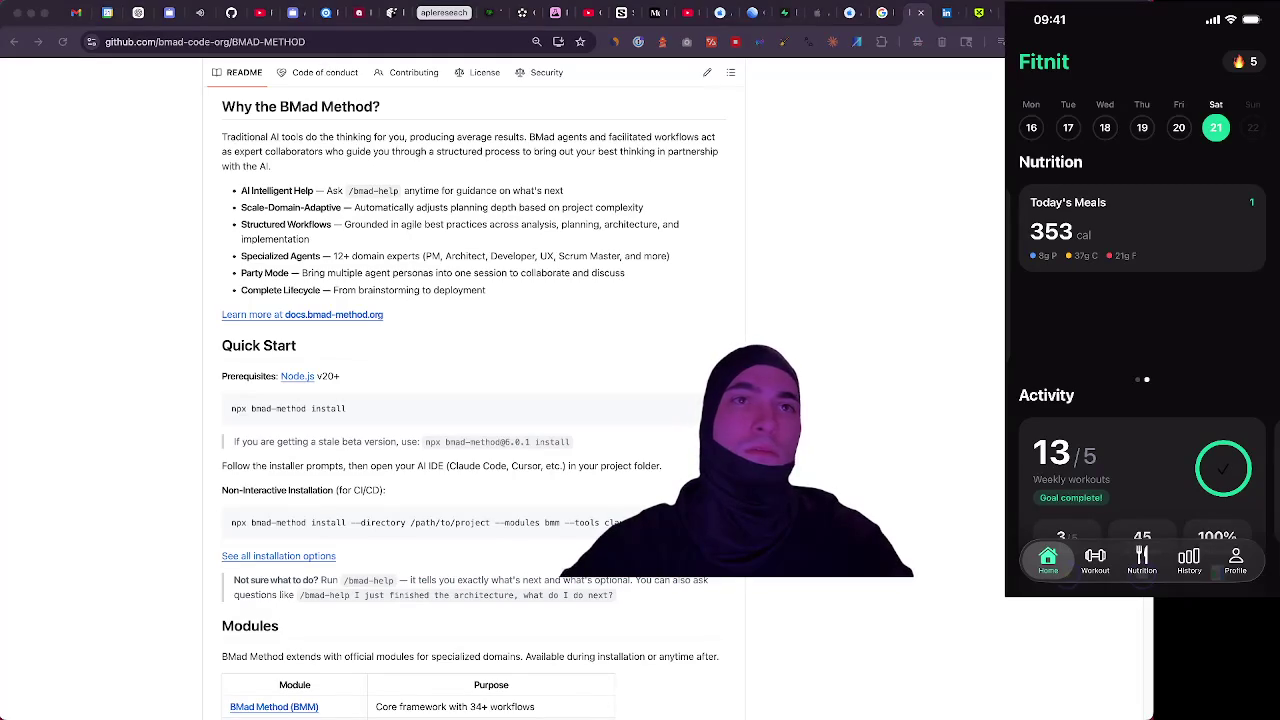
click(131, 401)
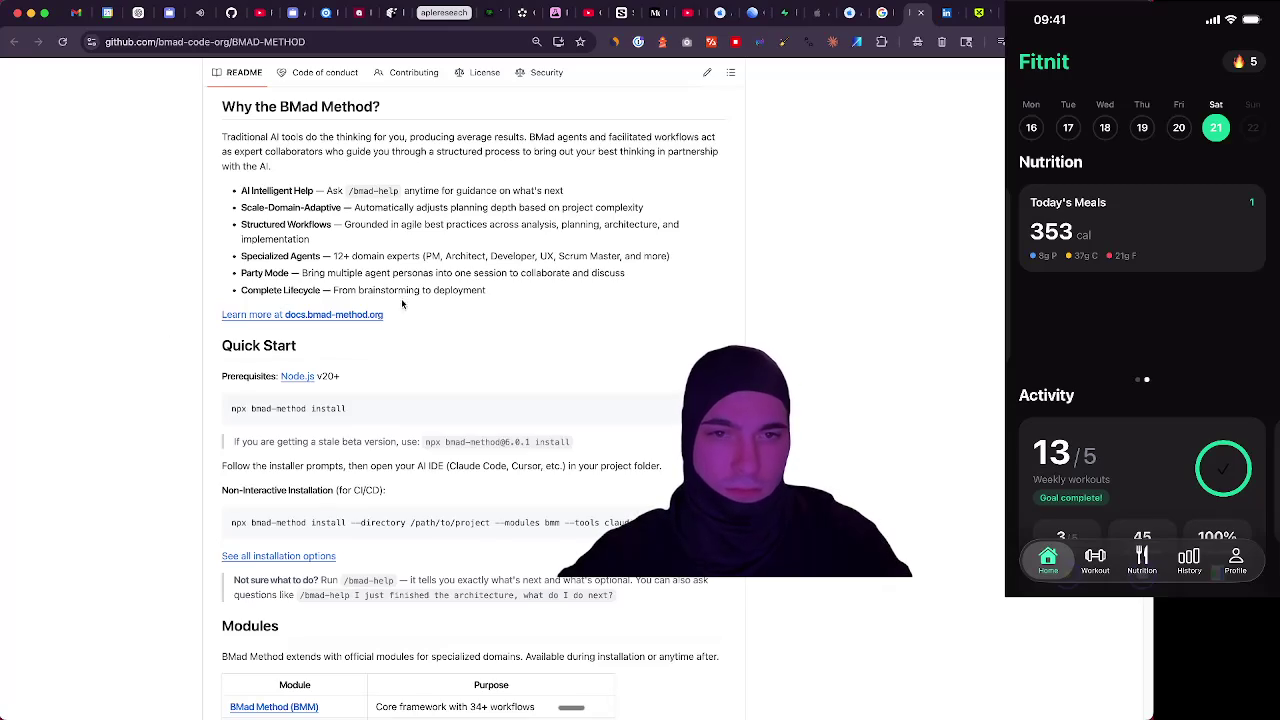
super+click(360, 315)
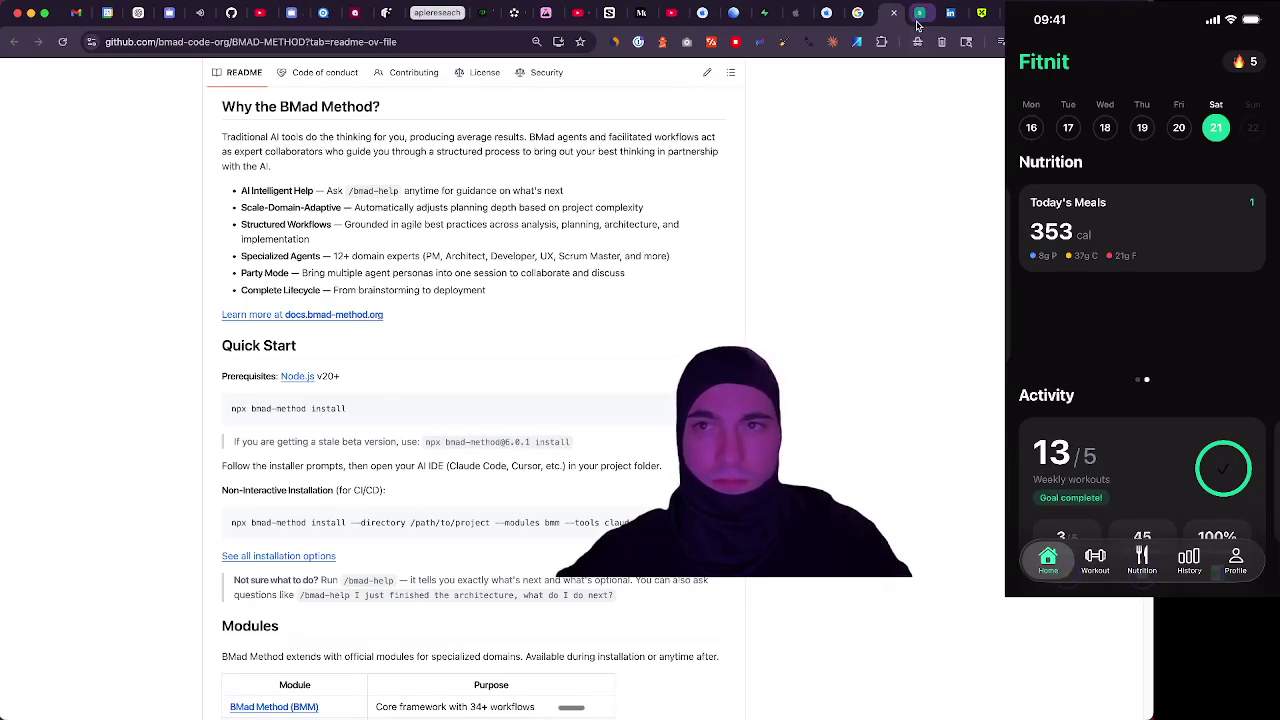
Switch to the docs.bmad-method.org tab and read the Welcome page down to Next Step
click(920, 13)
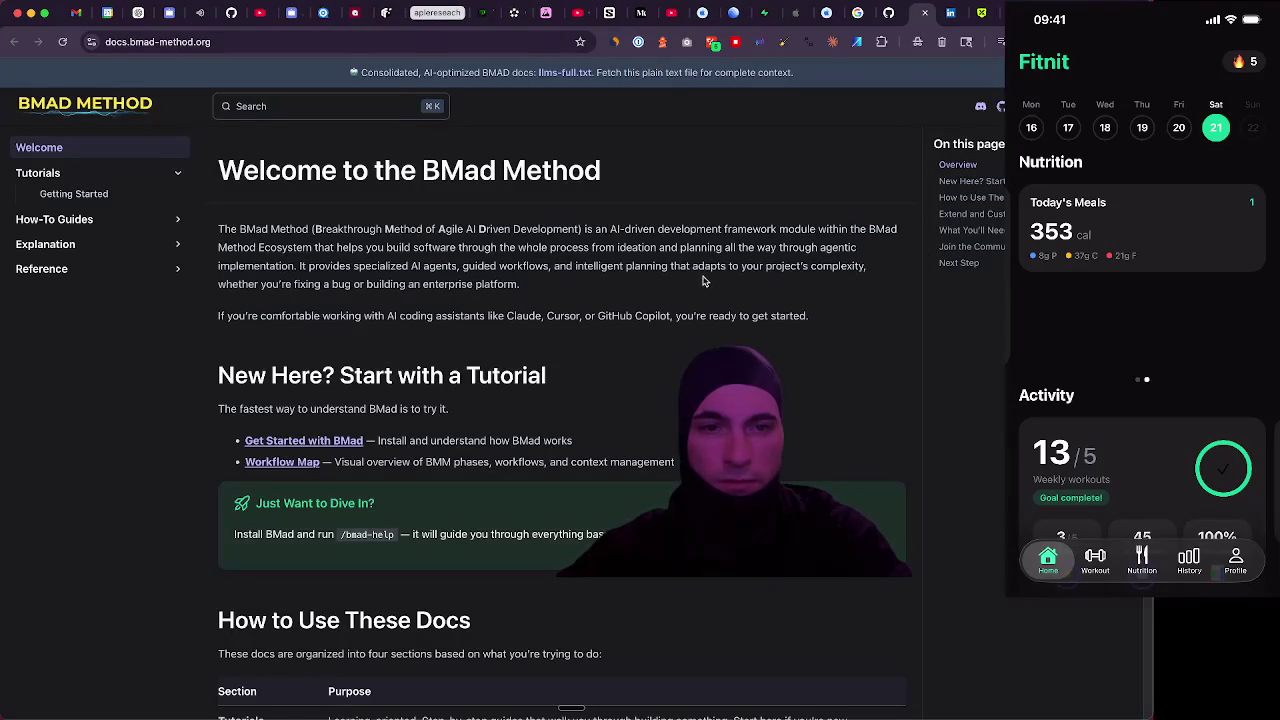
scroll(748, 263, down, 5)
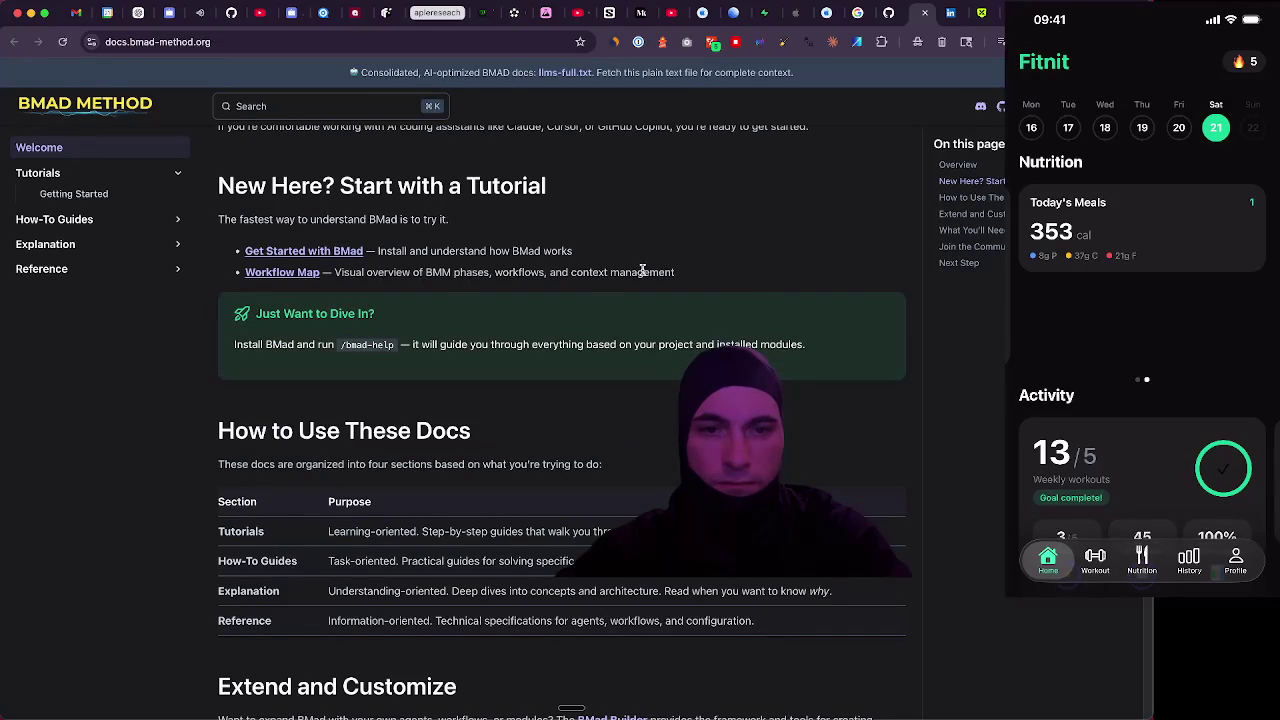
scroll(170, 320, down, 2)
scroll(170, 320, down, 2)
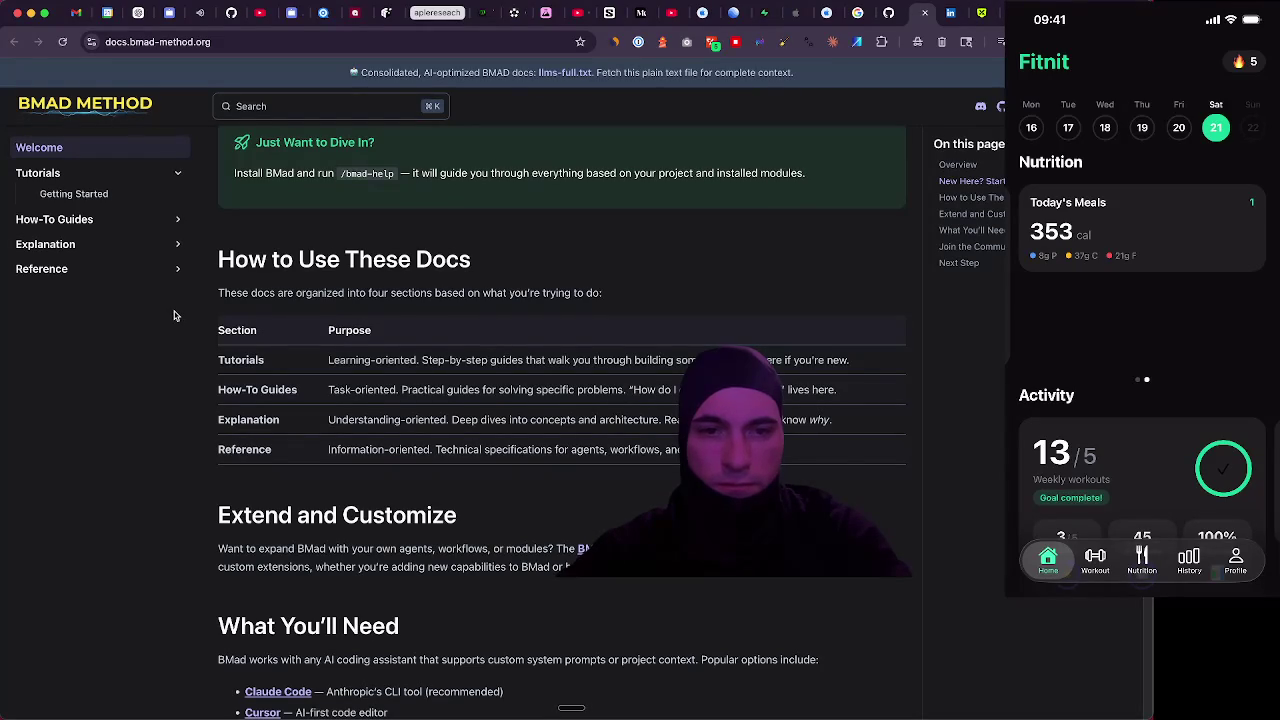
scroll(174, 316, down, 5)
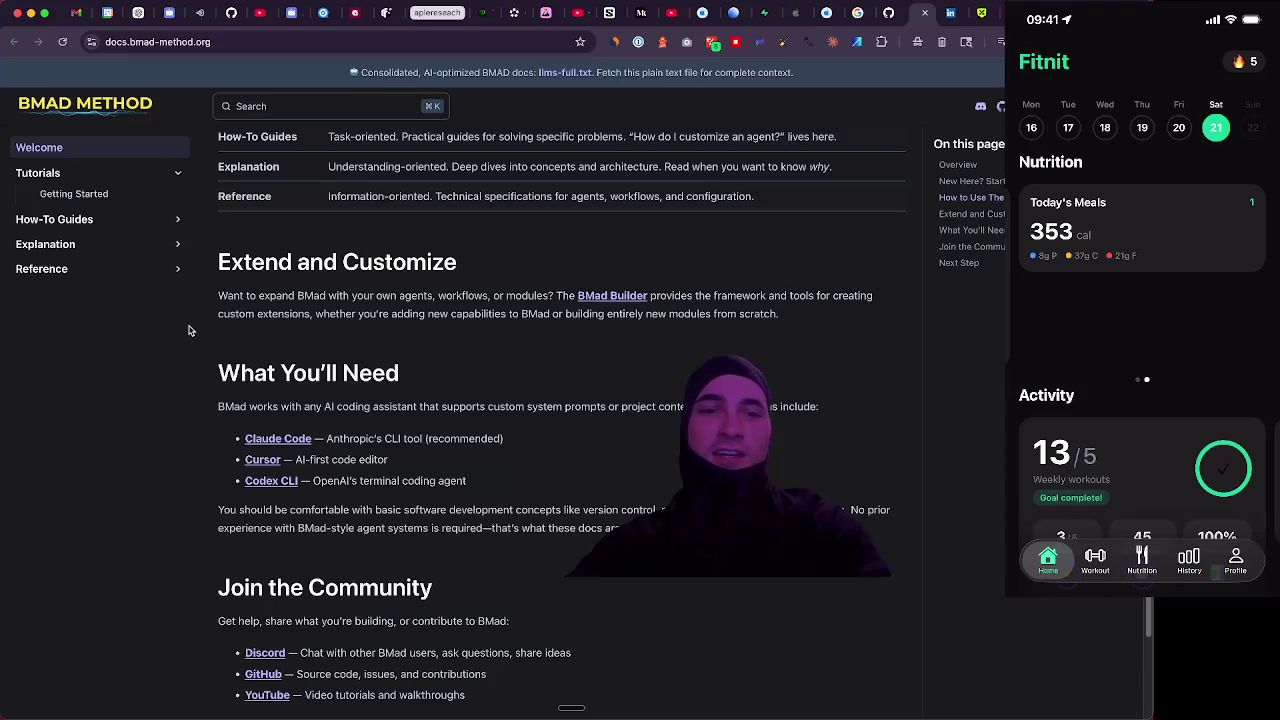
scroll(157, 330, down, 1)
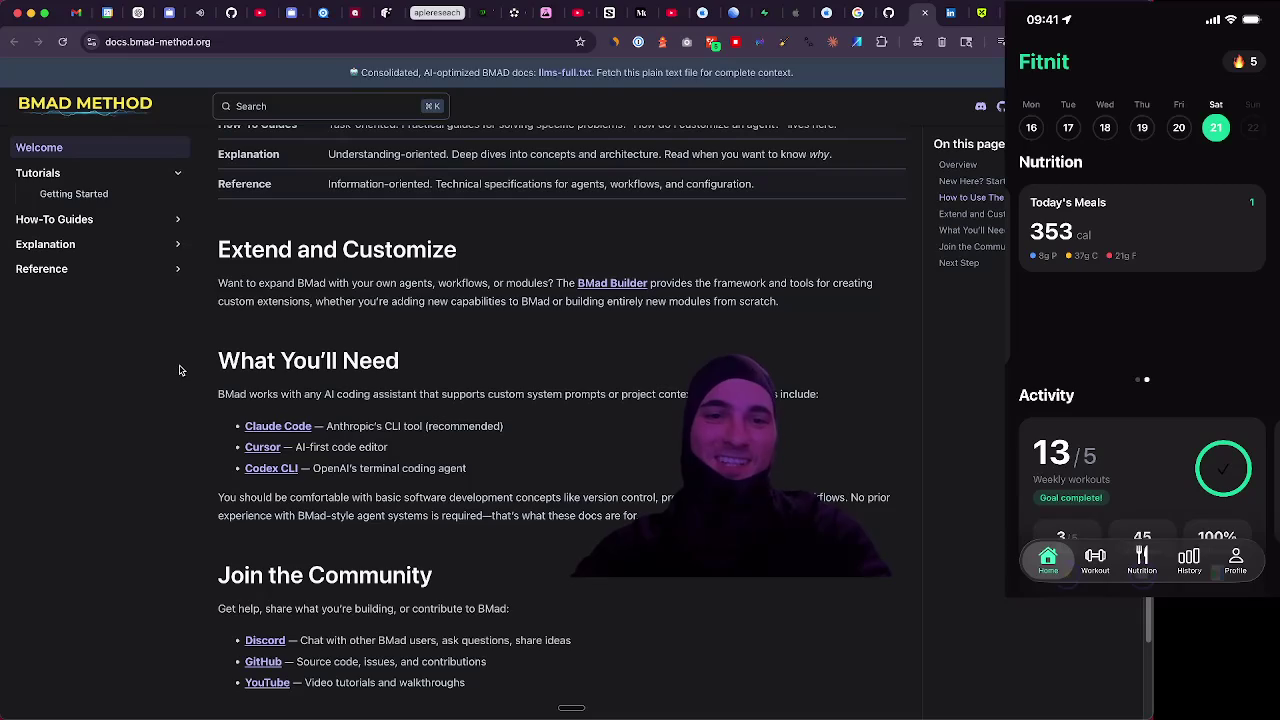
scroll(176, 342, down, 3)
scroll(176, 342, down, 2)
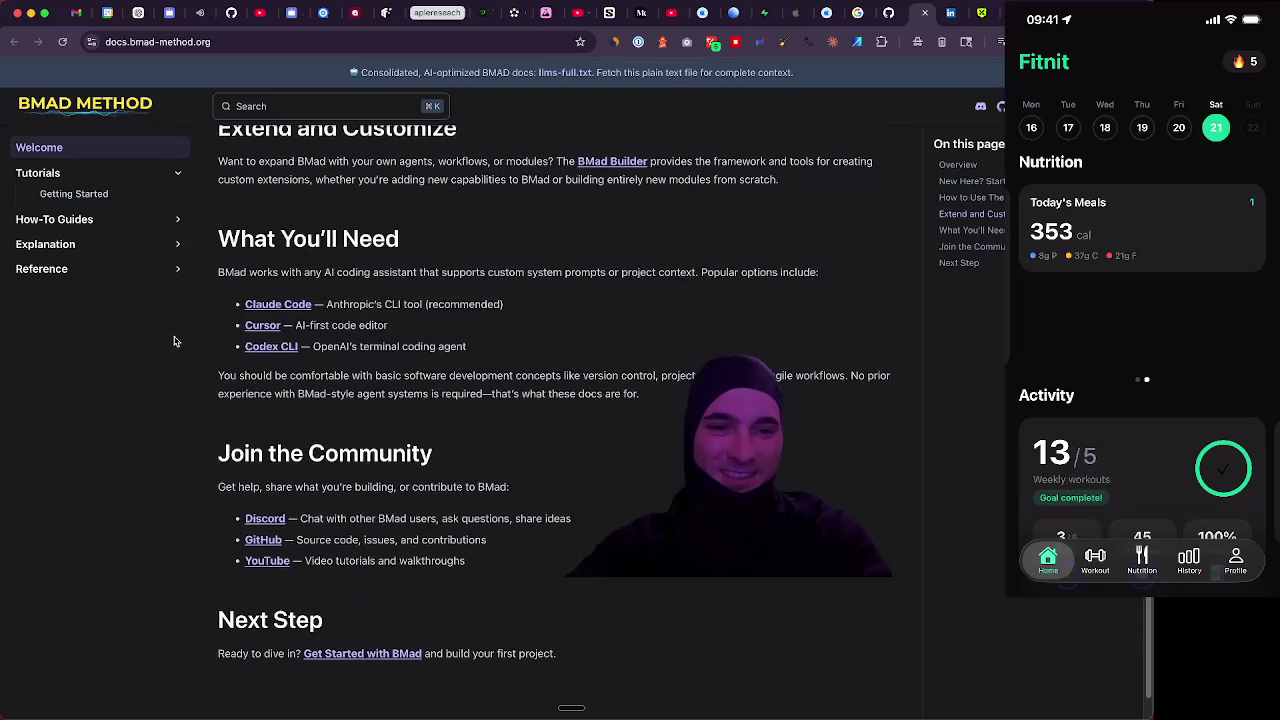
scroll(172, 339, up, 7)
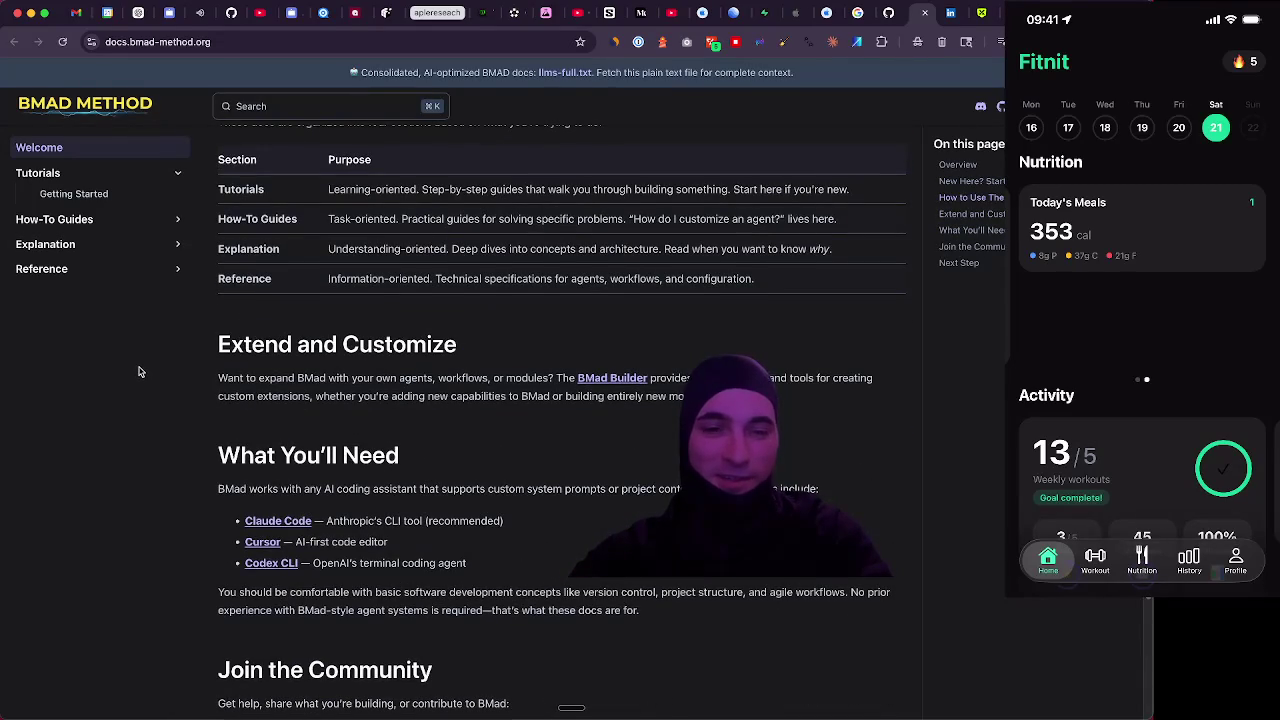
scroll(137, 370, down, 5)
scroll(139, 365, down, 1)
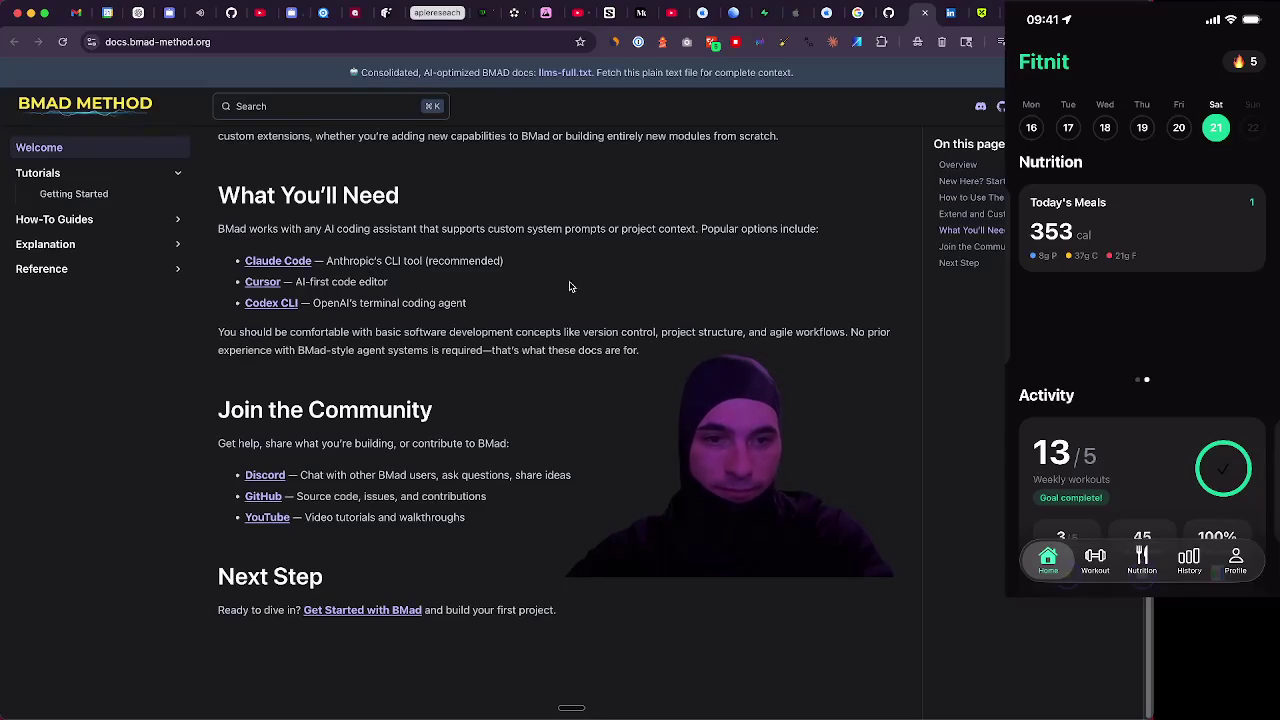
scroll(746, 233, up, 10)
scroll(650, 233, down, 4)
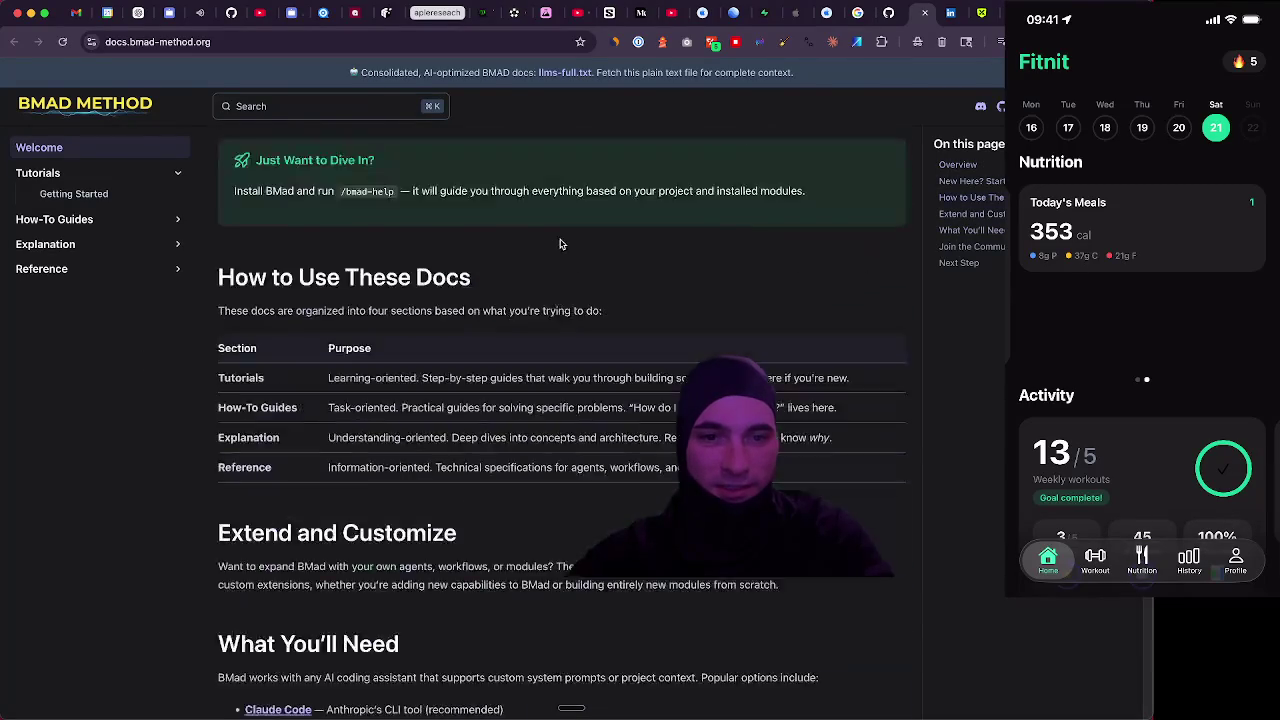
scroll(561, 232, up, 5)
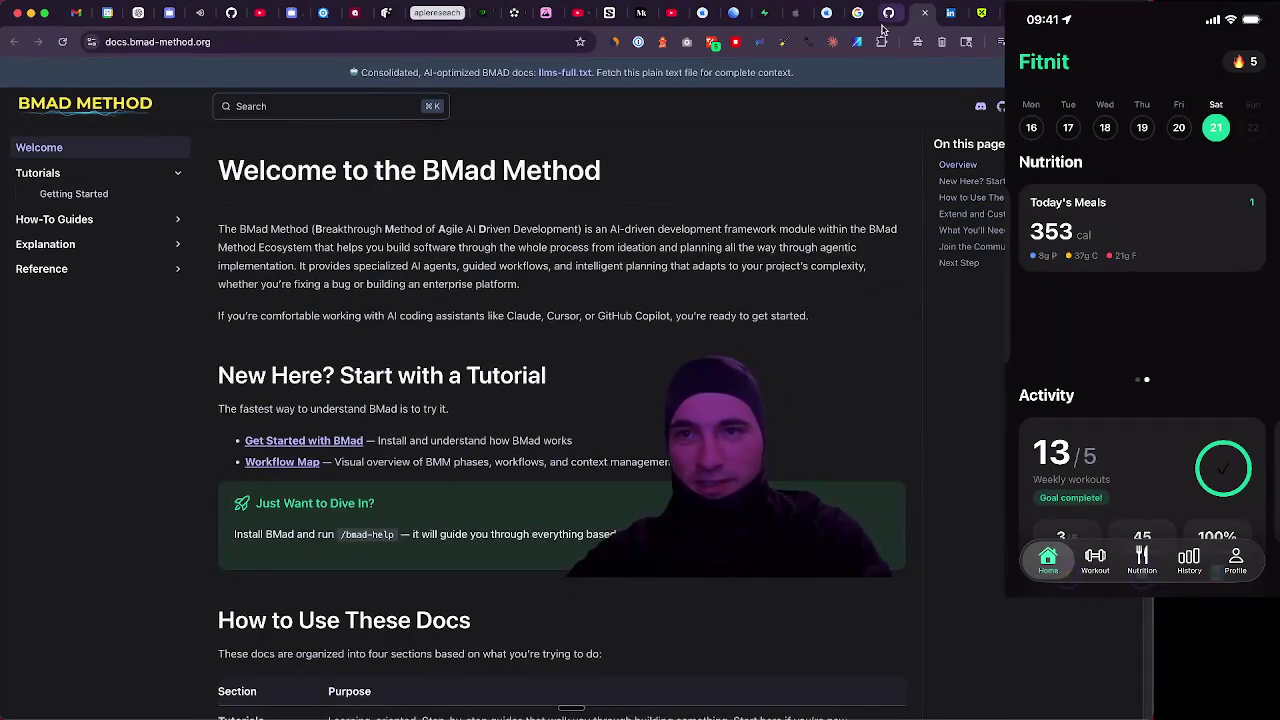
Back on the BMAD-METHOD README, follow the Community section's 'Subscribe on YouTube' link
click(888, 13)
scroll(158, 302, down, 3)
scroll(158, 302, down, 3)
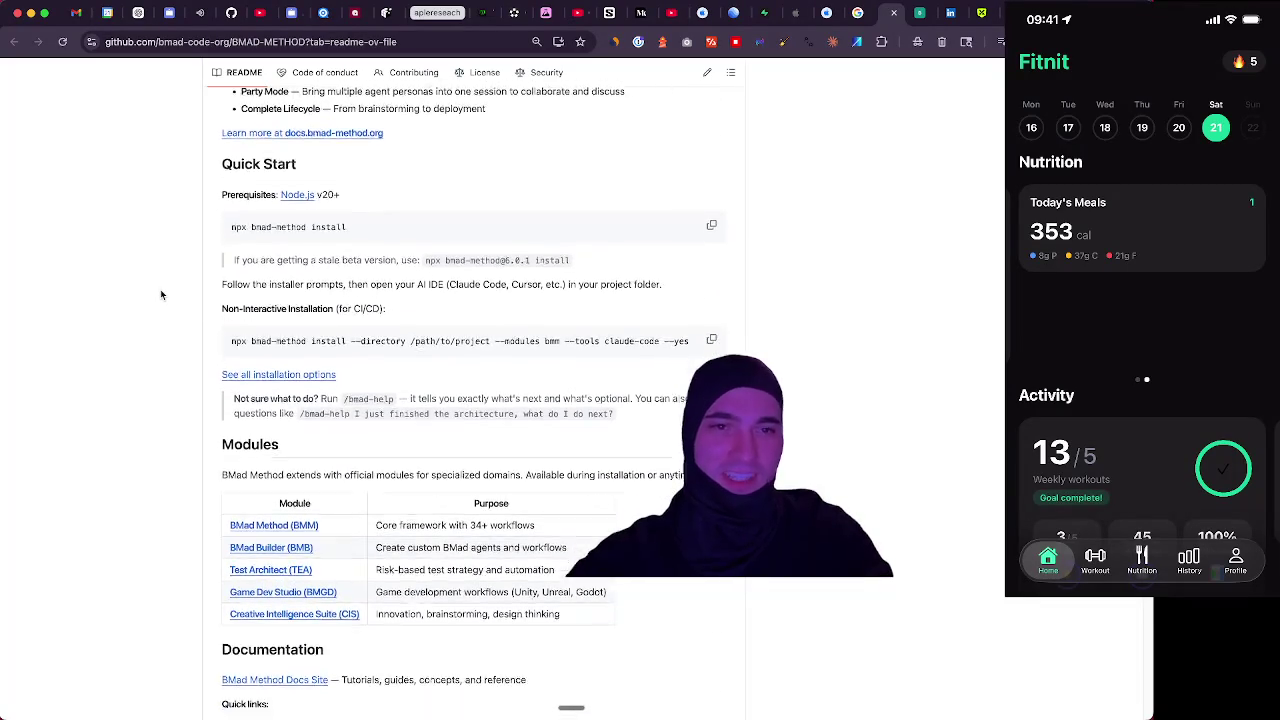
scroll(160, 293, up, 1)
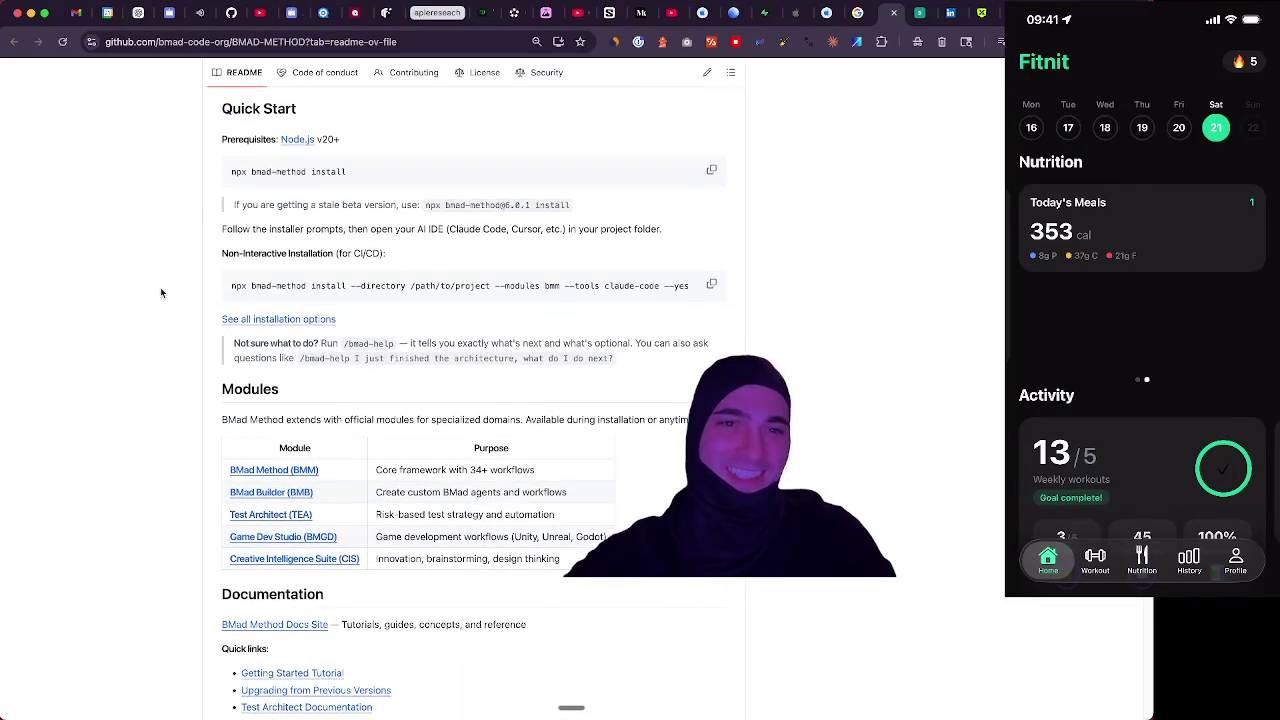
scroll(160, 292, down, 1)
scroll(161, 292, down, 8)
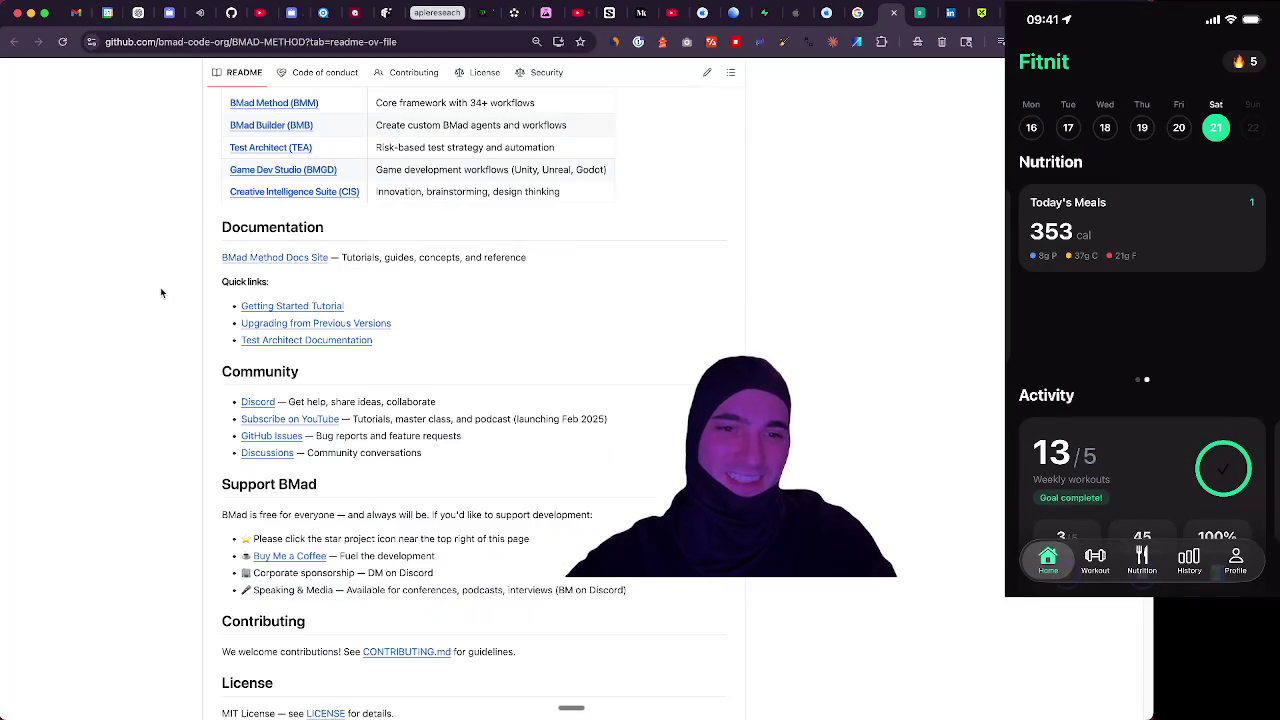
scroll(161, 292, up, 2)
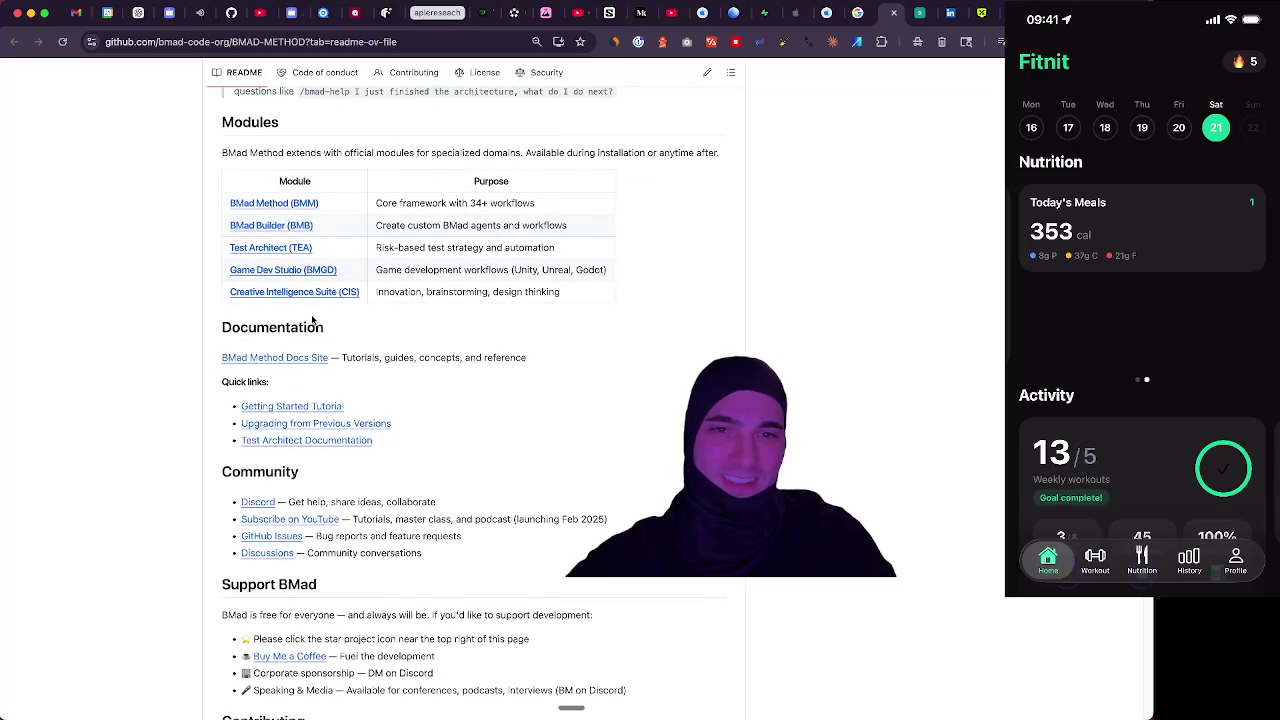
scroll(222, 349, down, 2)
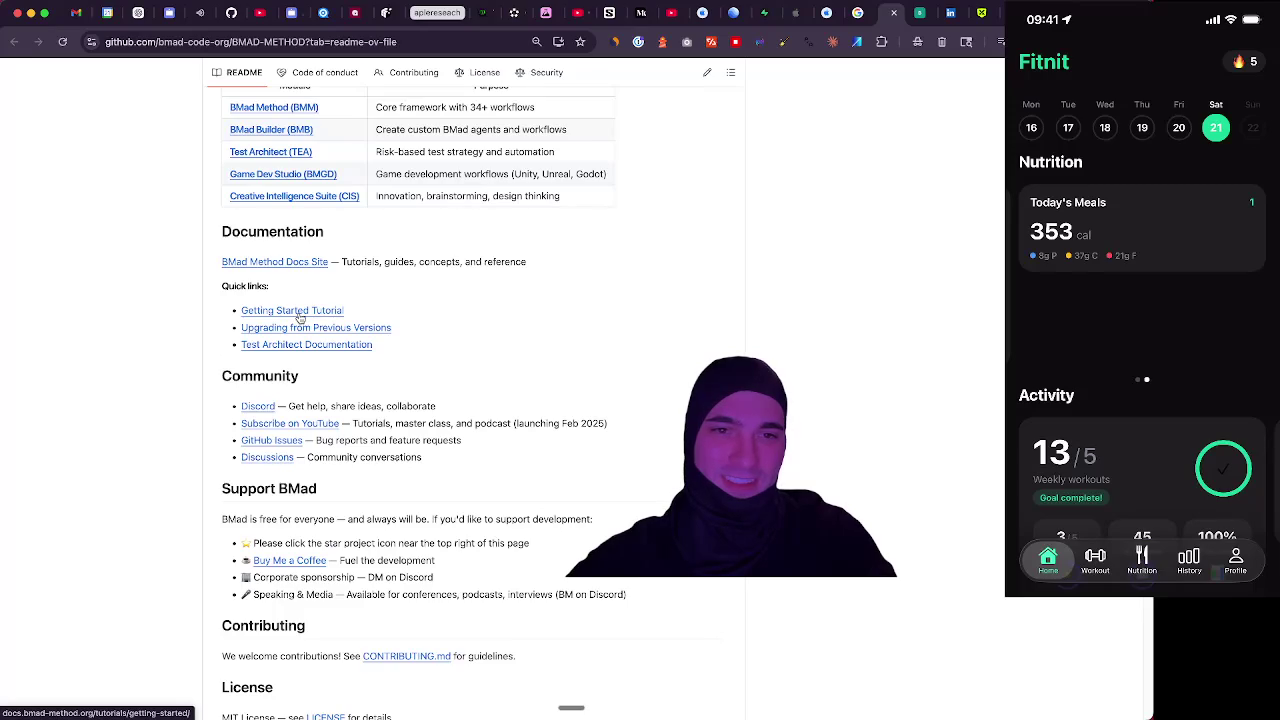
scroll(290, 316, down, 2)
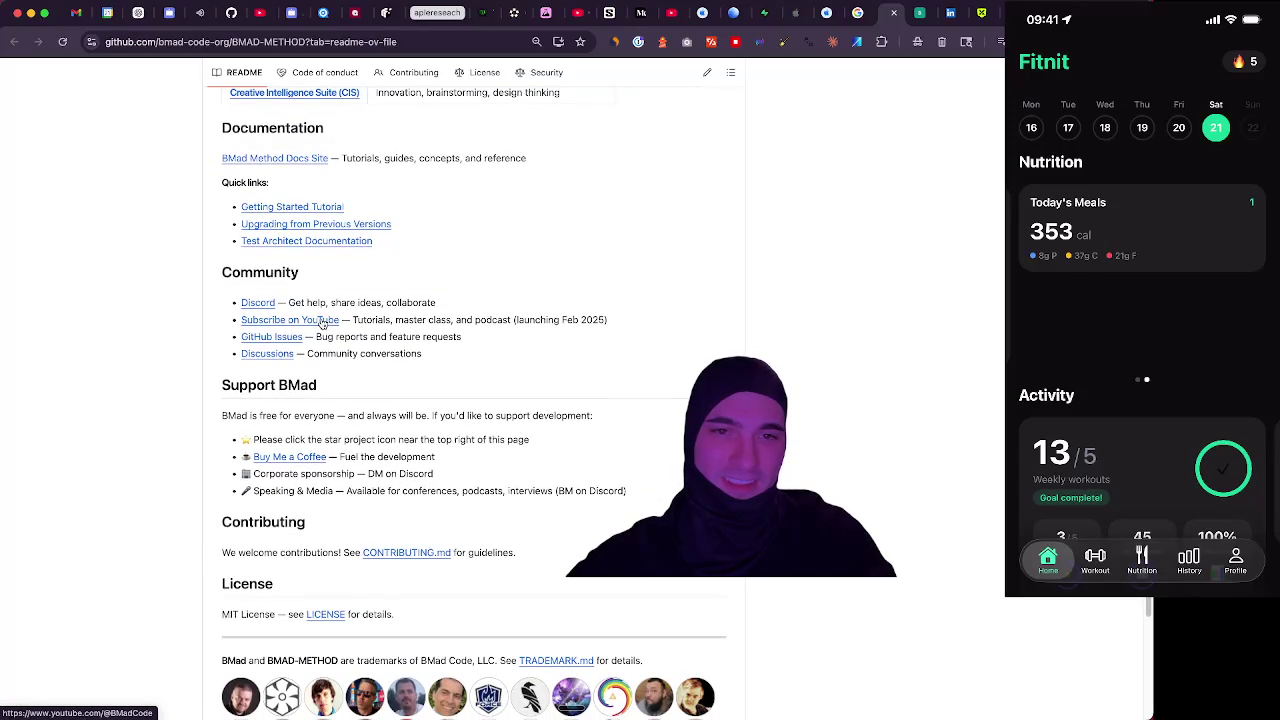
click(322, 323)
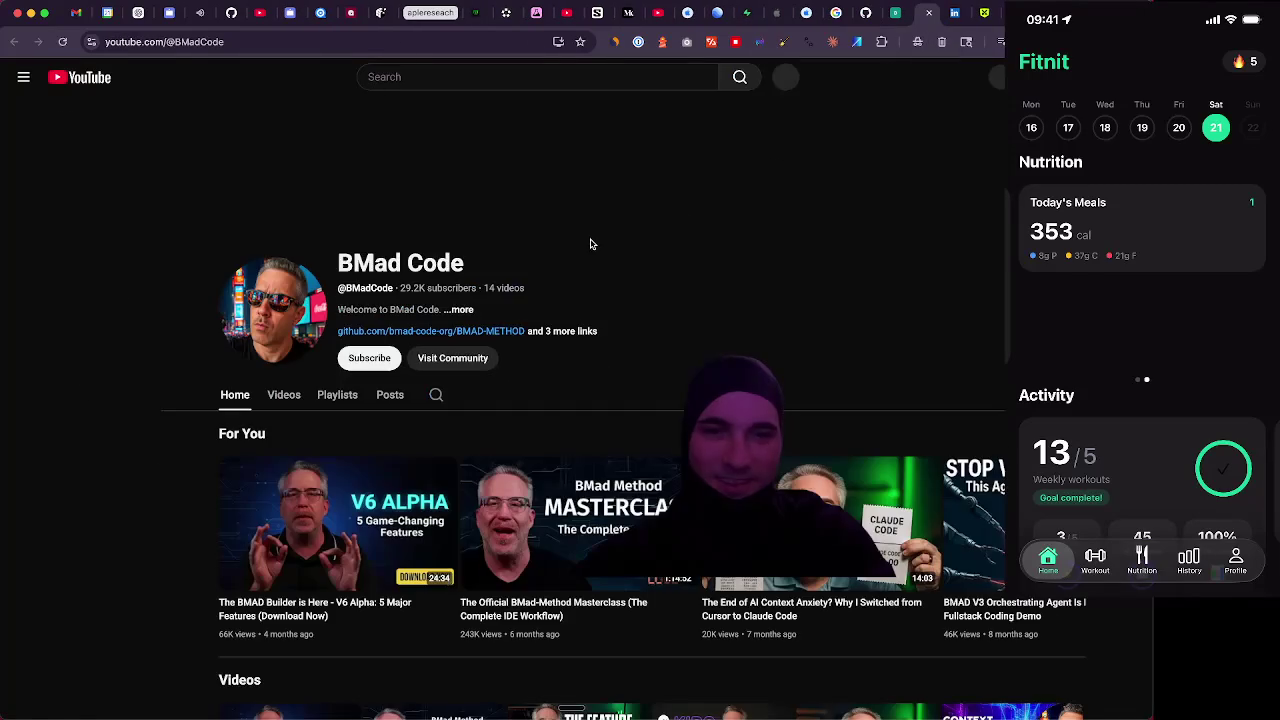
Show the BMad Code channel's full video list and browse it
click(293, 403)
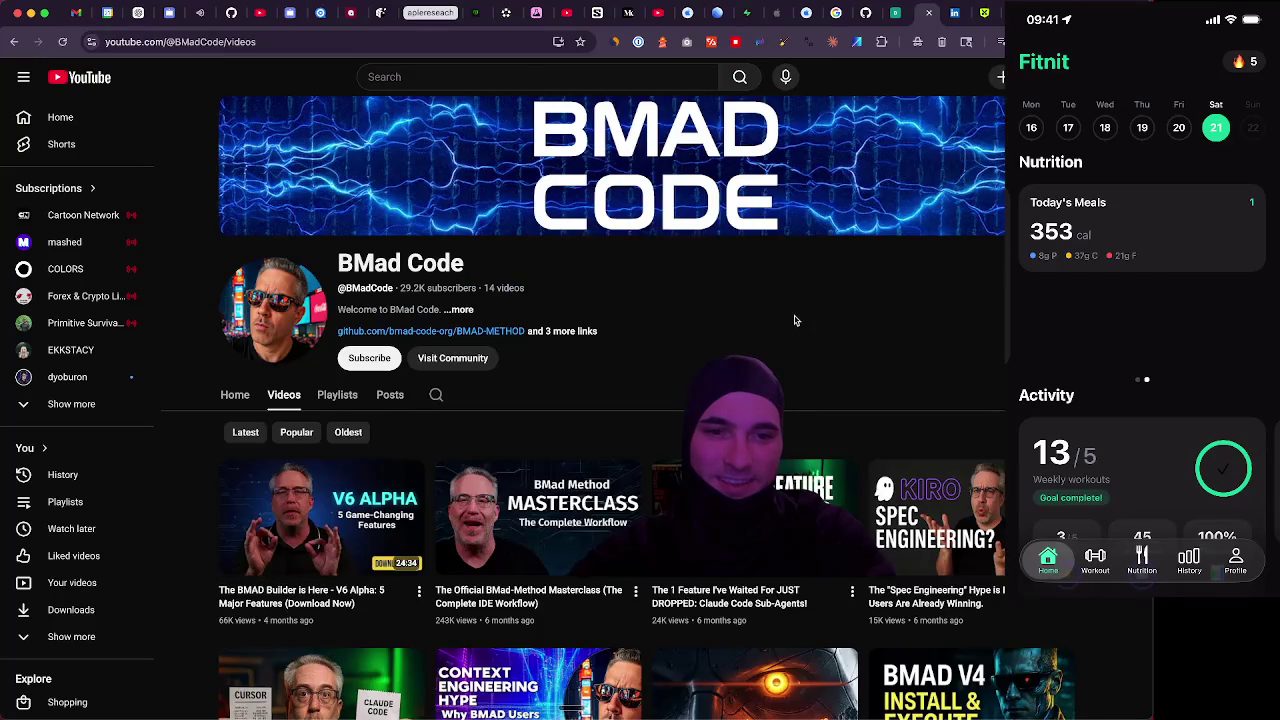
scroll(794, 320, down, 3)
mouse_move(325, 304)
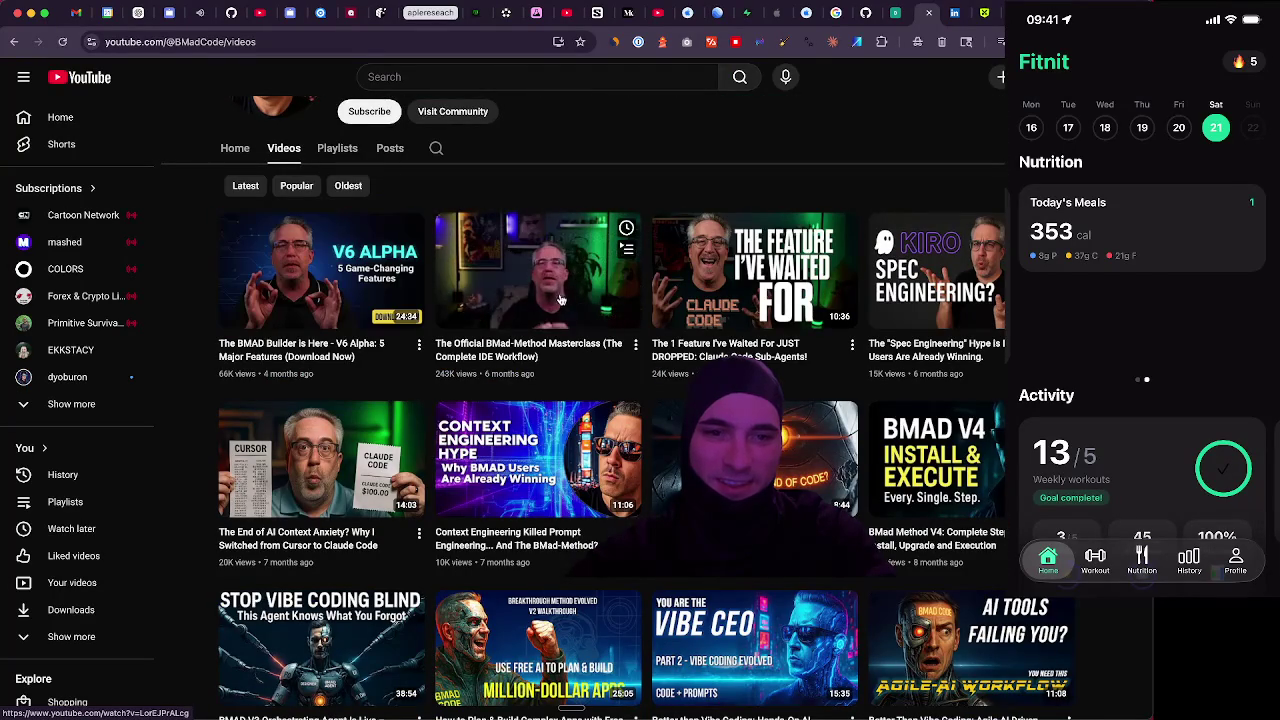
mouse_move(802, 302)
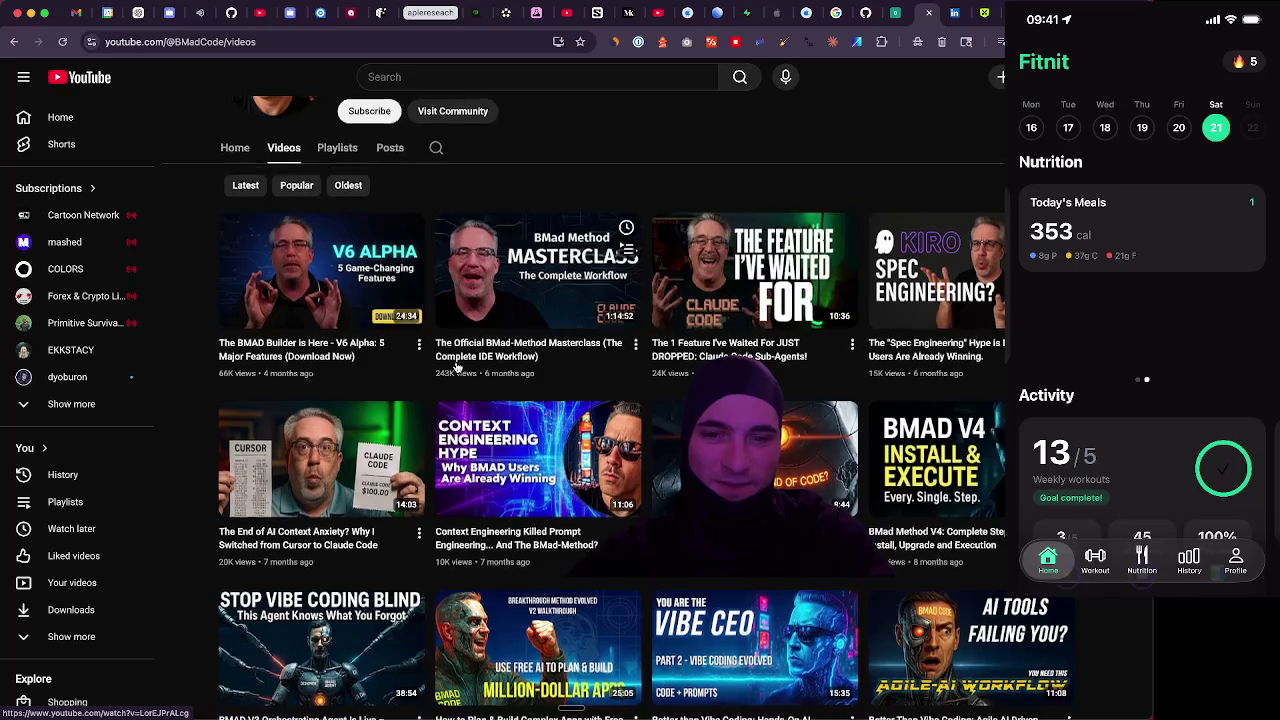
scroll(802, 302, down, 4)
scroll(460, 360, up, 6)
scroll(460, 360, up, 1)
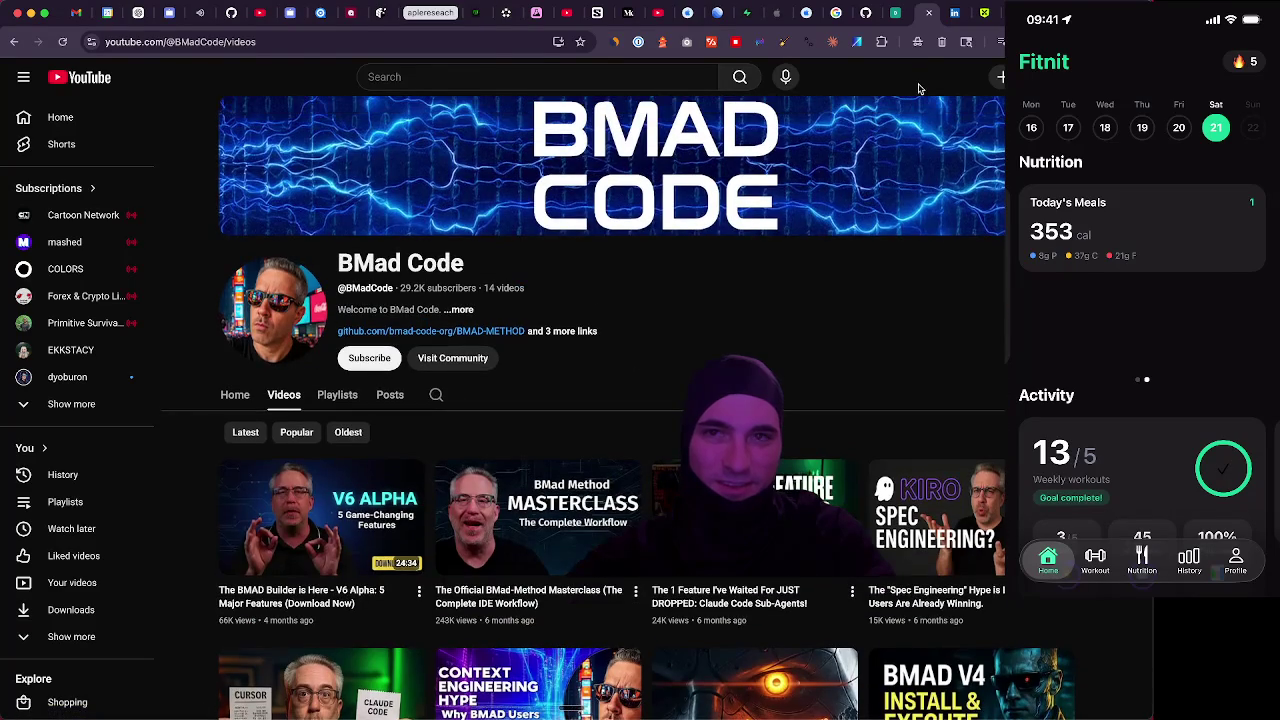
Go back via the BMad docs tab to the BMAD-METHOD README and look it over
click(890, 15)
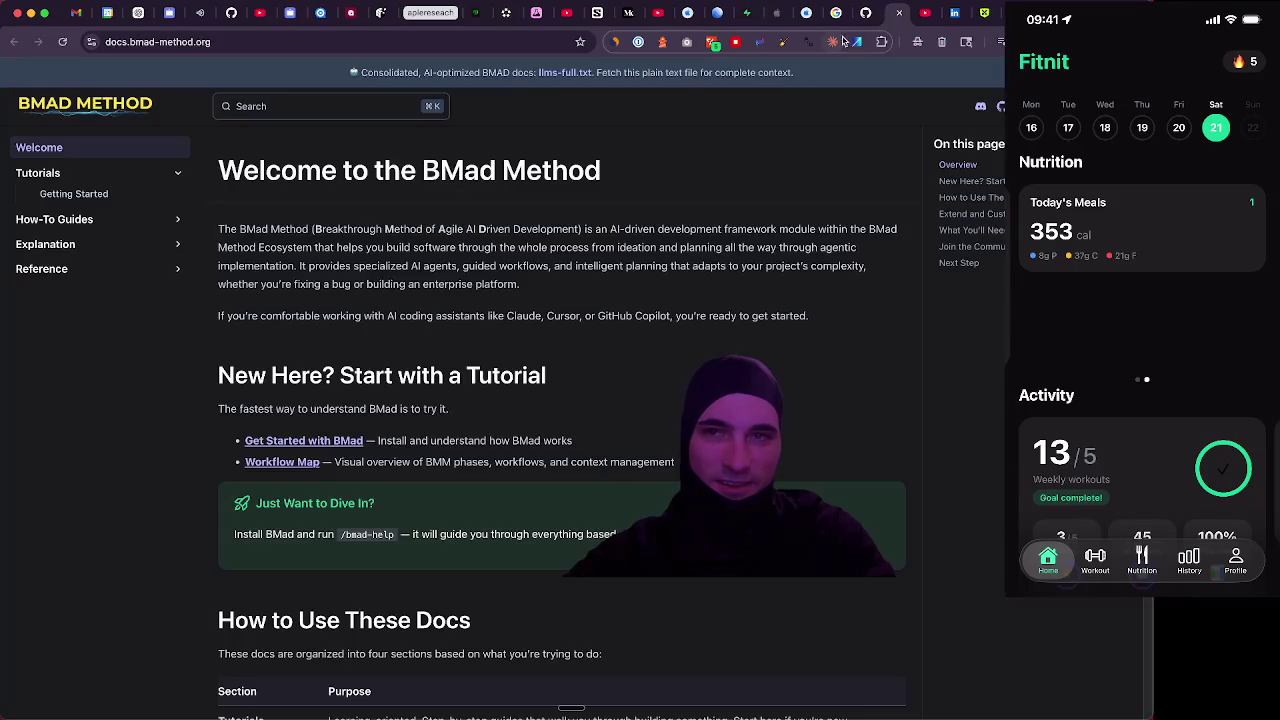
click(866, 13)
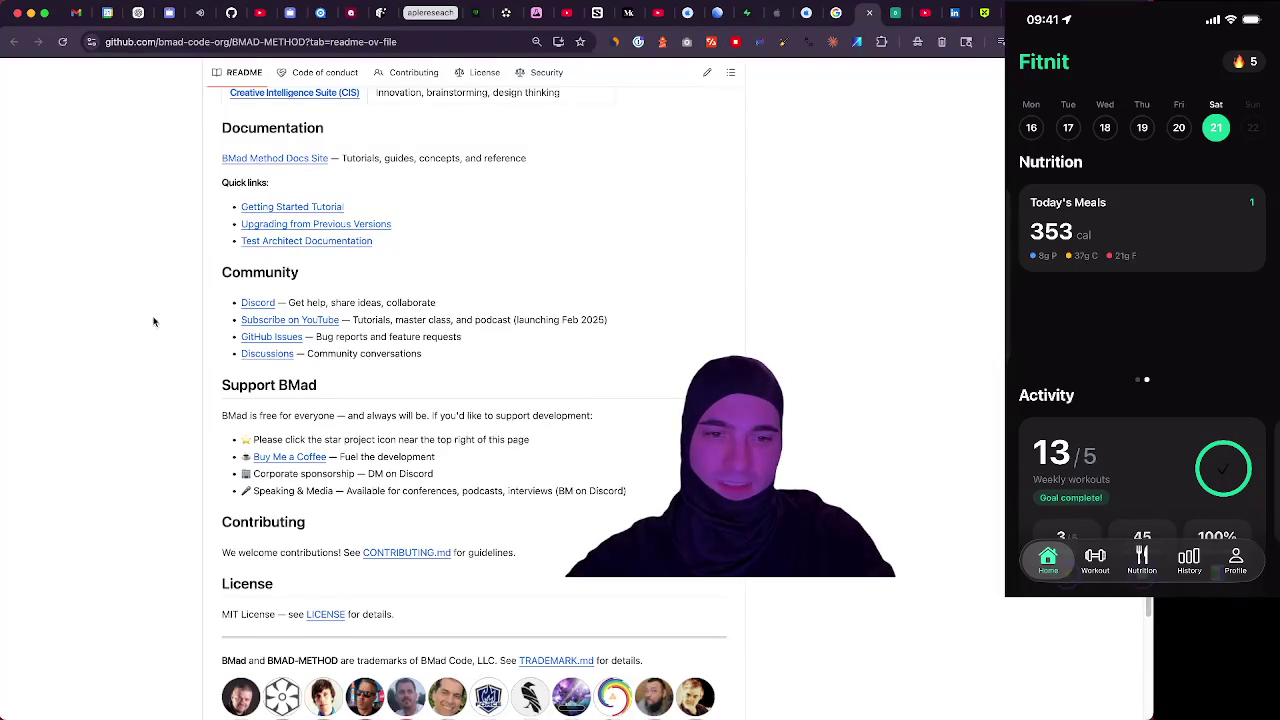
scroll(154, 315, down, 5)
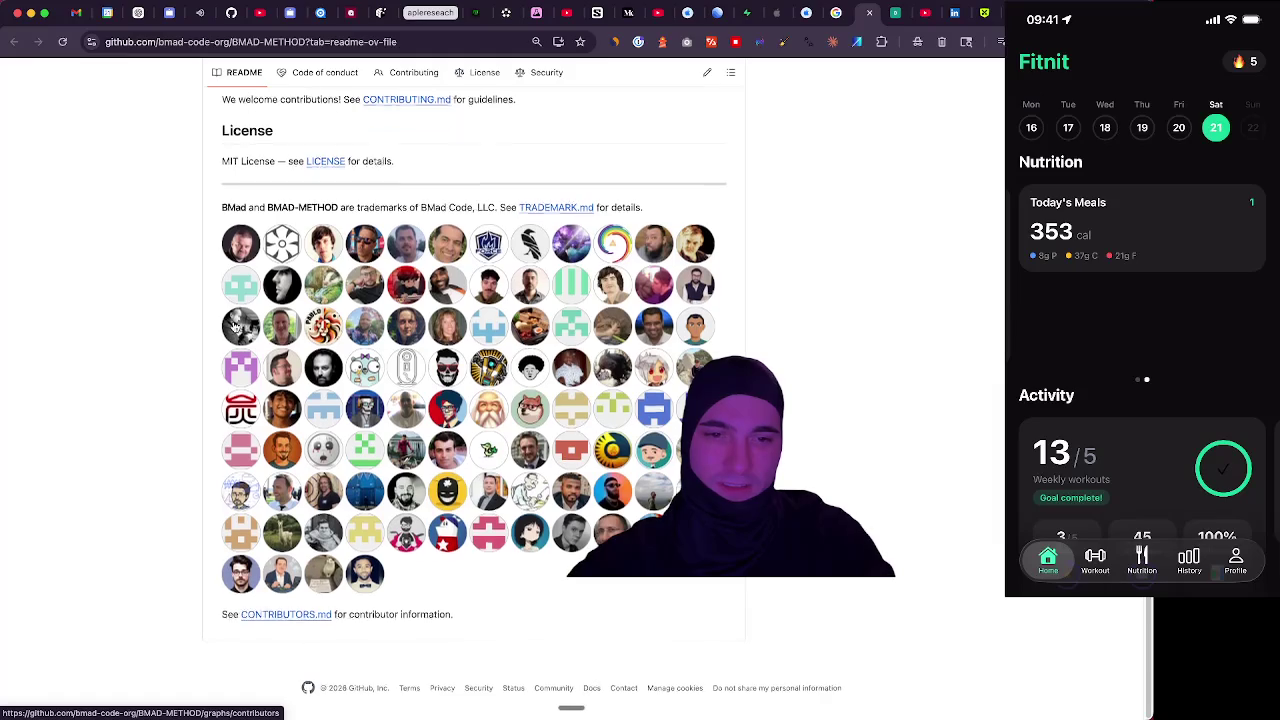
scroll(235, 325, up, 10)
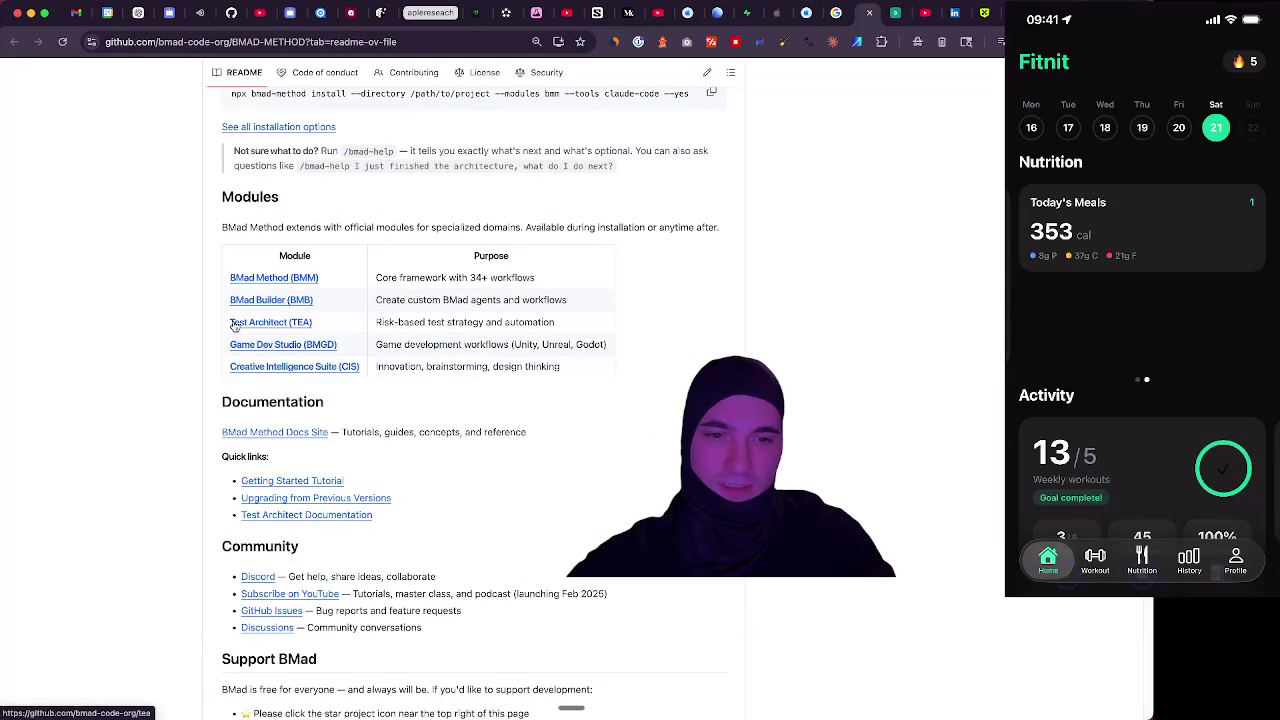
scroll(235, 325, up, 20)
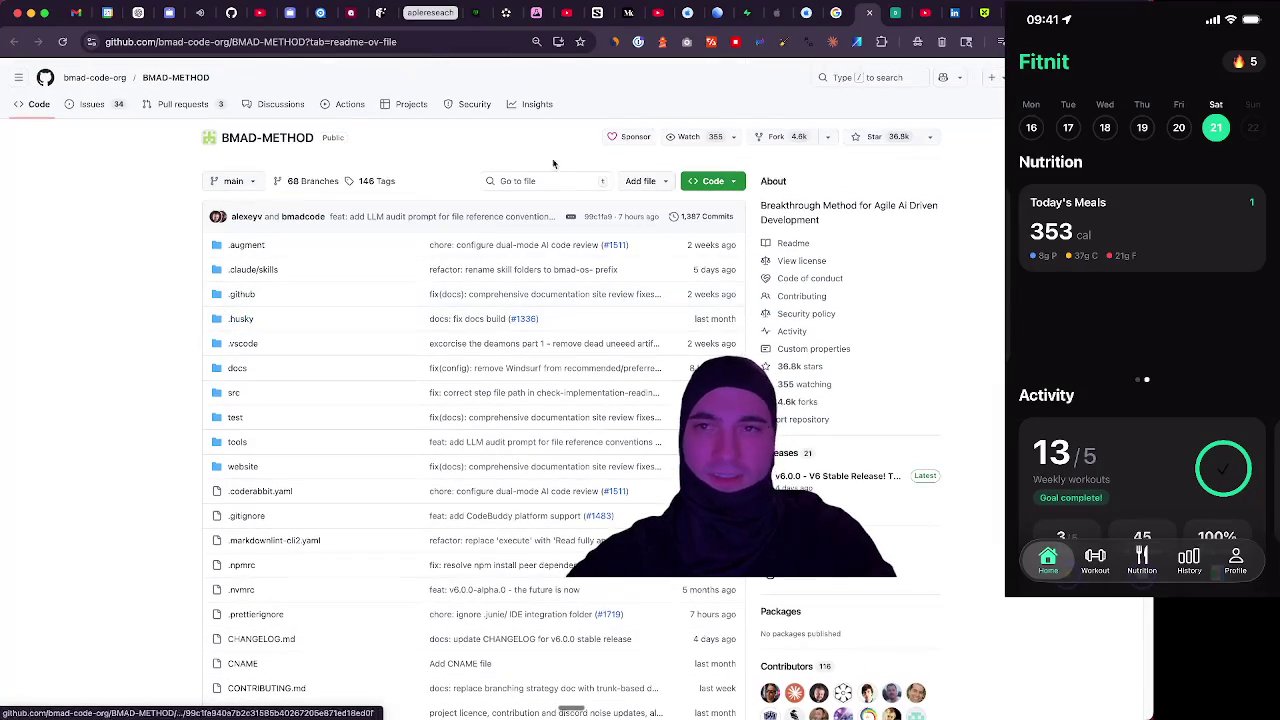
Close the LinkedIn, decision-labs, Reddit and Google search tabs, then switch applications
click(955, 13)
click(959, 14)
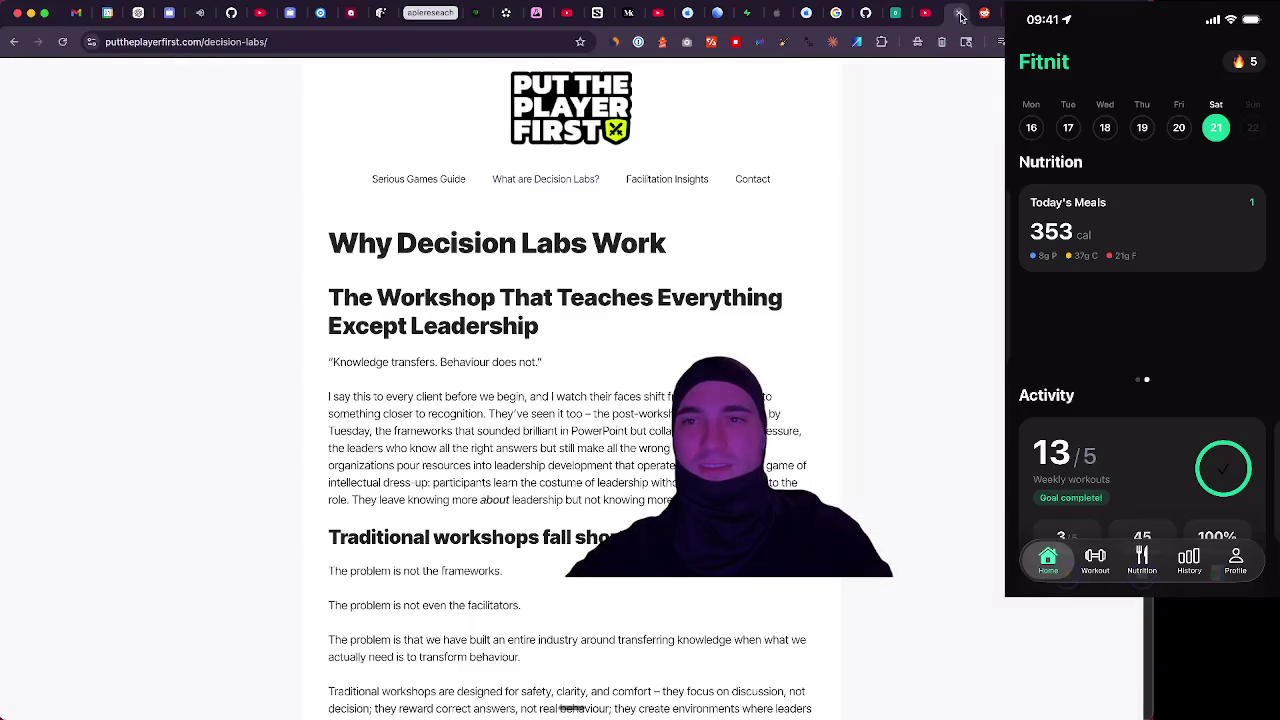
click(959, 14)
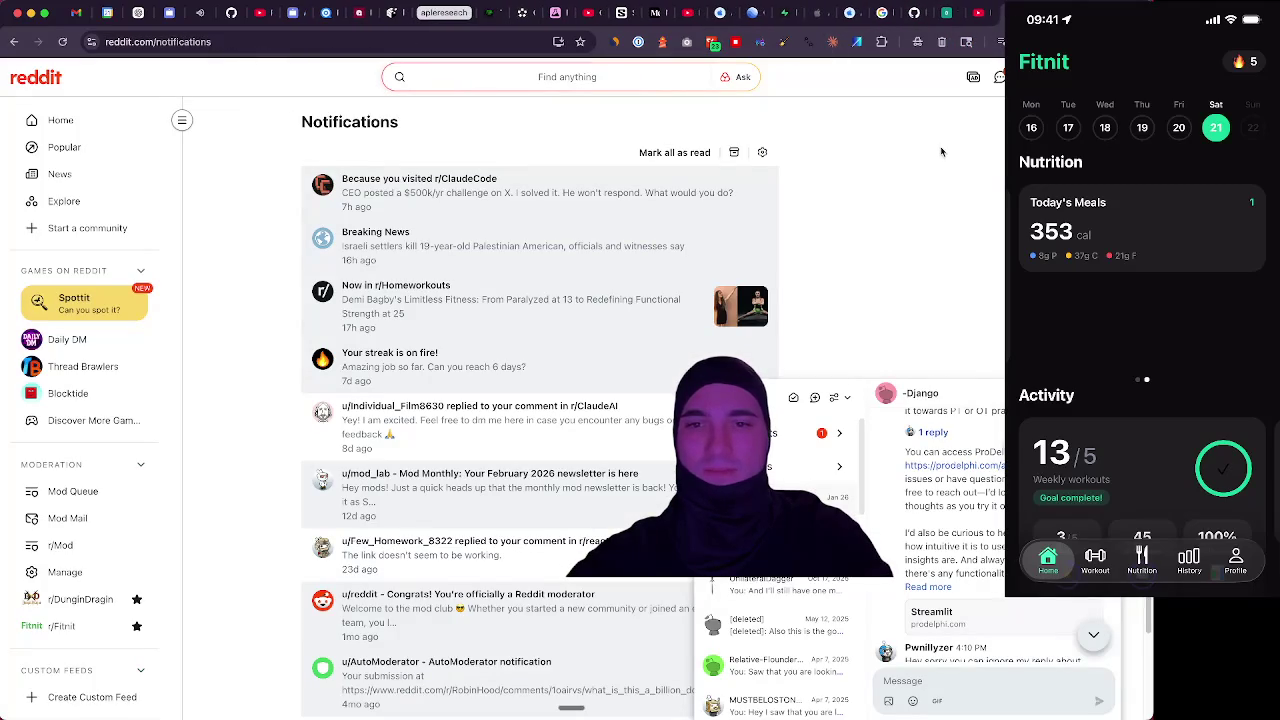
key(ctrl+w)
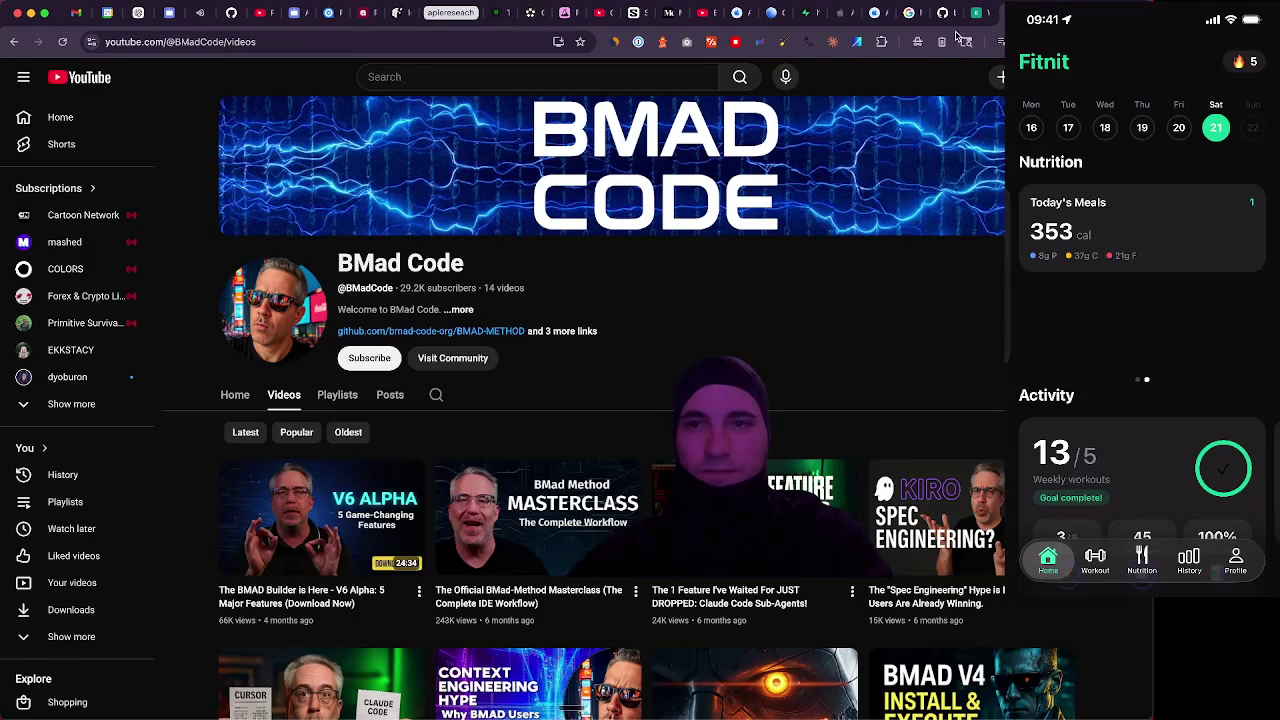
click(904, 16)
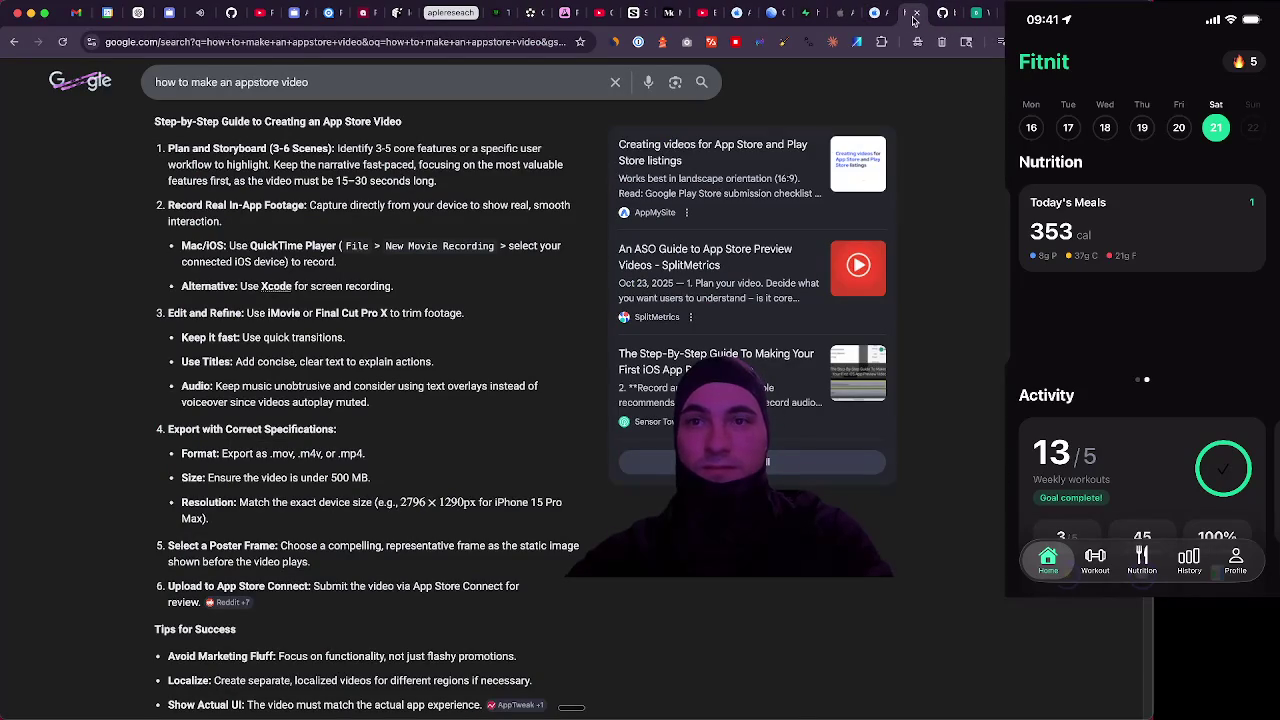
click(914, 16)
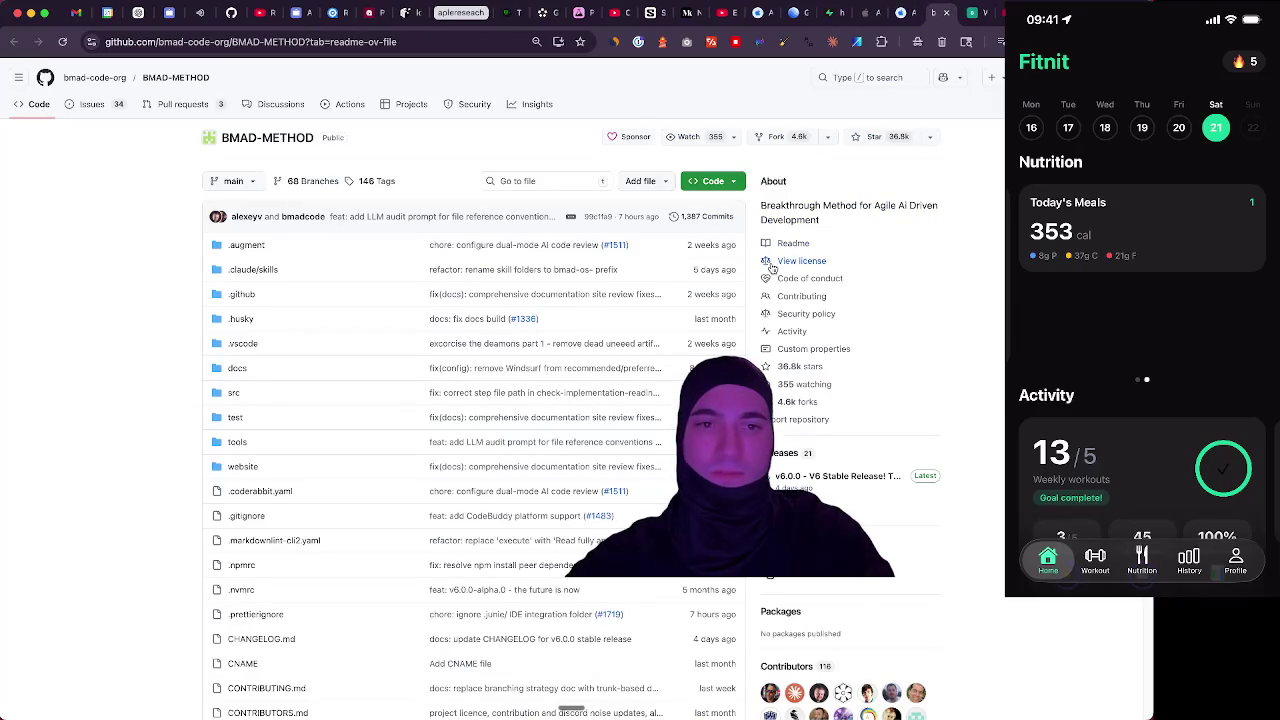
key(super+Tab)
key(super+Tab)
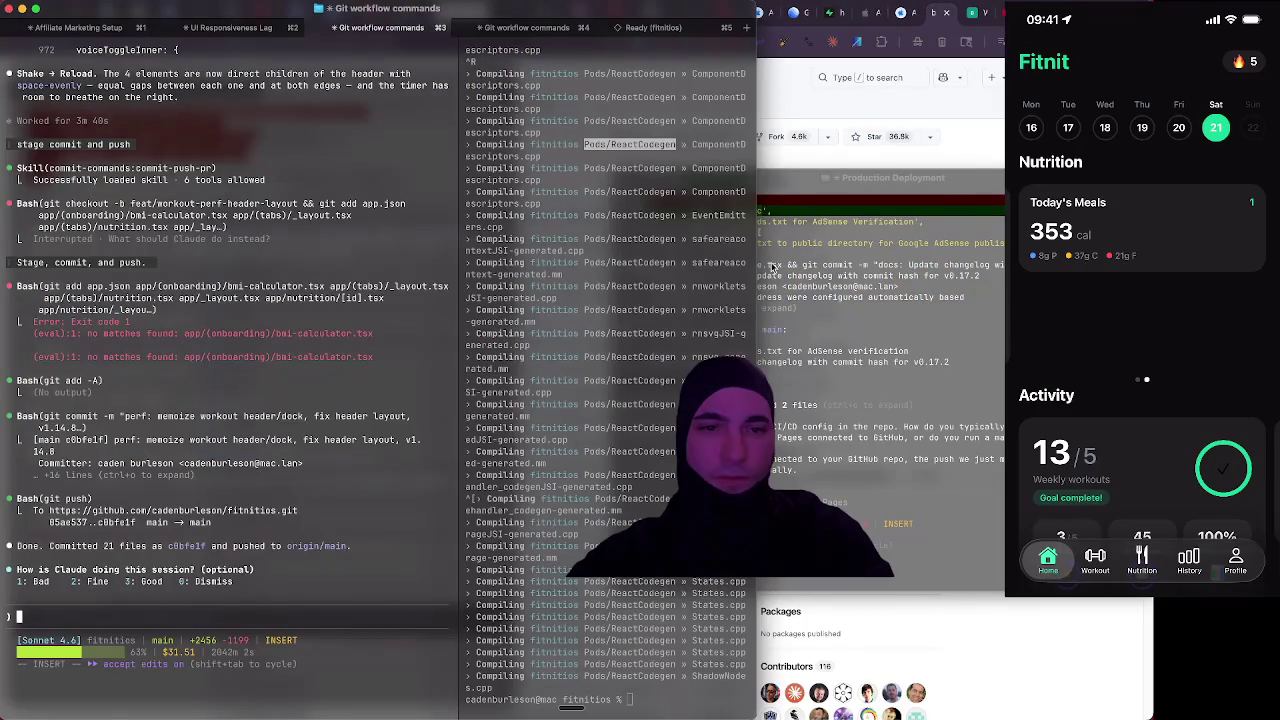
Bring the Production Deployment terminal session forward, then return to Chrome with a new tab
click(859, 399)
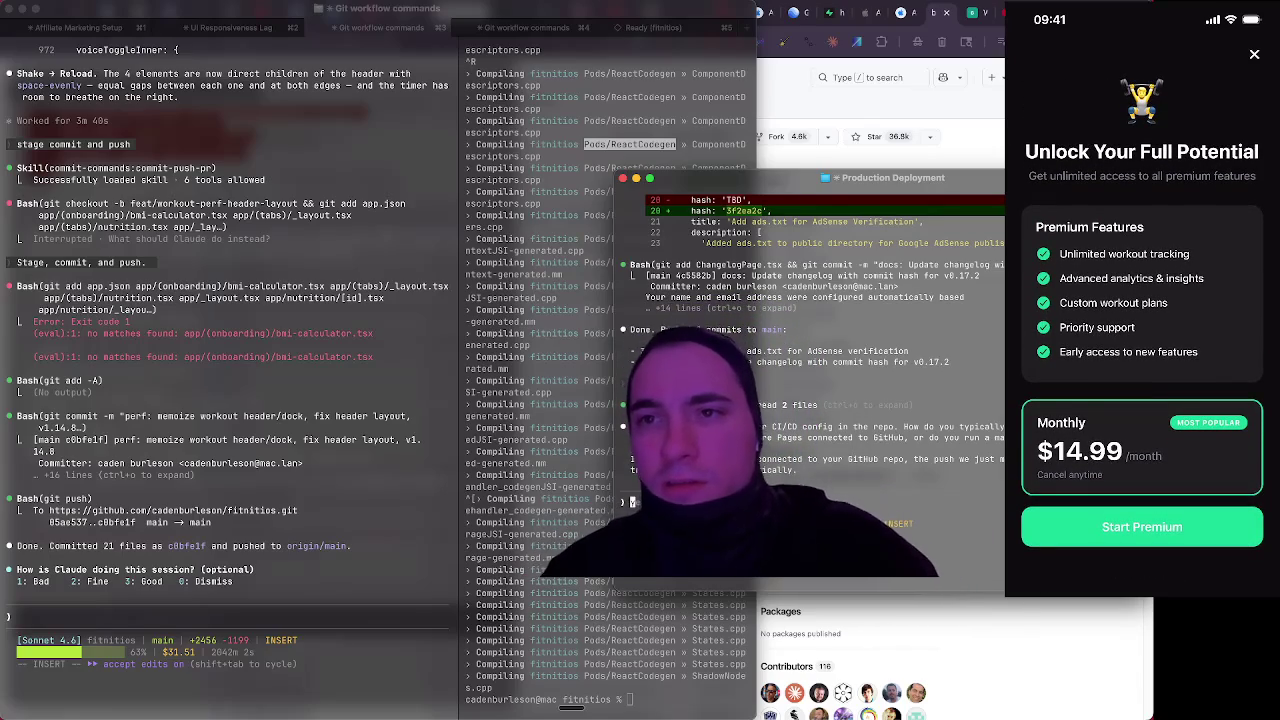
key(super+Tab)
key(super+t)
Open fitnitapp.com pricing with yearly billing and highlight the $79.89/year saving
text(fitni)
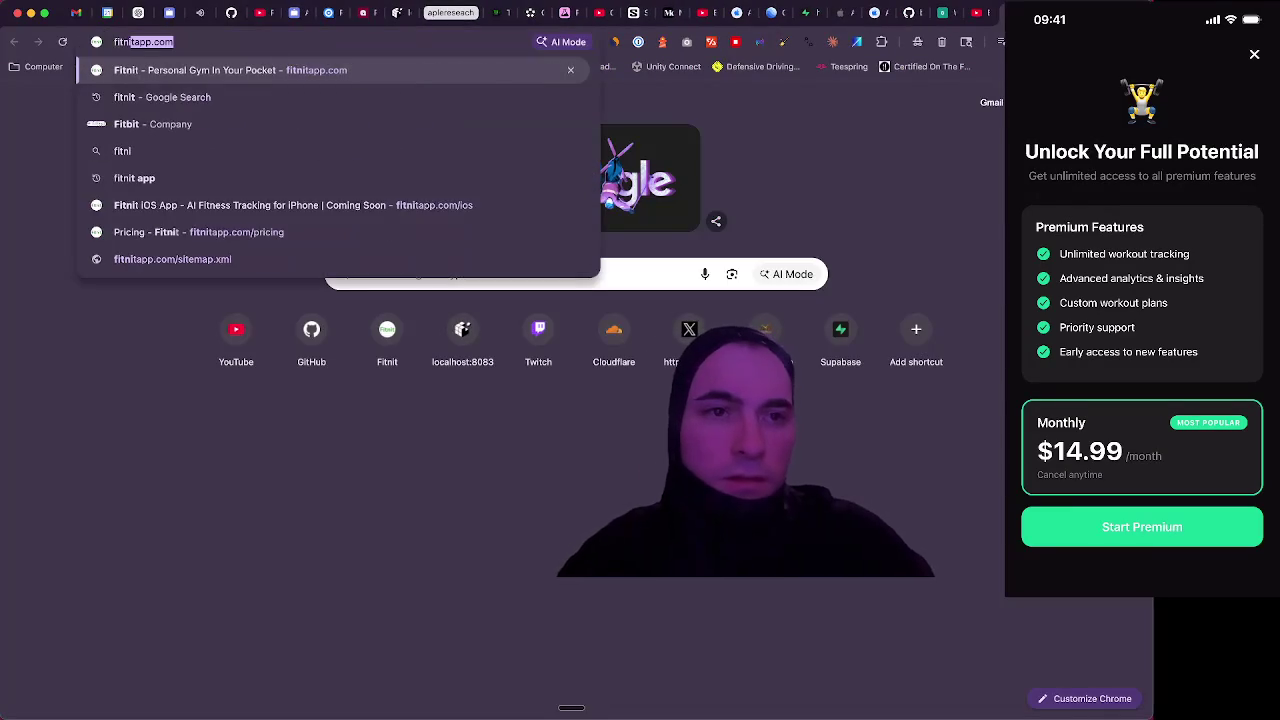
key(Return)
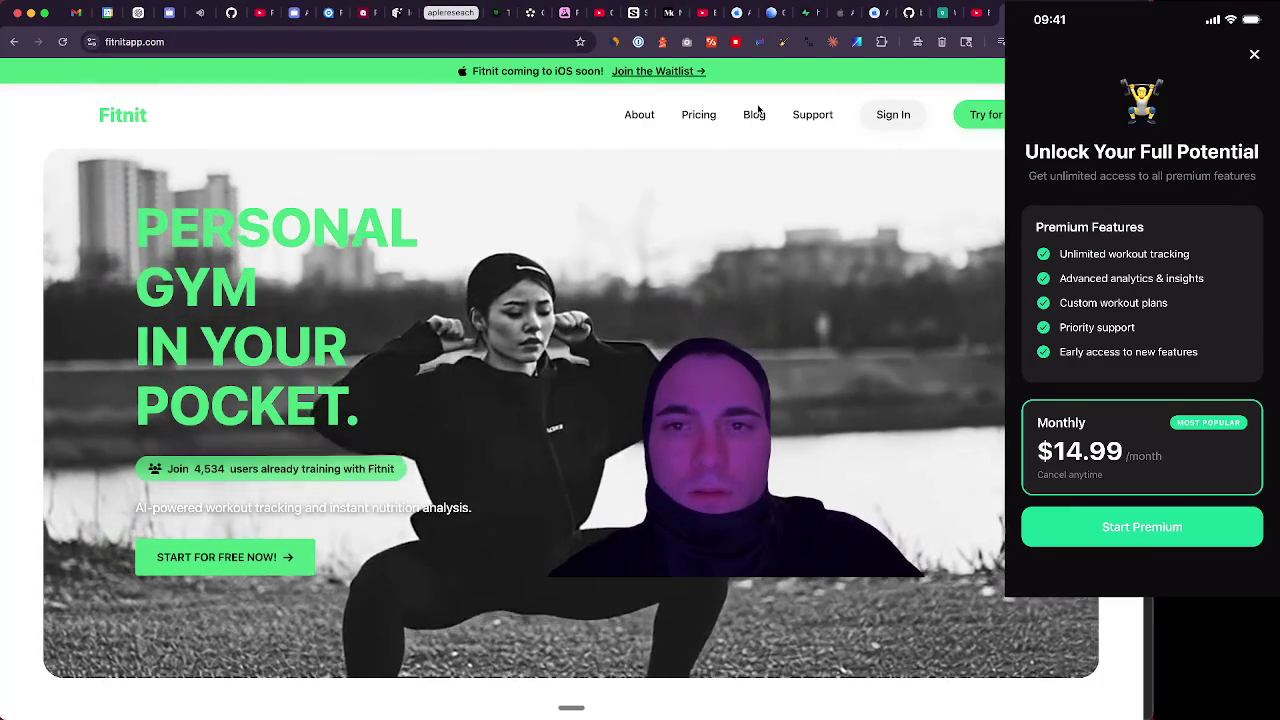
click(711, 118)
click(576, 392)
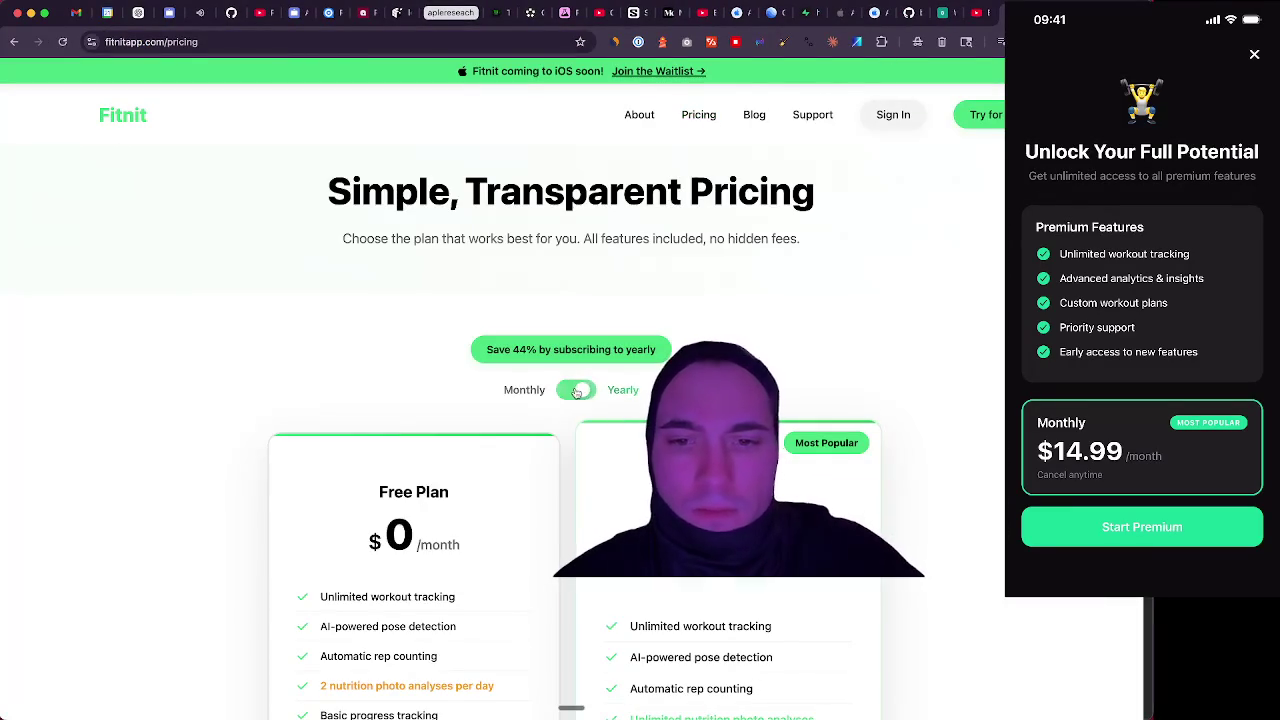
scroll(812, 333, down, 3)
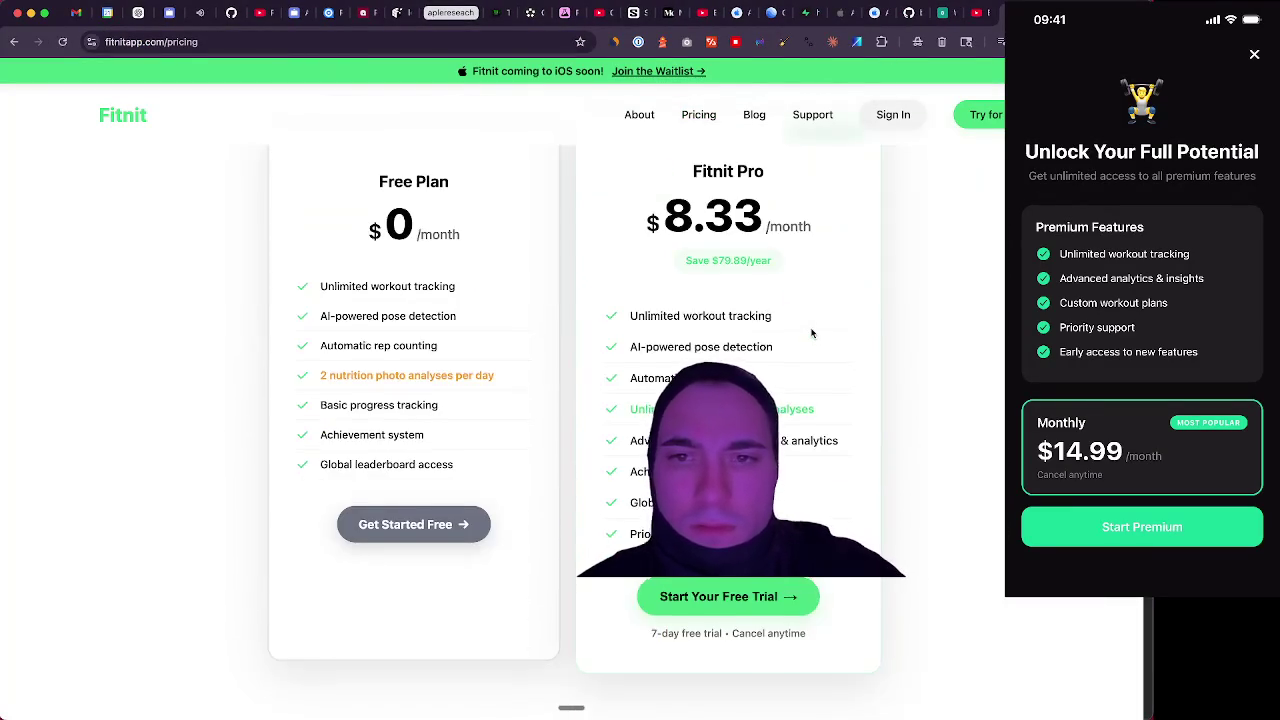
scroll(812, 333, up, 2)
drag(714, 347, 772, 350)
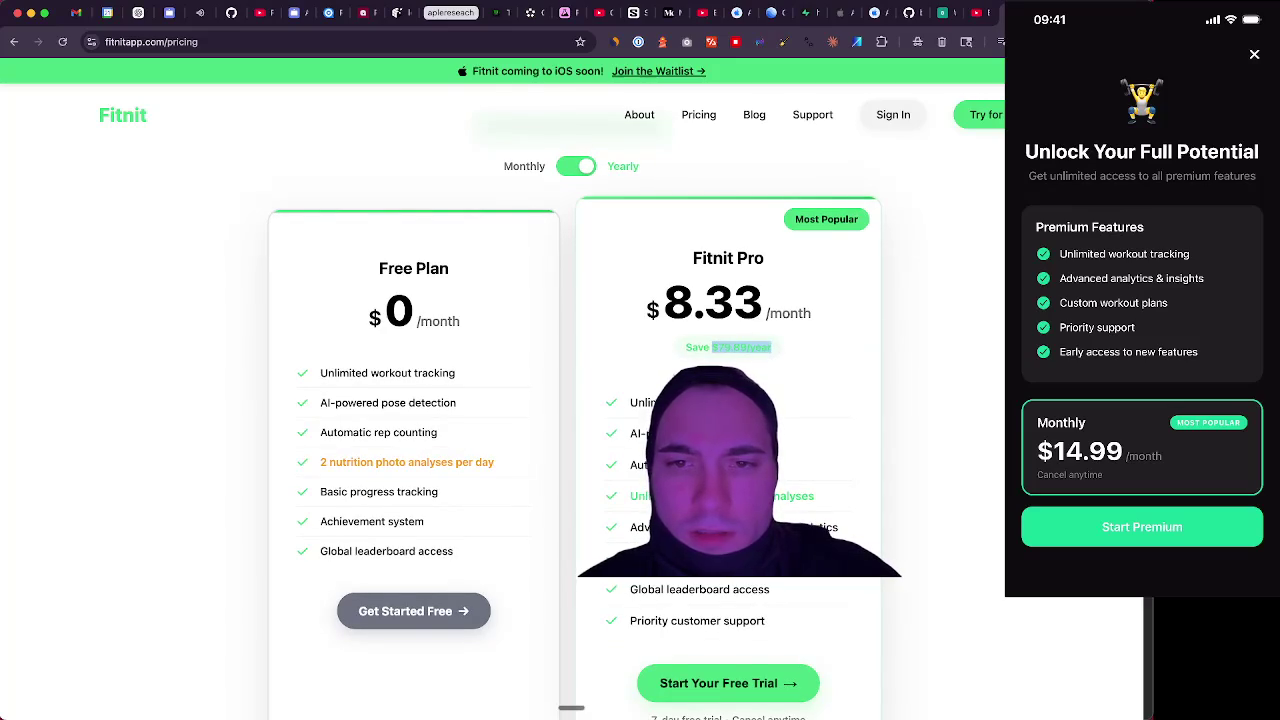
click(662, 370)
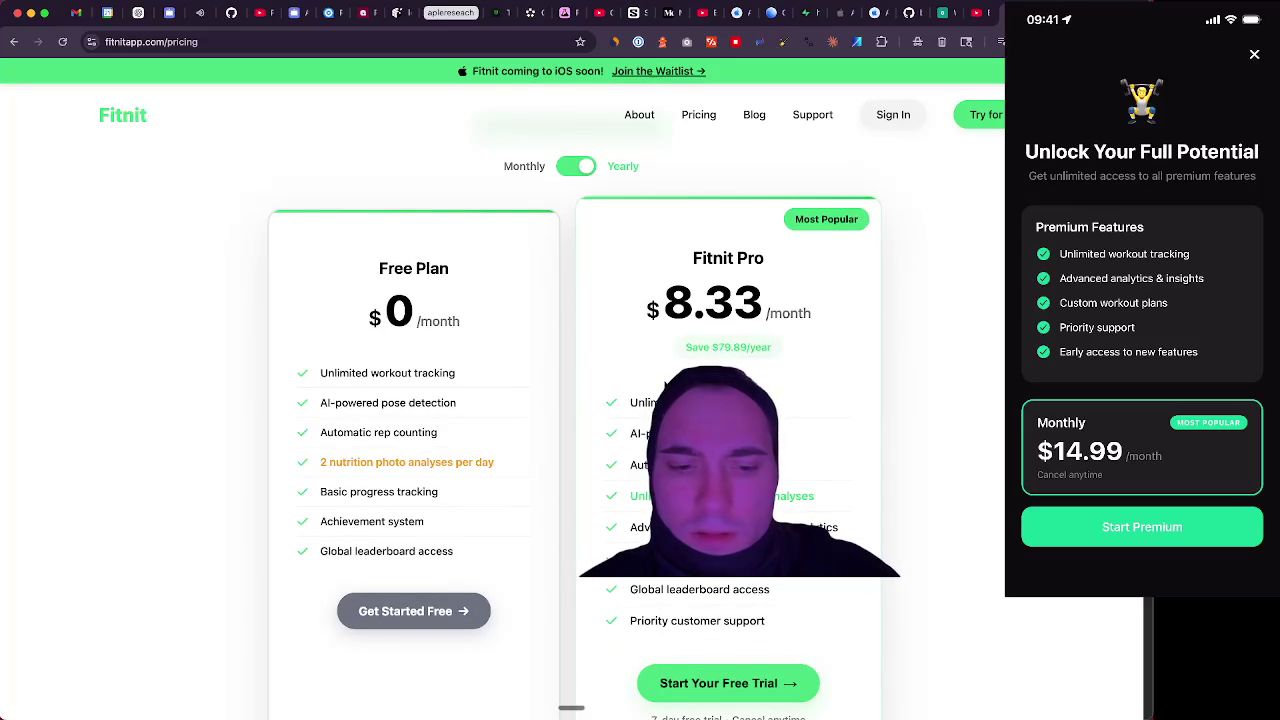
key(super+space)
Launch Calculator via Spotlight, enter 7, then clear it after checking the browser
text(cal)
key(Return)
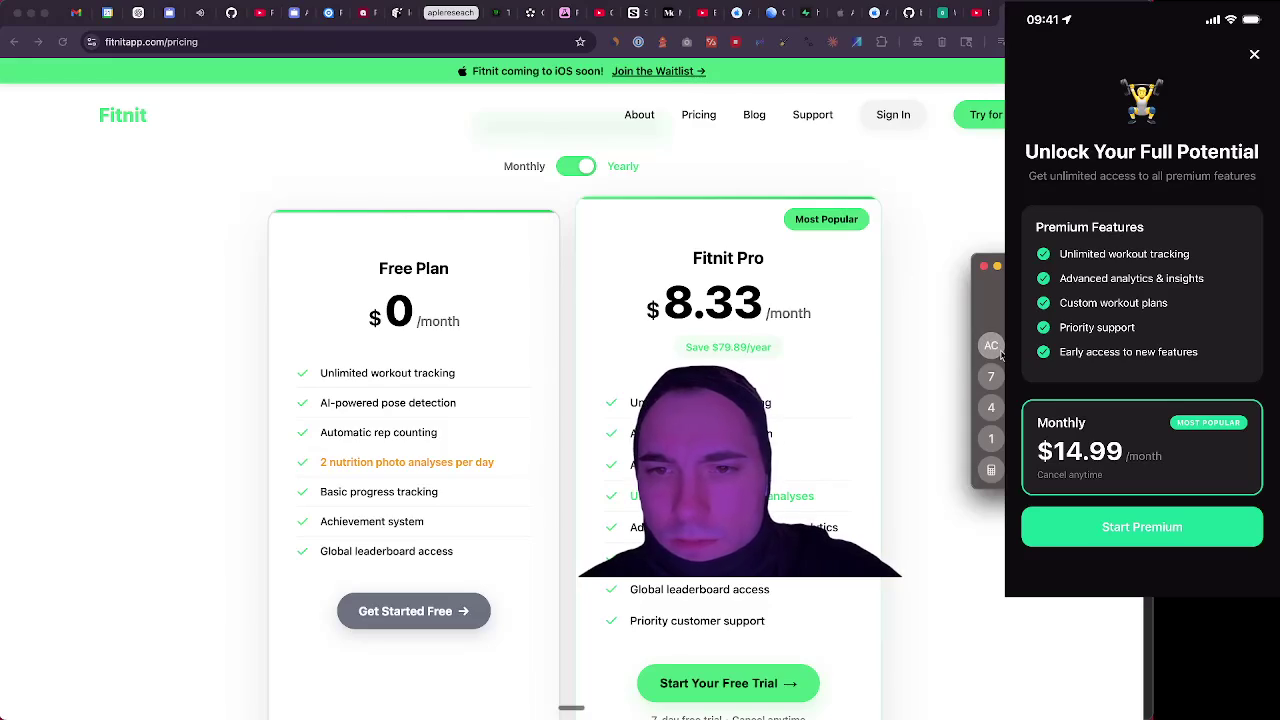
text(7)
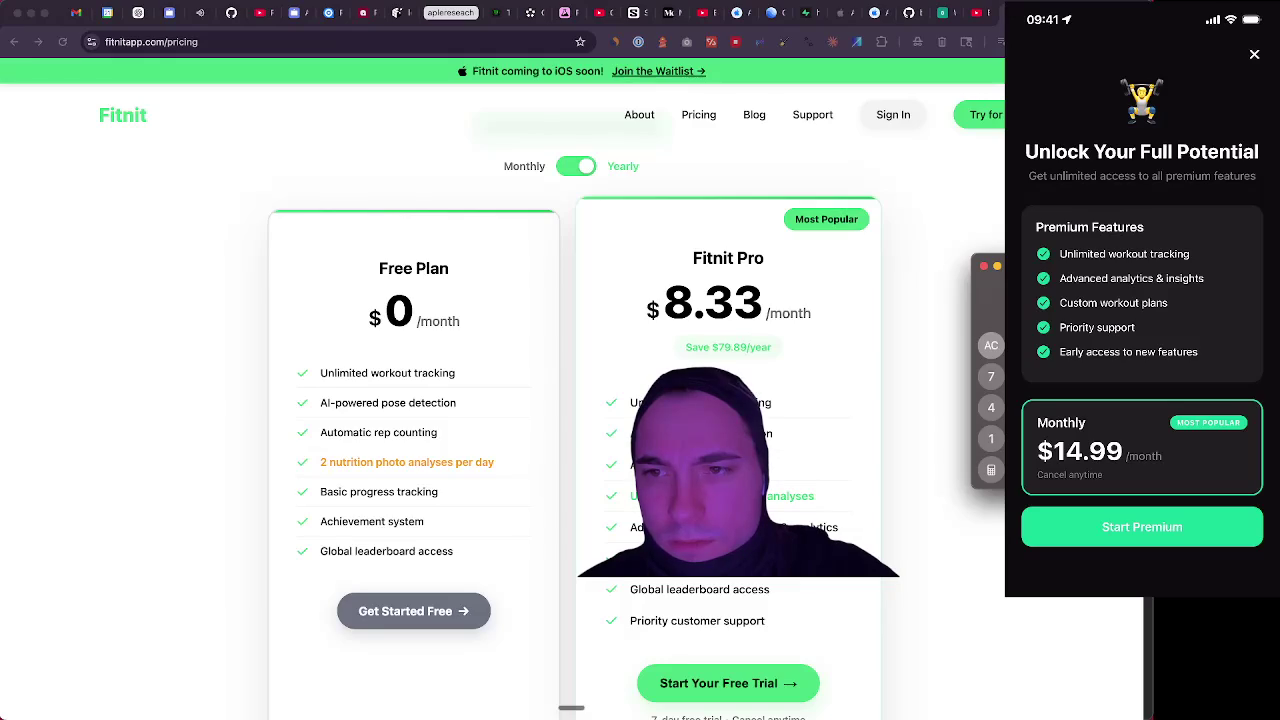
click(738, 312)
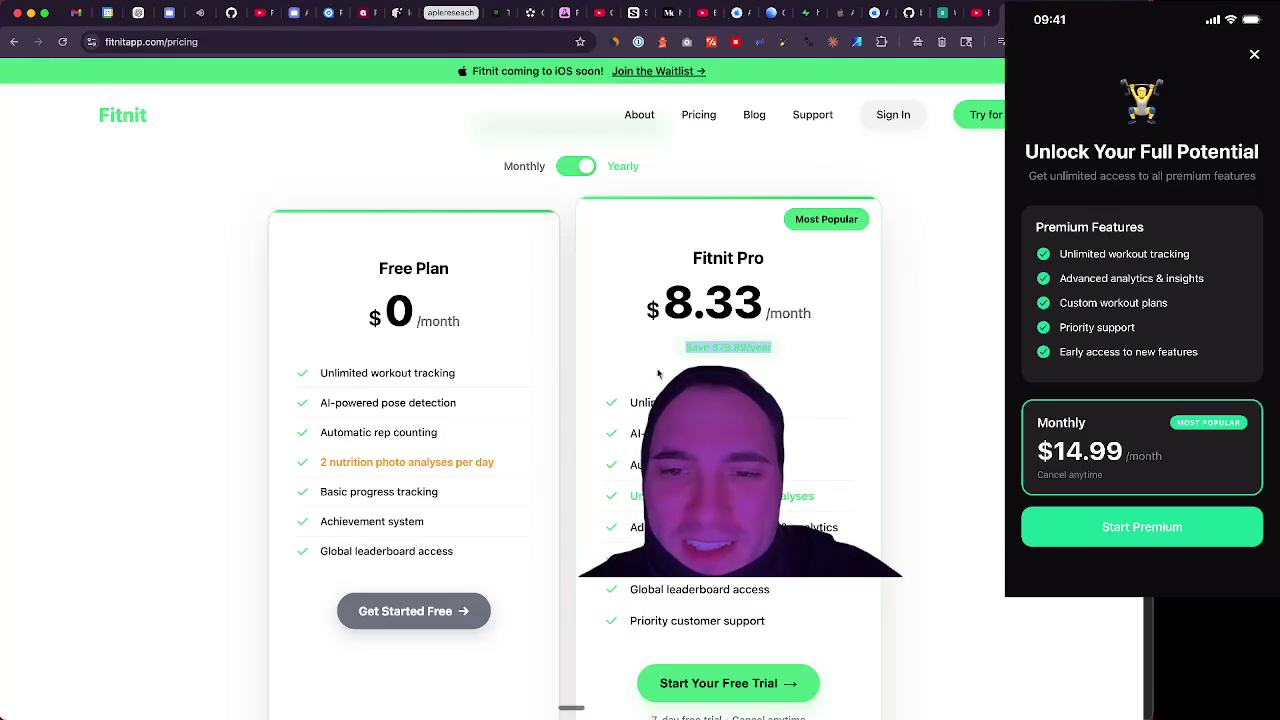
key(super+Tab)
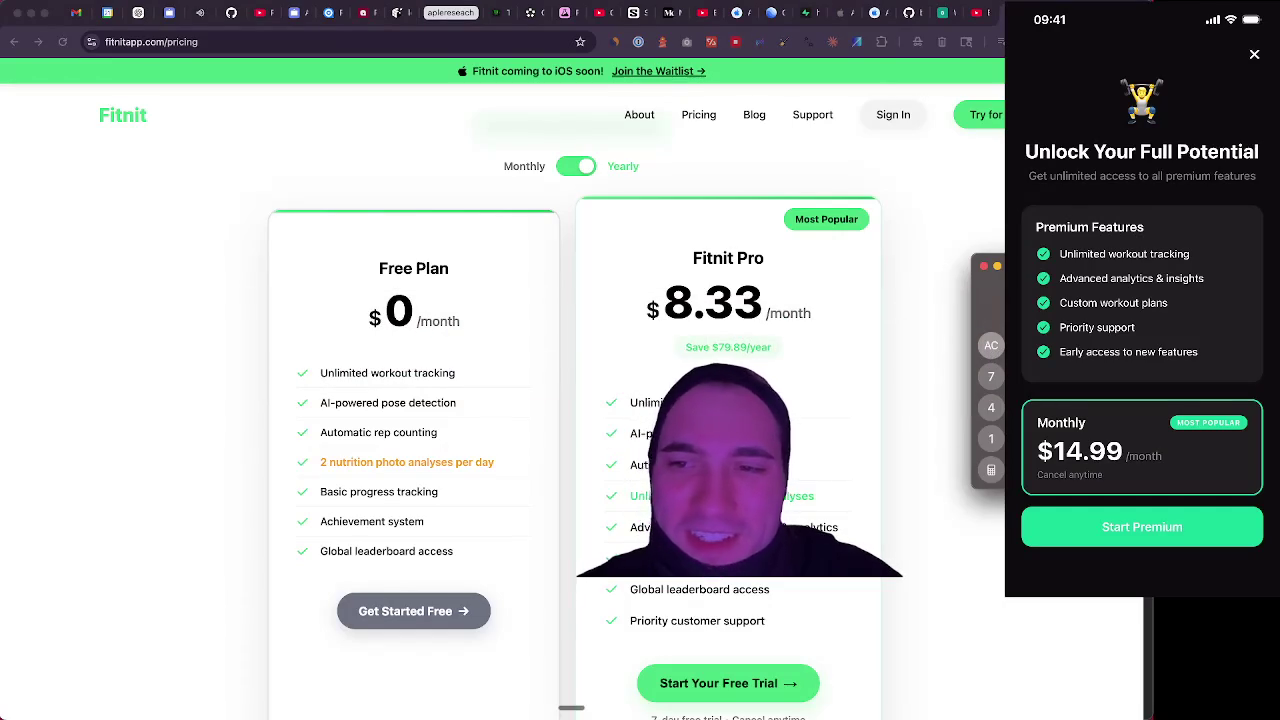
click(993, 349)
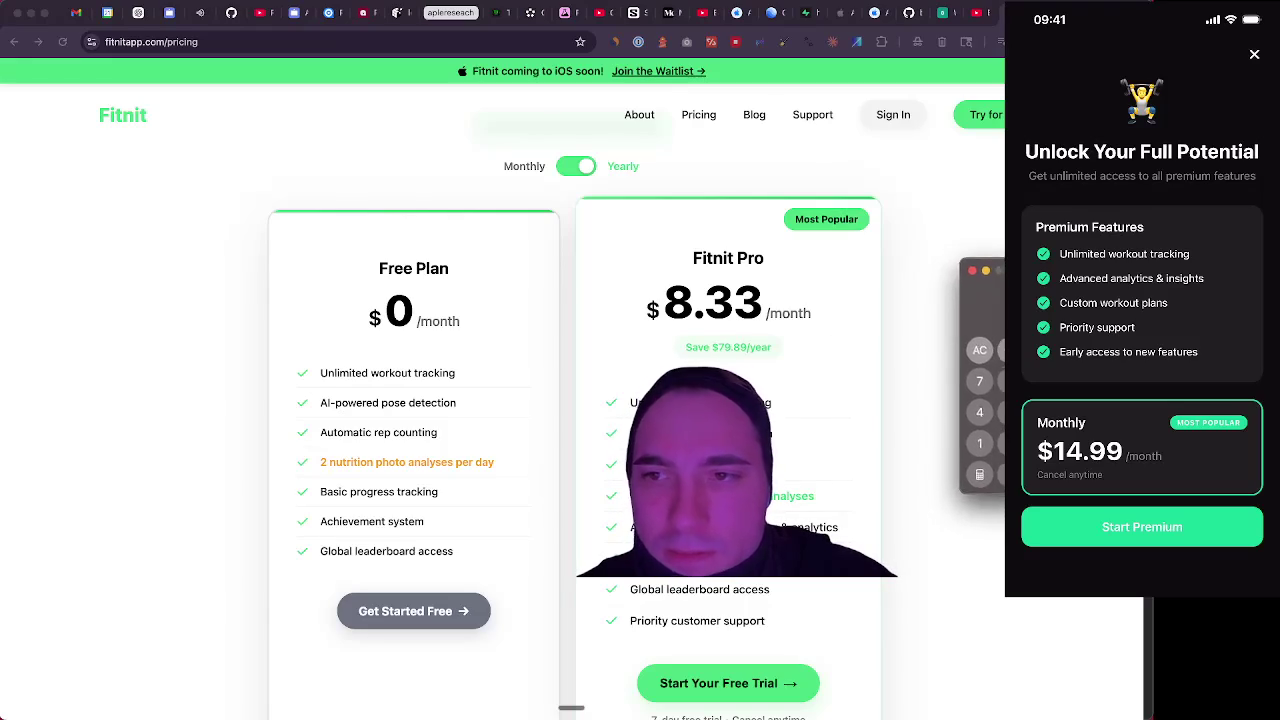
Look over the Fitnit yearly pricing again and start a fresh blank tab
scroll(657, 370, down, 5)
scroll(658, 366, up, 4)
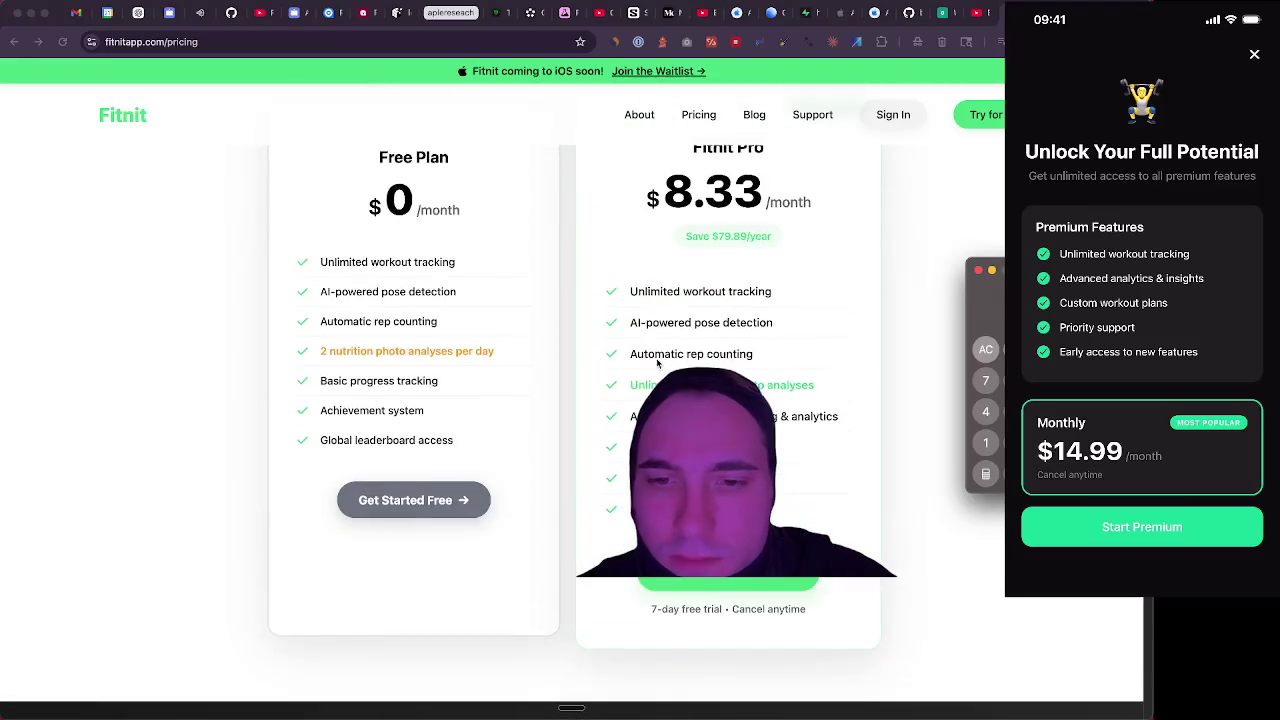
scroll(659, 362, down, 1)
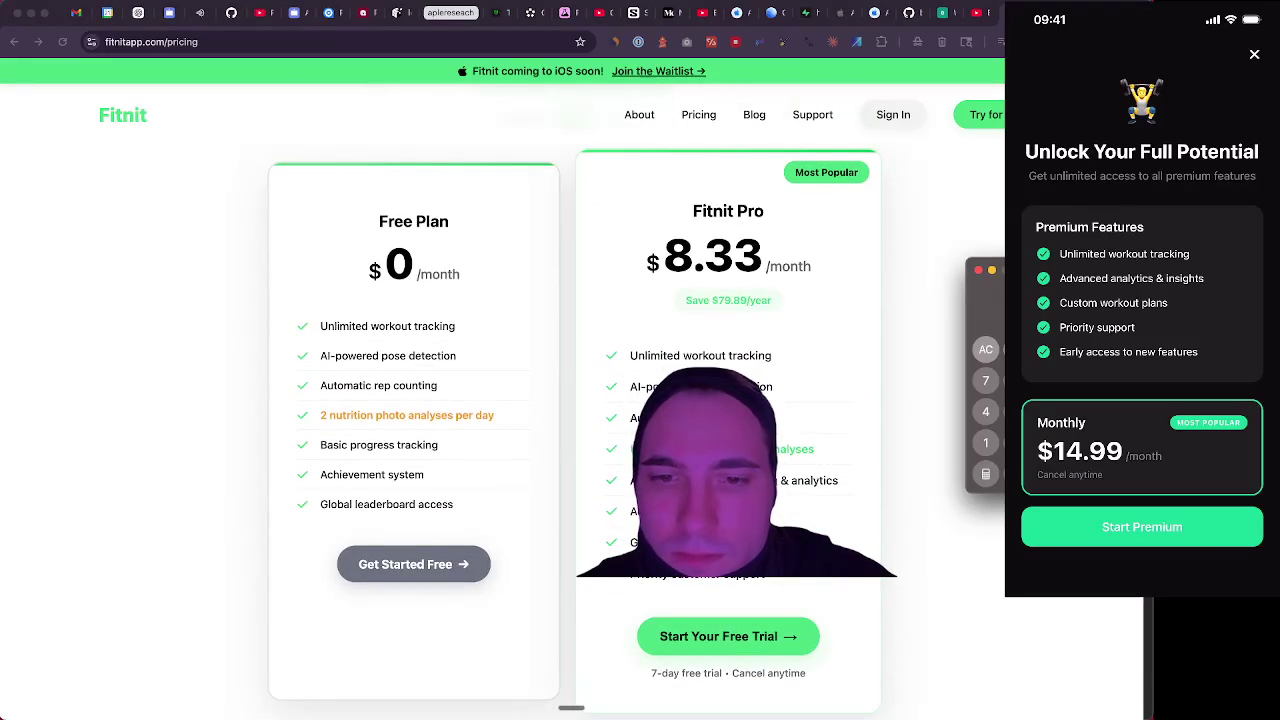
scroll(639, 578, down, 15)
scroll(492, 582, up, 13)
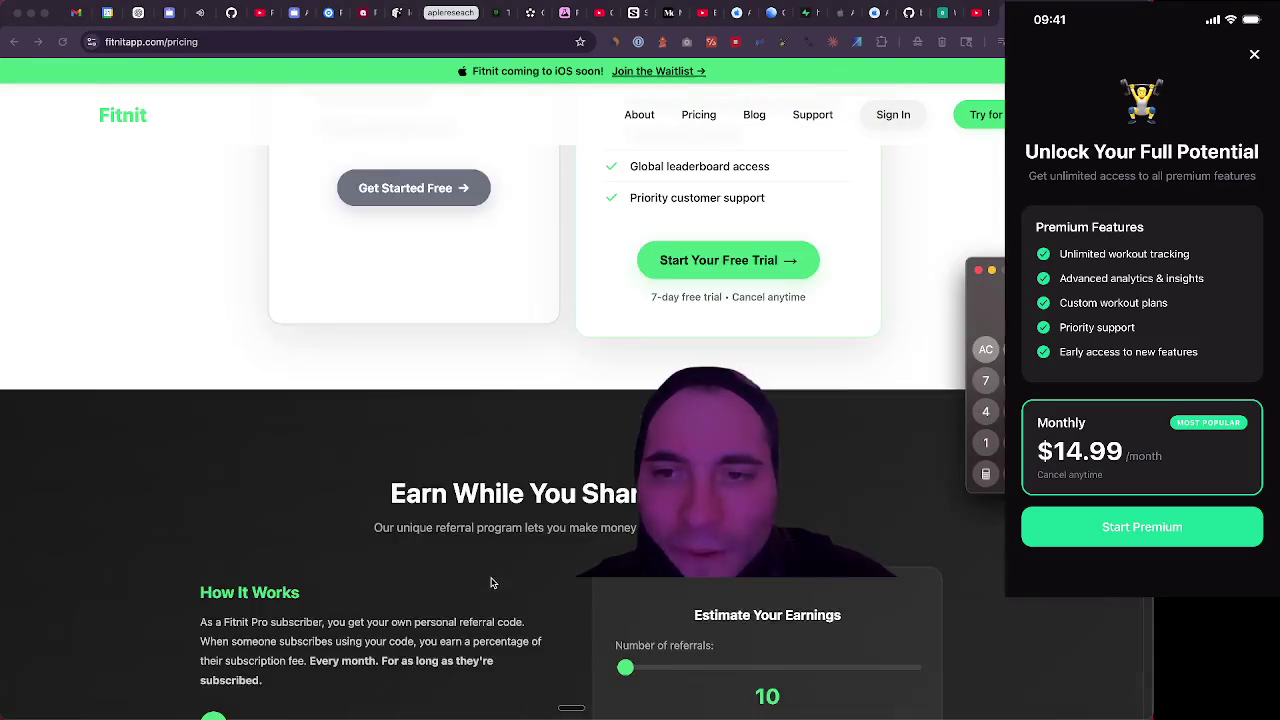
scroll(492, 582, up, 5)
scroll(492, 580, down, 3)
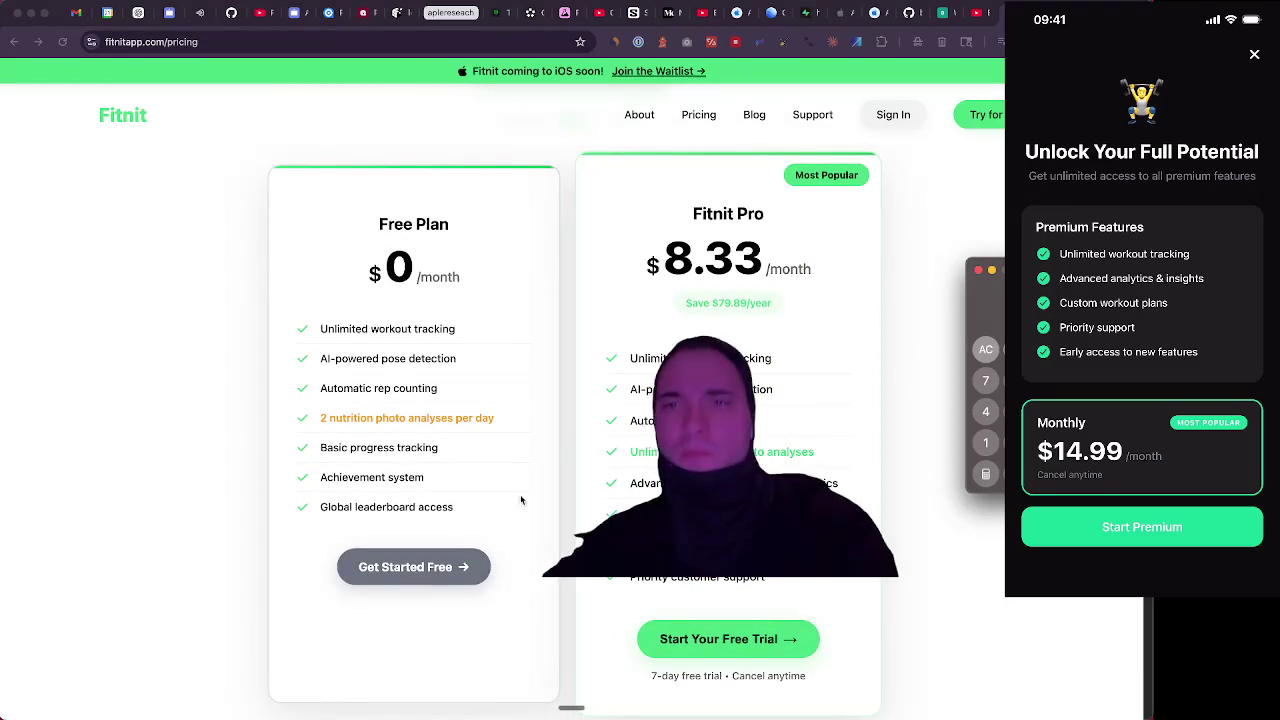
key(super+t)
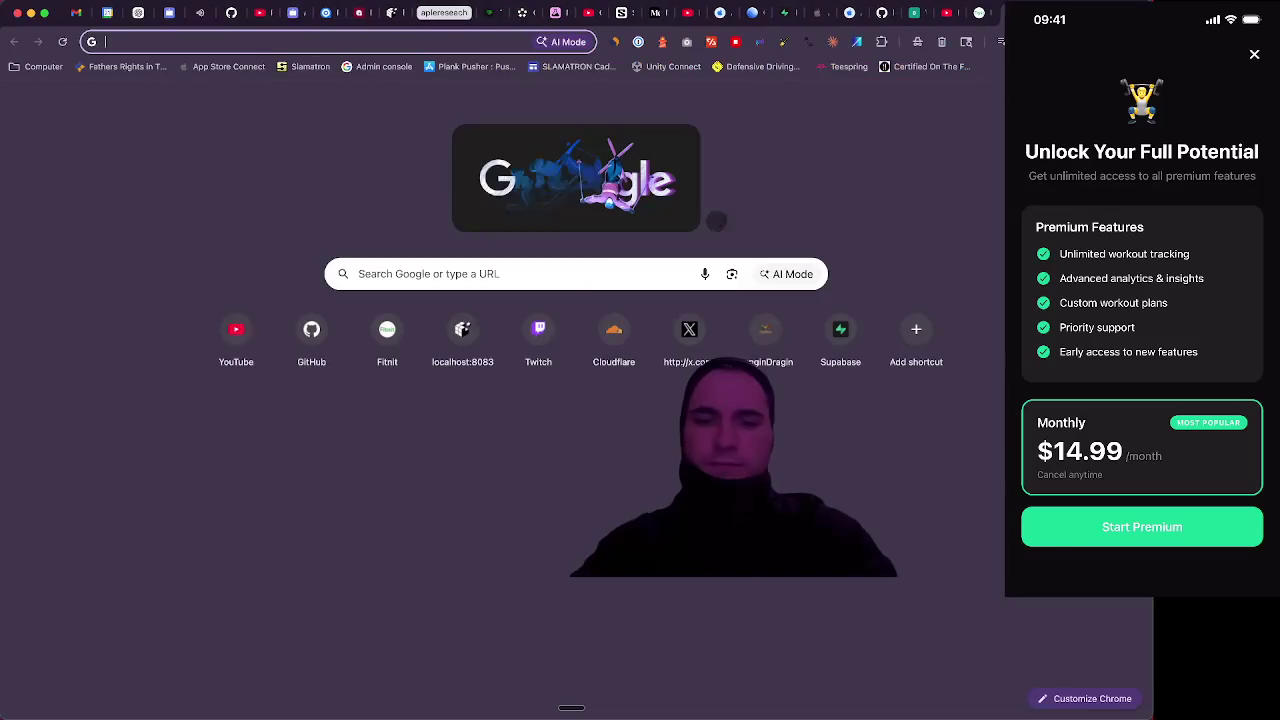
text(if auser sub)
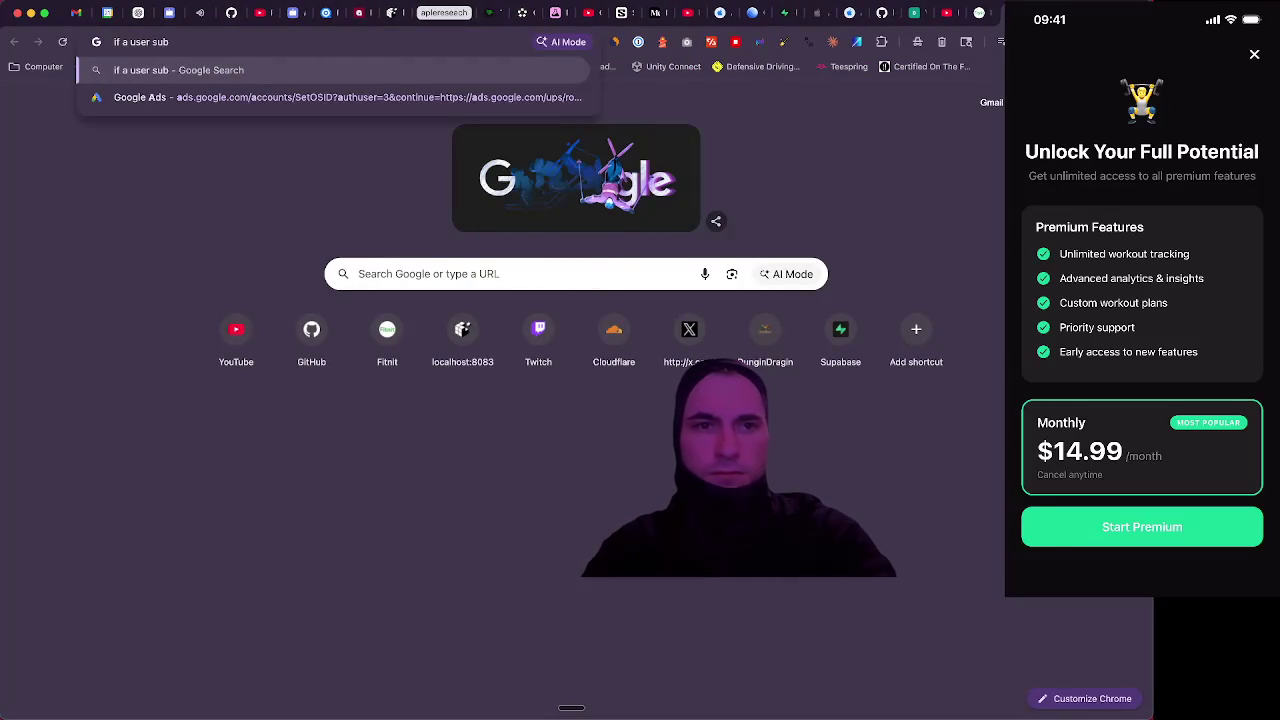
text(scribes to your)
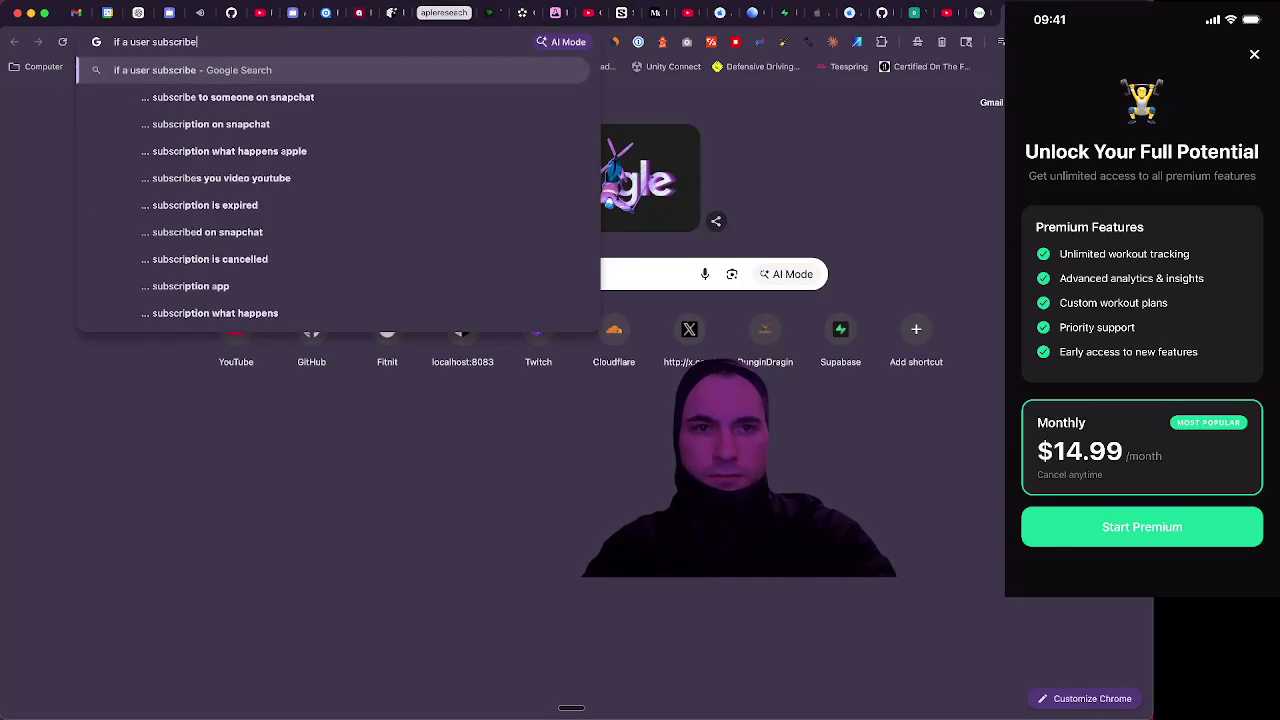
text( app at a)
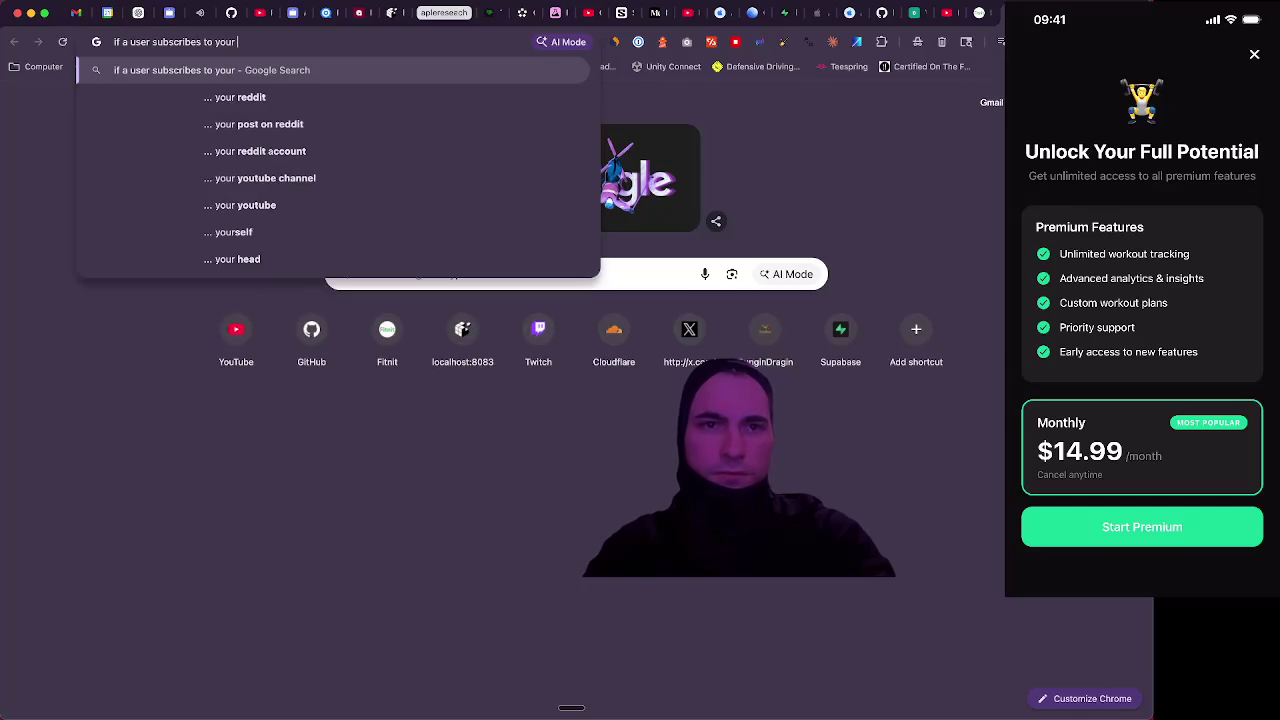
text( certain)
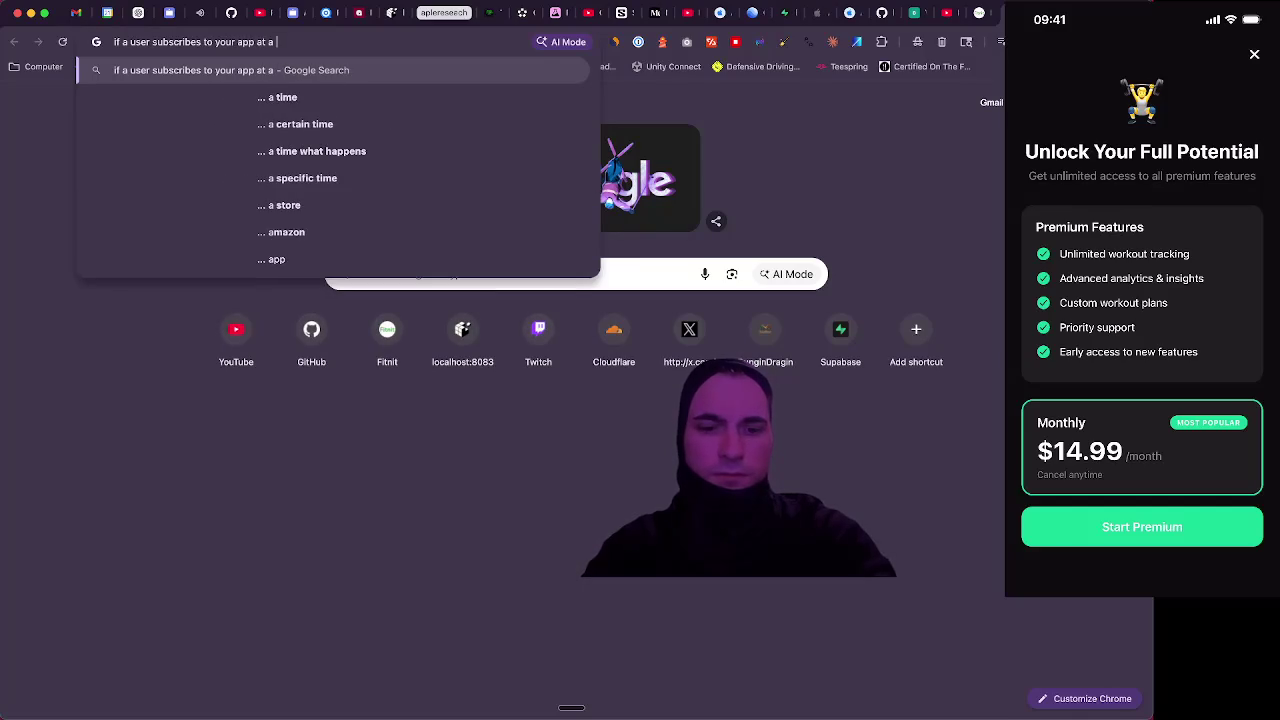
text( pri)
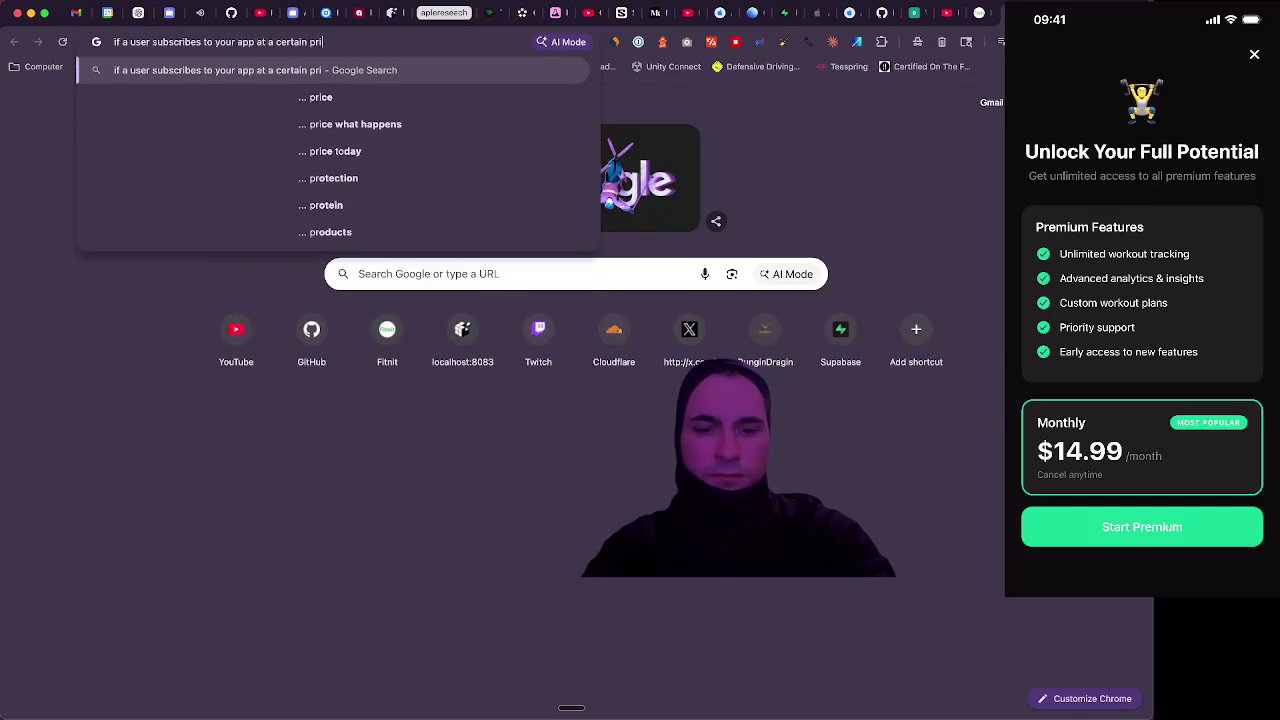
text(ce for m)
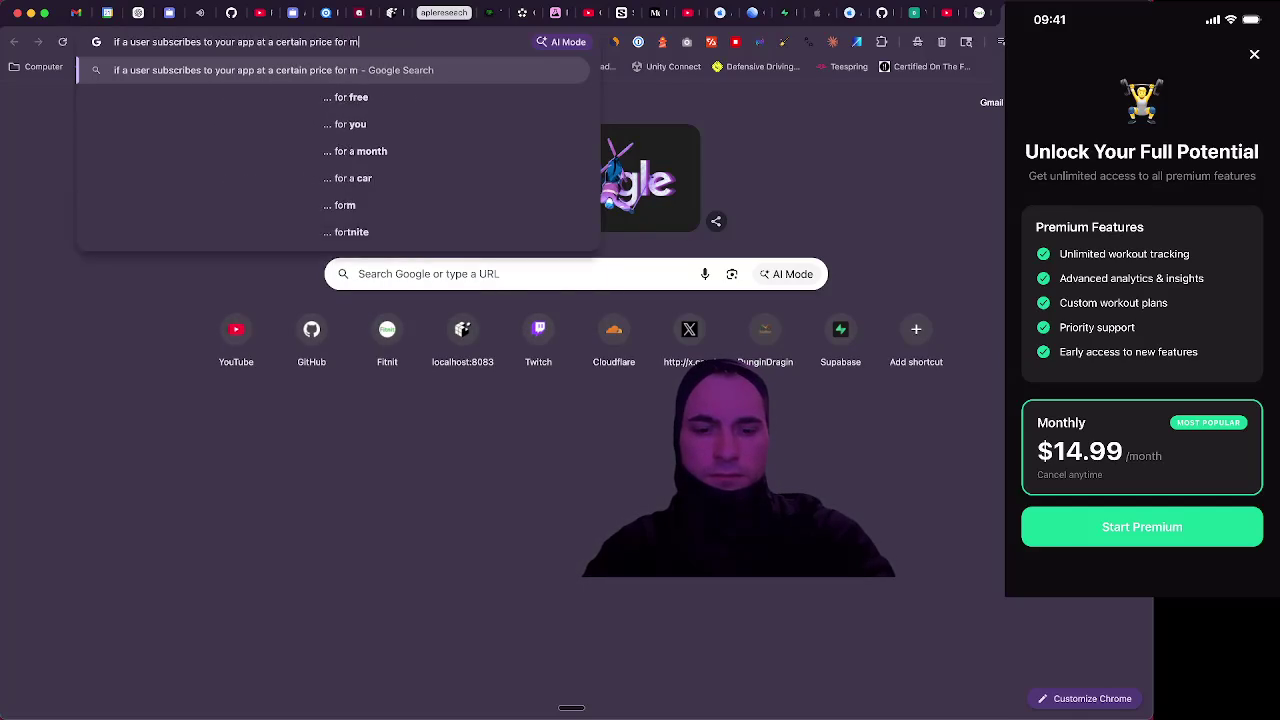
text(onthl)
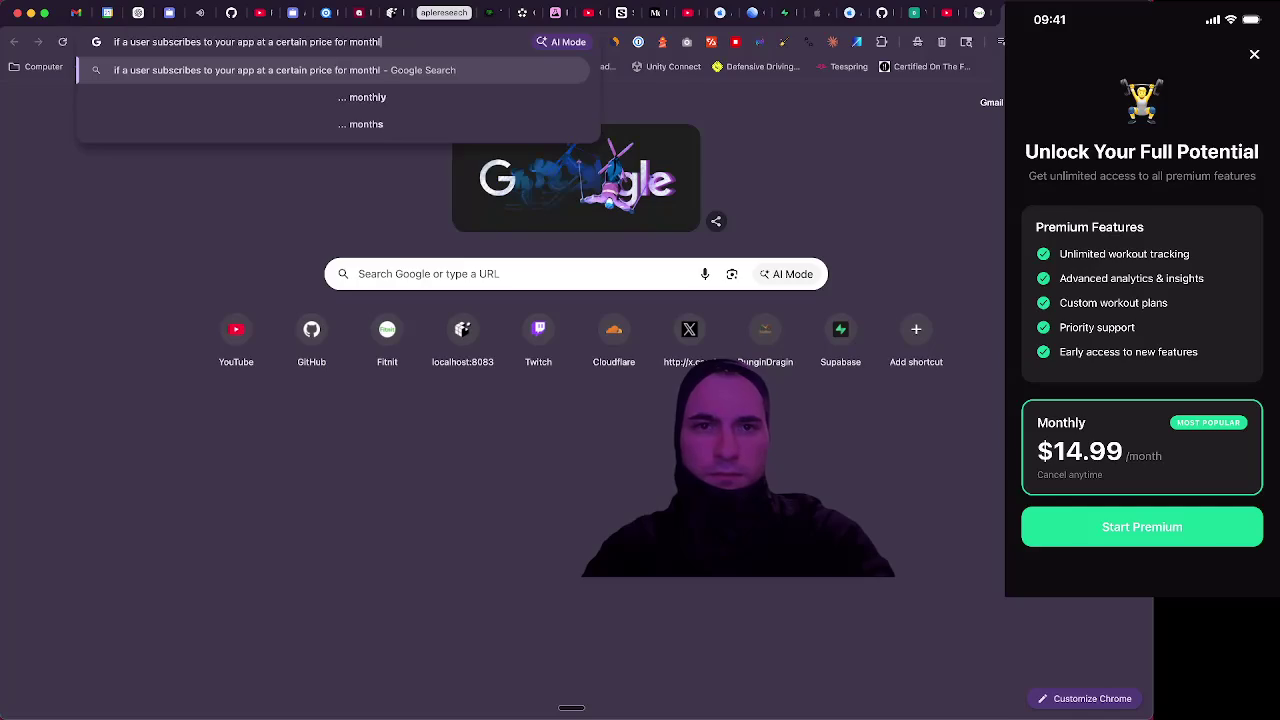
text(y and then ou)
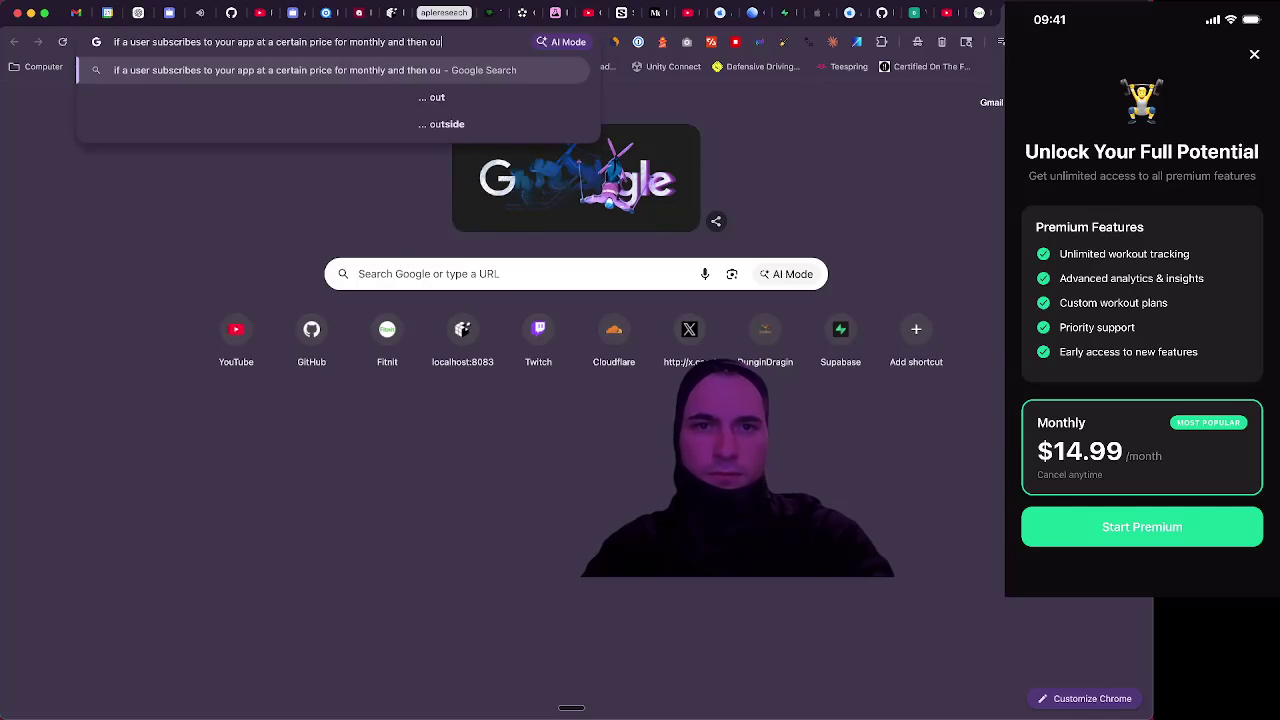
key(BackSpace)
key(BackSpace)
text(you change)
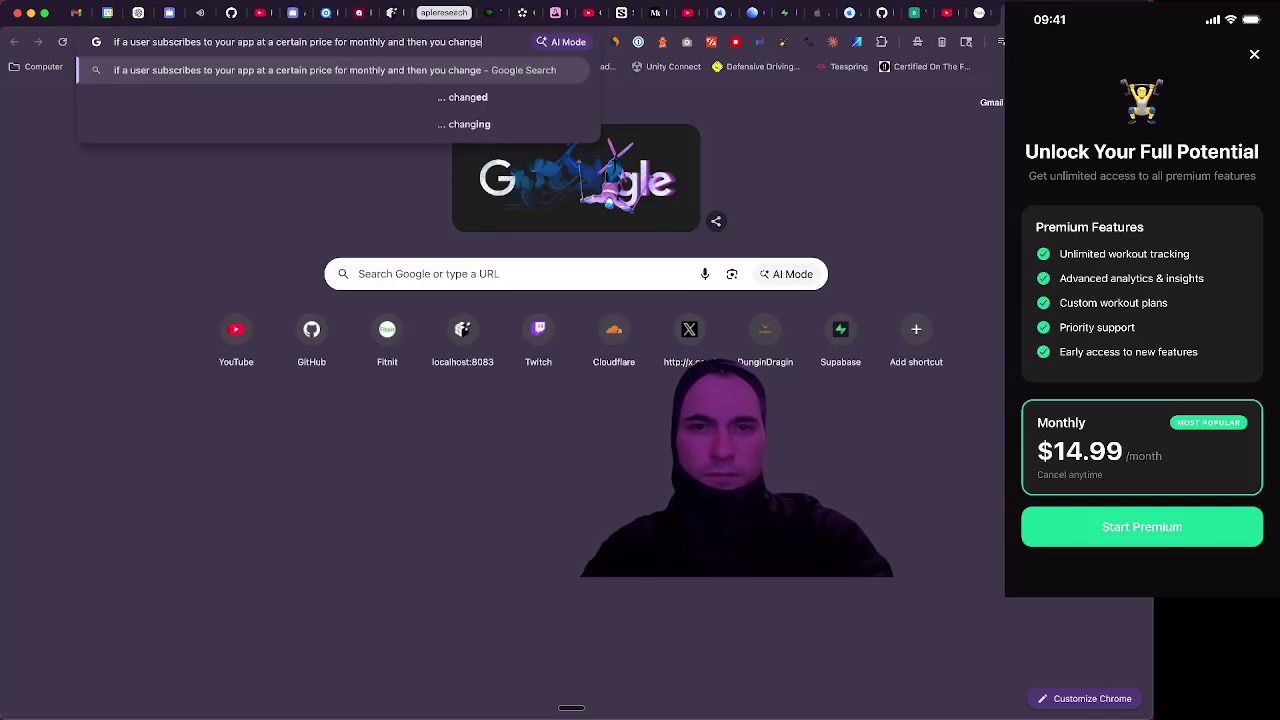
text( the p)
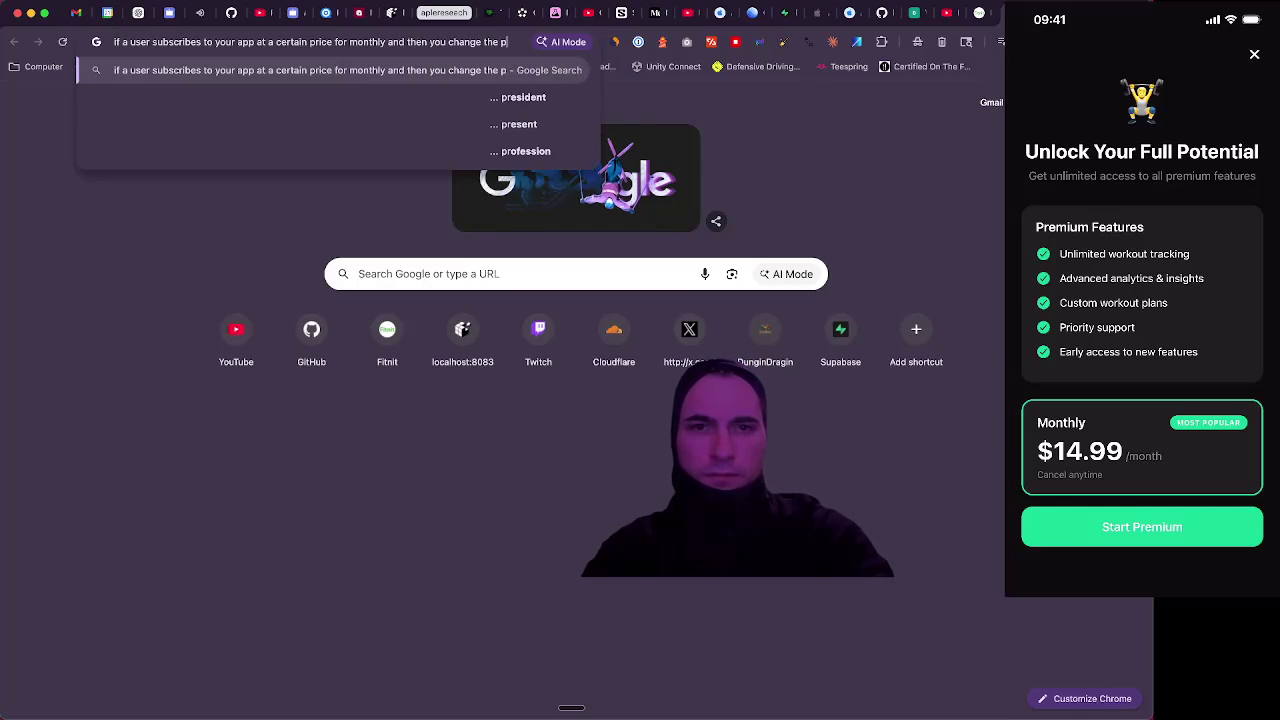
text(iricing ar)
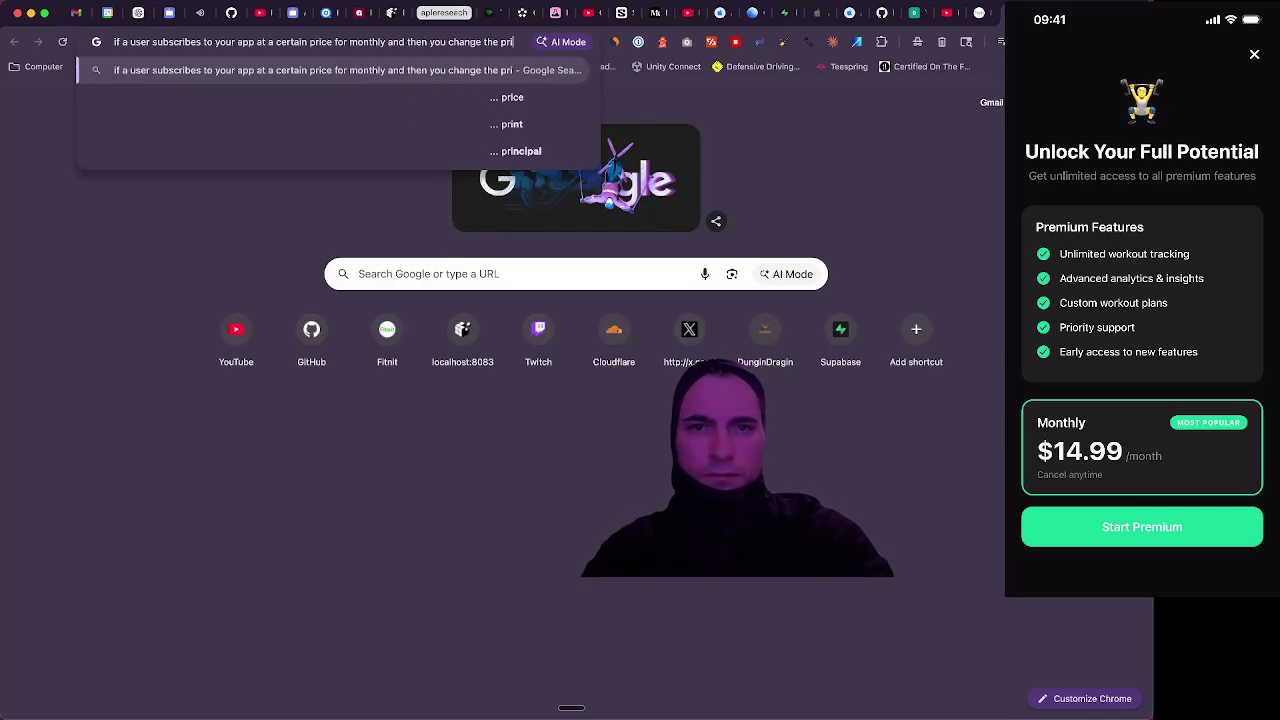
key(super+a)
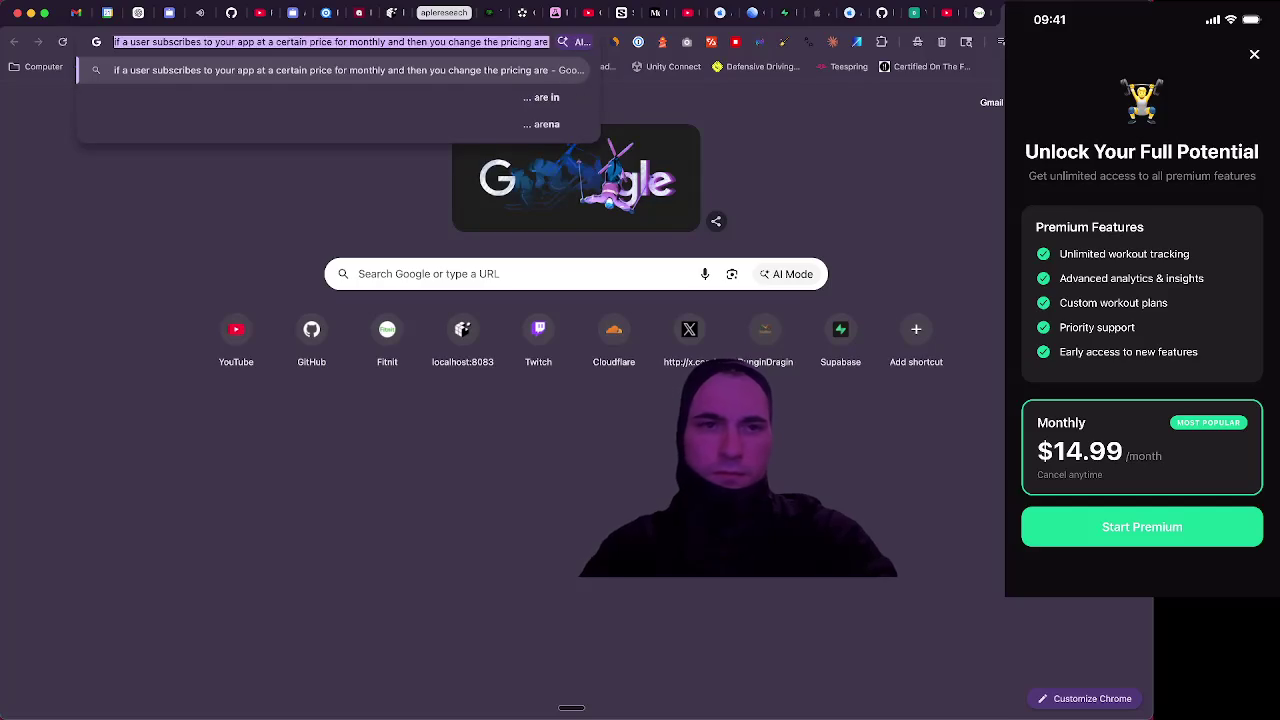
key(BackSpace)
click(136, 18)
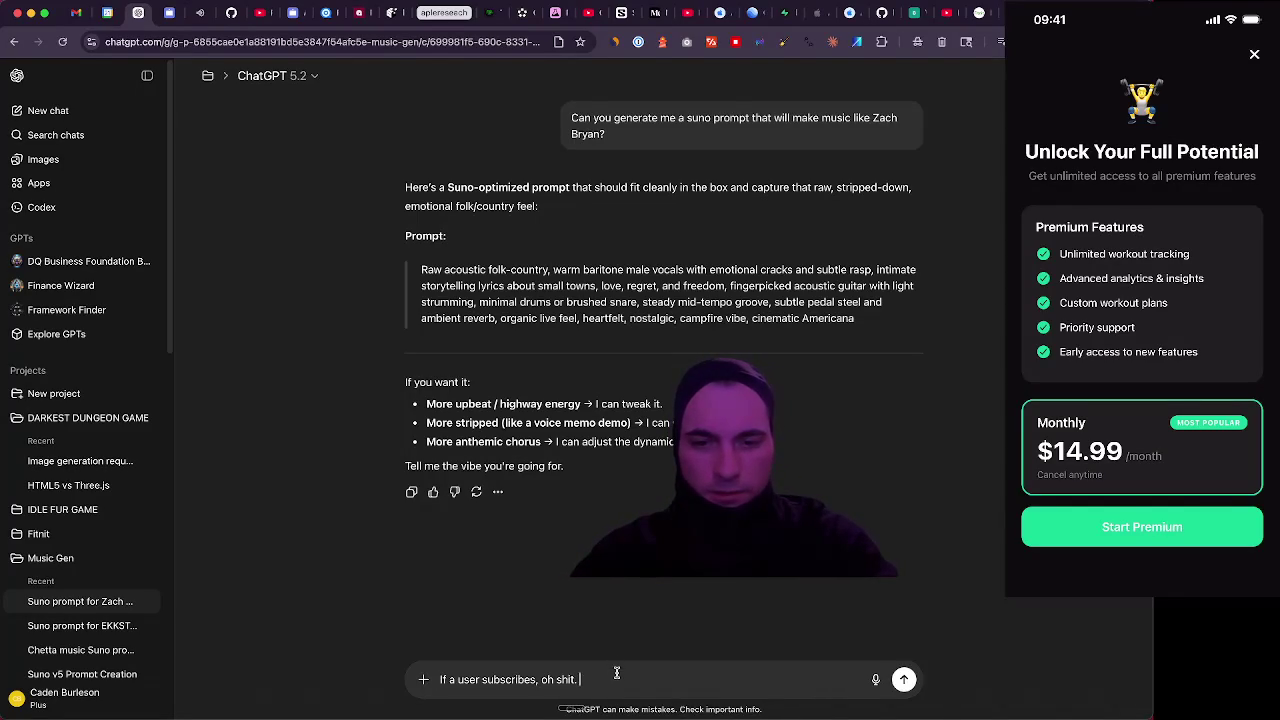
Delete the half-written message, start a new chat, and dictate and send the subscription-pricing question
key(super+a)
key(BackSpace)
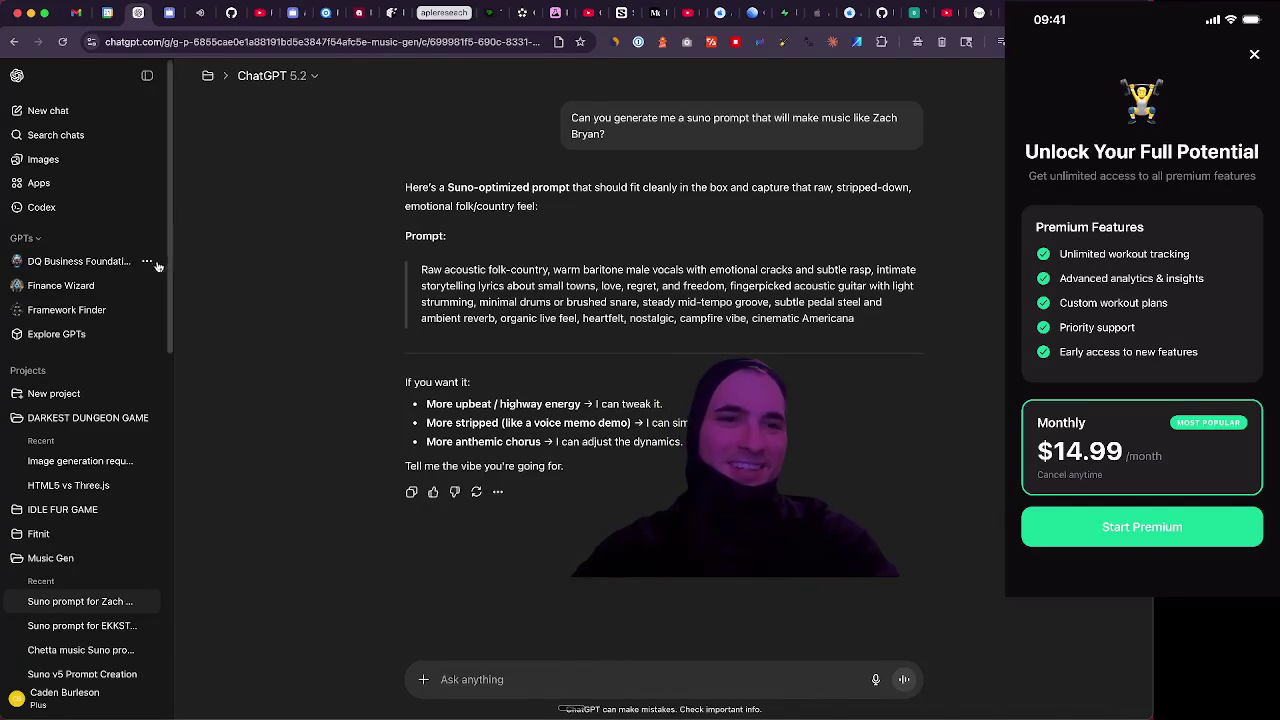
click(47, 110)
key(fn)
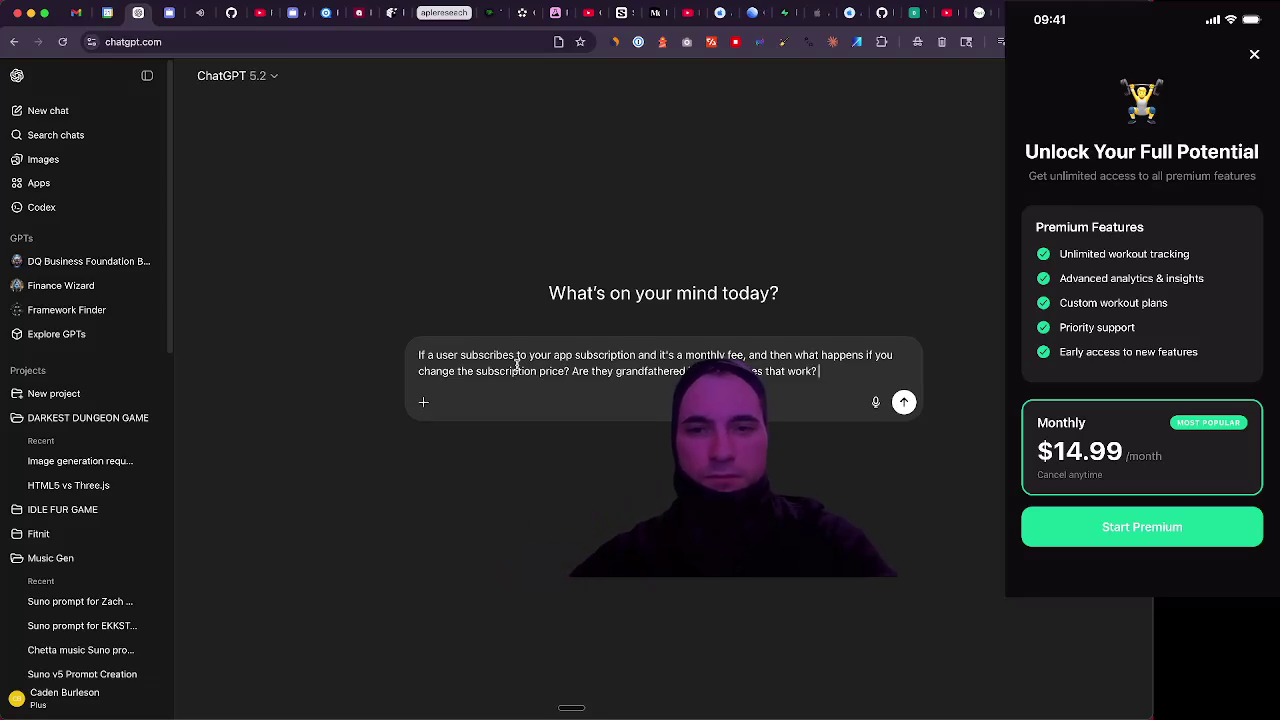
key(Return)
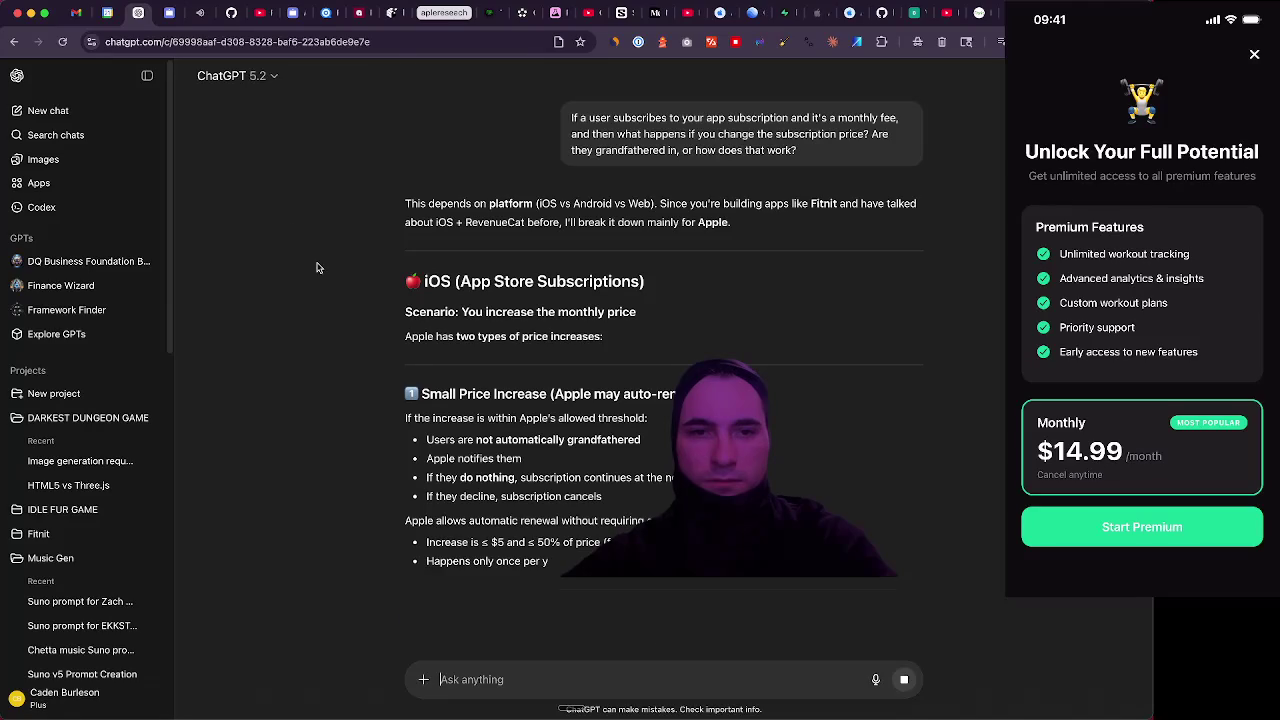
Read the reply's iOS, Android and web sections, highlighting the 'Beta pricing locked in for life' example
scroll(318, 203, down, 3)
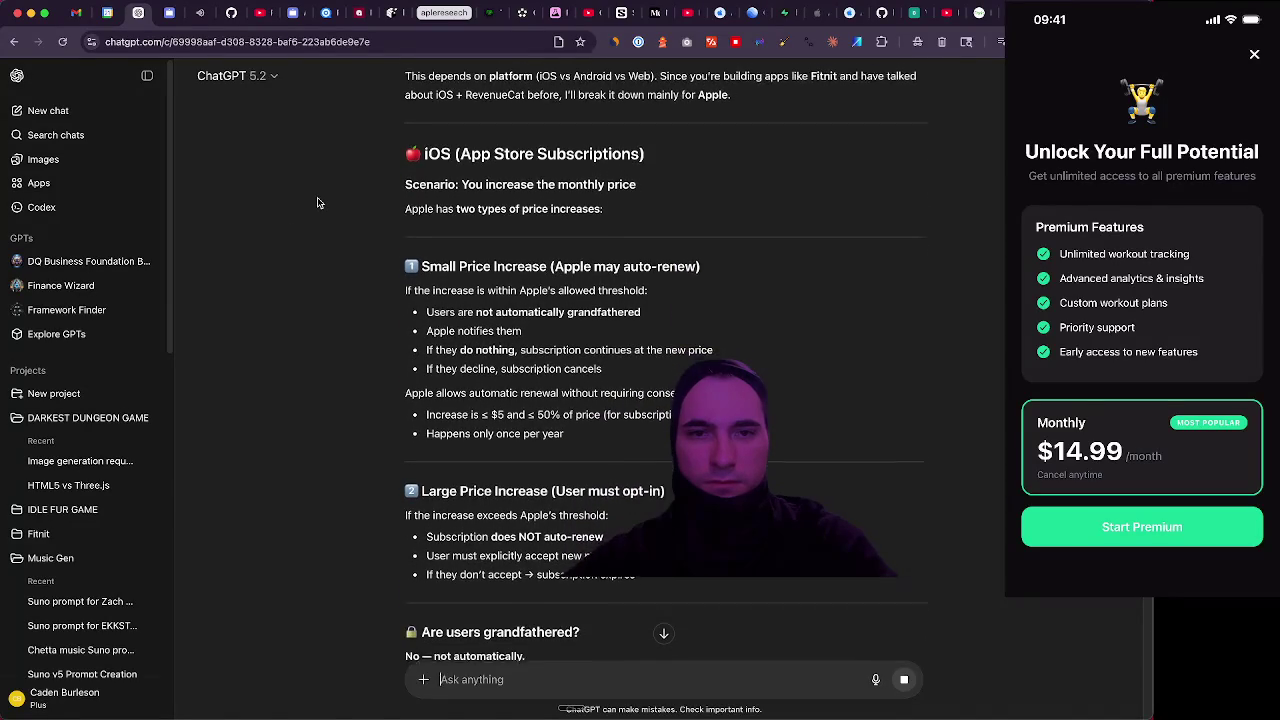
scroll(318, 203, down, 1)
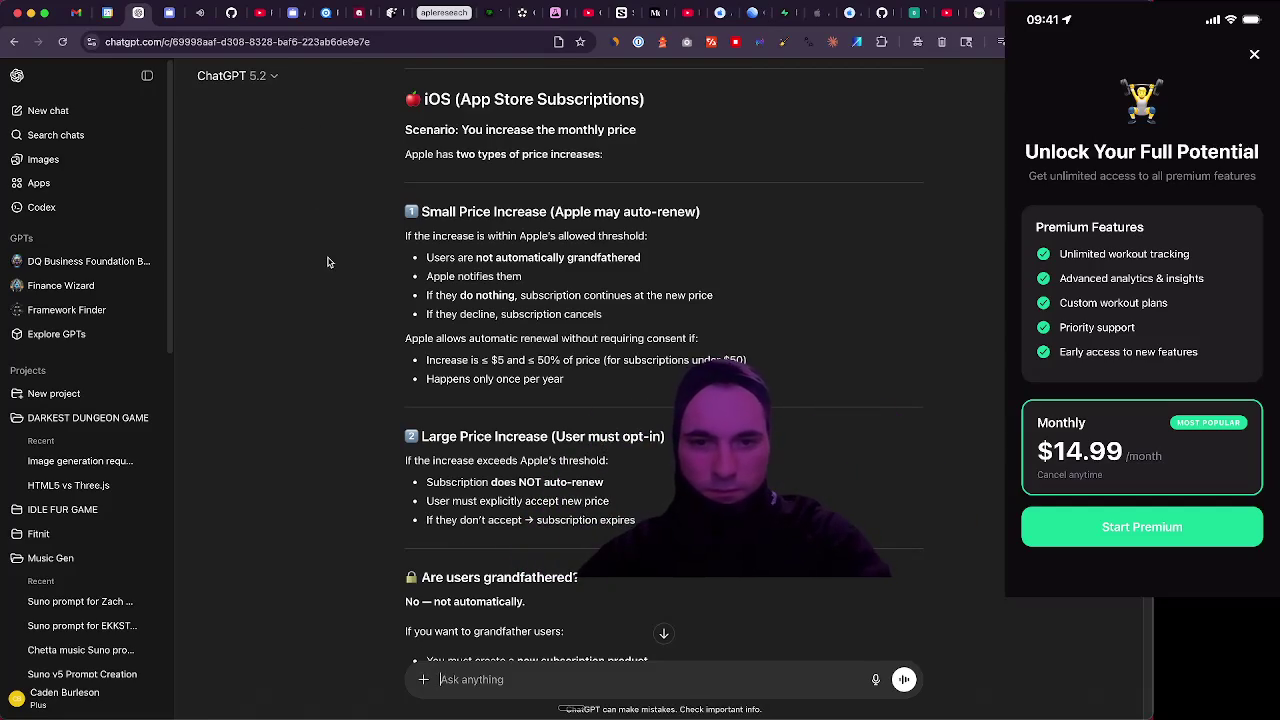
scroll(327, 262, down, 1)
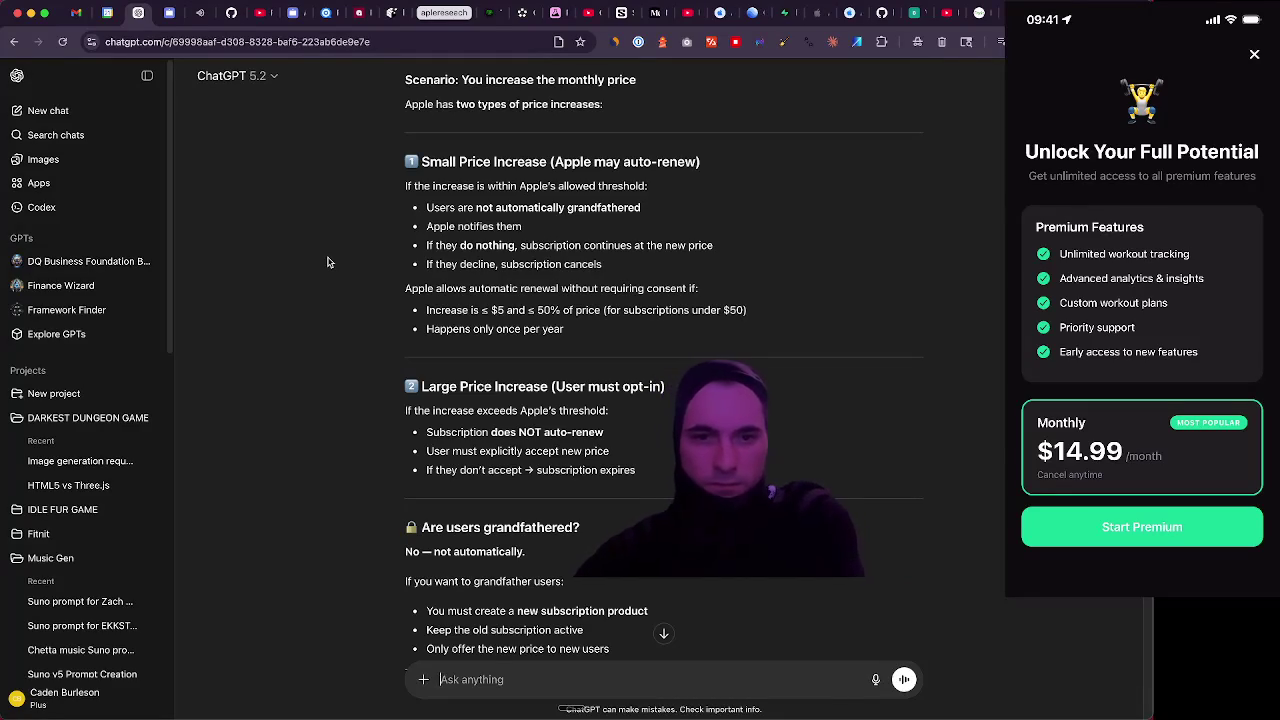
scroll(327, 262, down, 1)
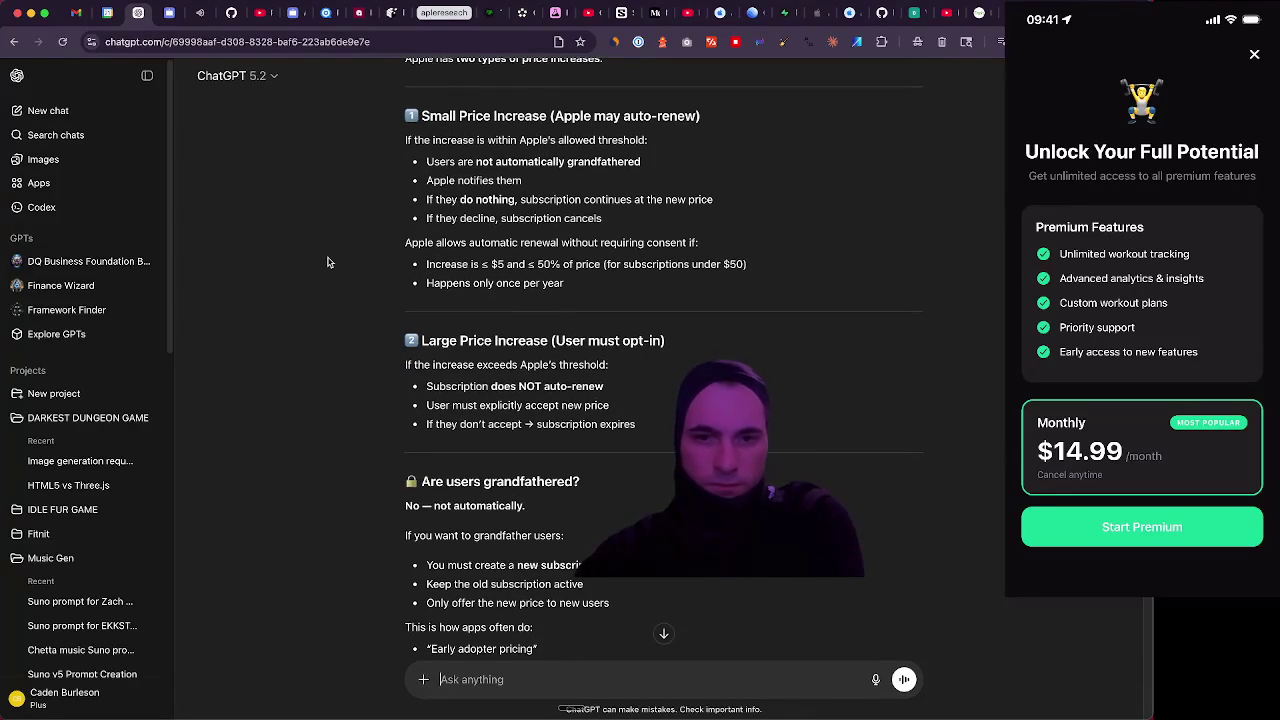
scroll(327, 262, down, 3)
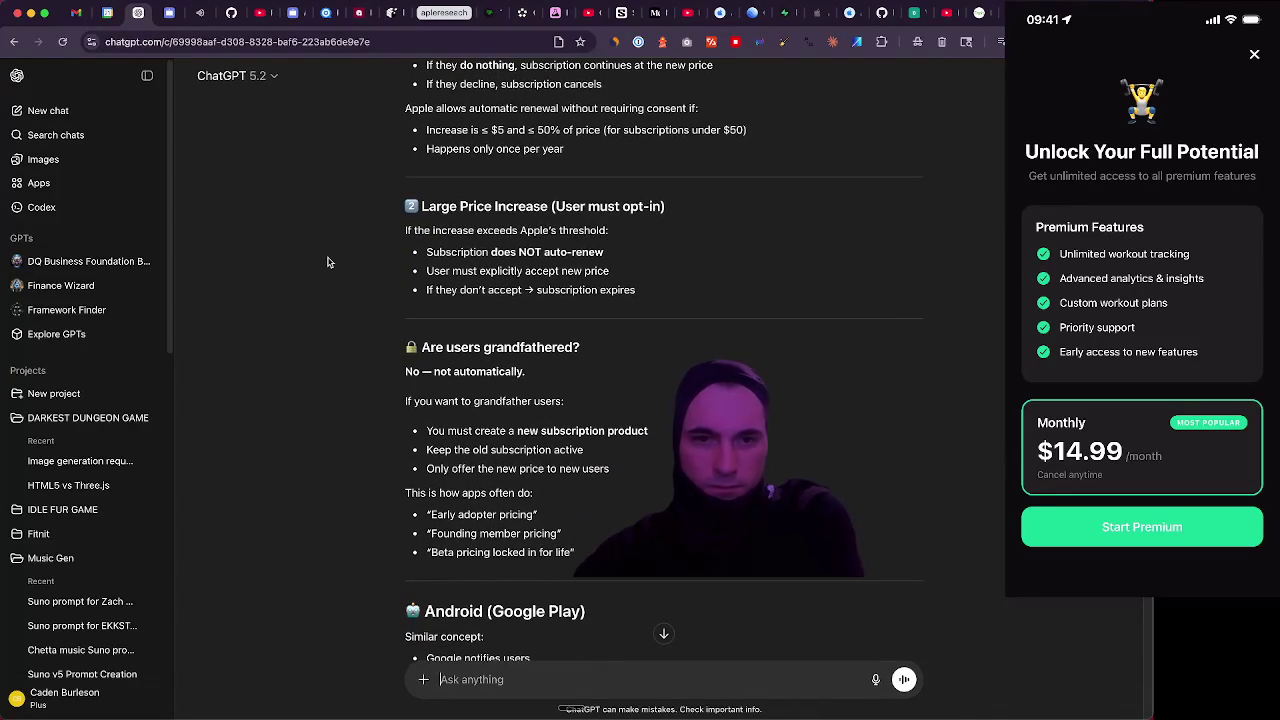
scroll(327, 262, down, 1)
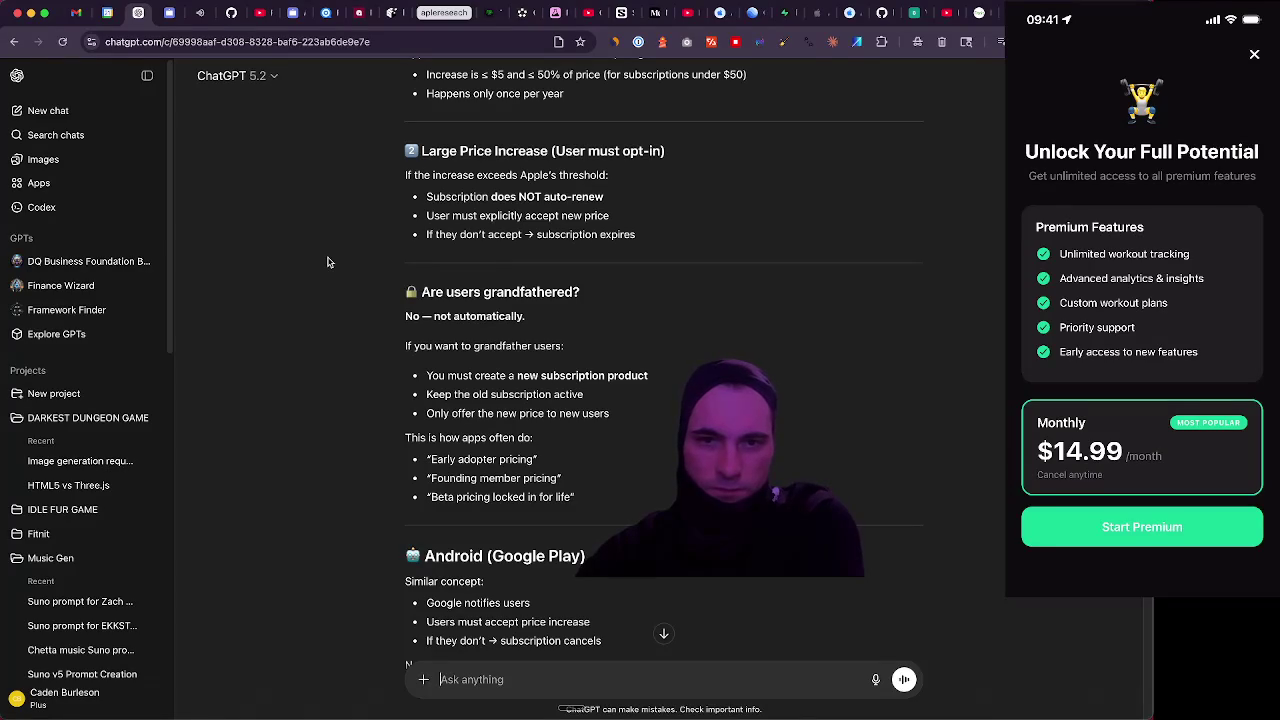
scroll(327, 262, down, 1)
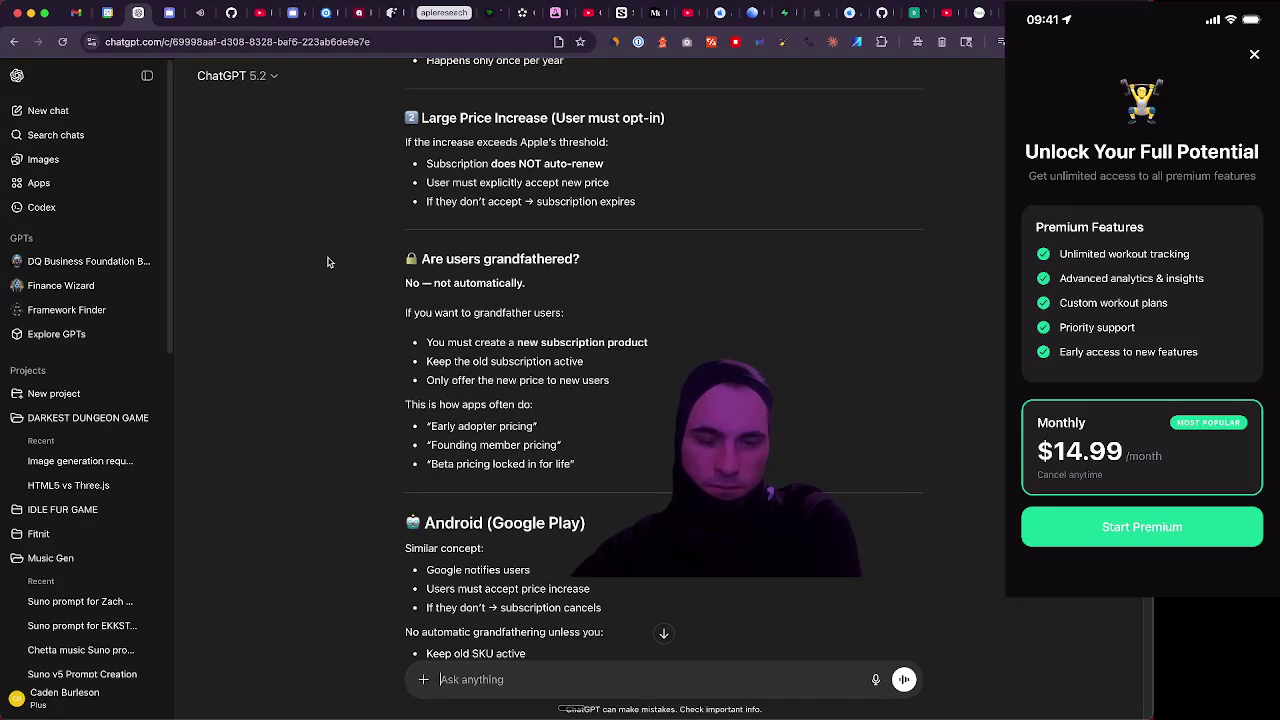
scroll(327, 262, down, 1)
scroll(327, 262, down, 2)
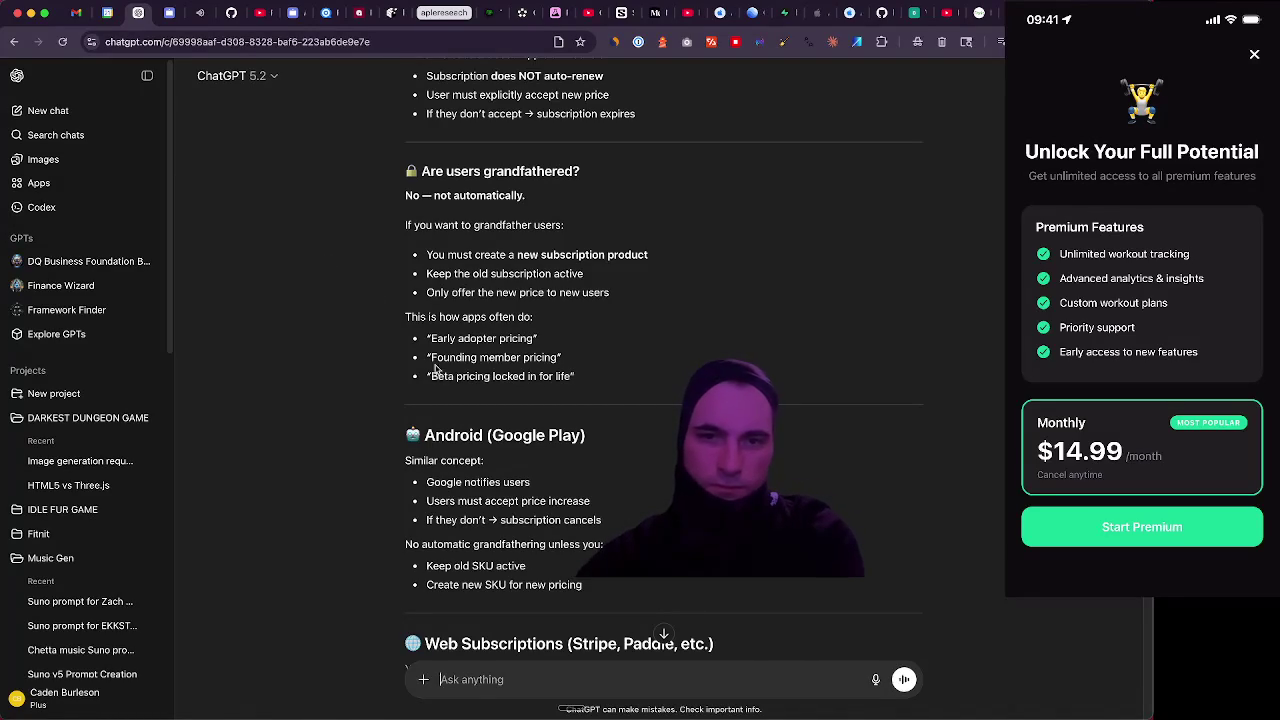
drag(431, 376, 572, 378)
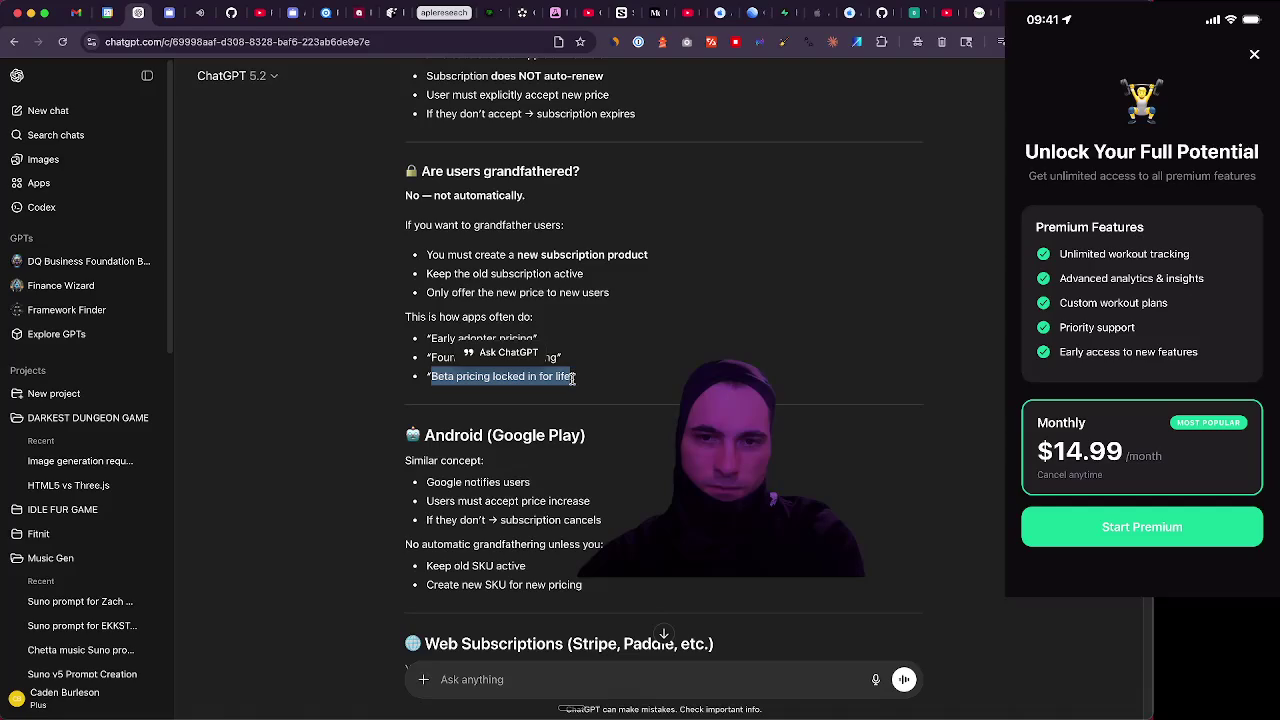
Read the rest of the reply through its Quick Summary table, then switch to the Suno tab
click(374, 424)
scroll(366, 360, down, 2)
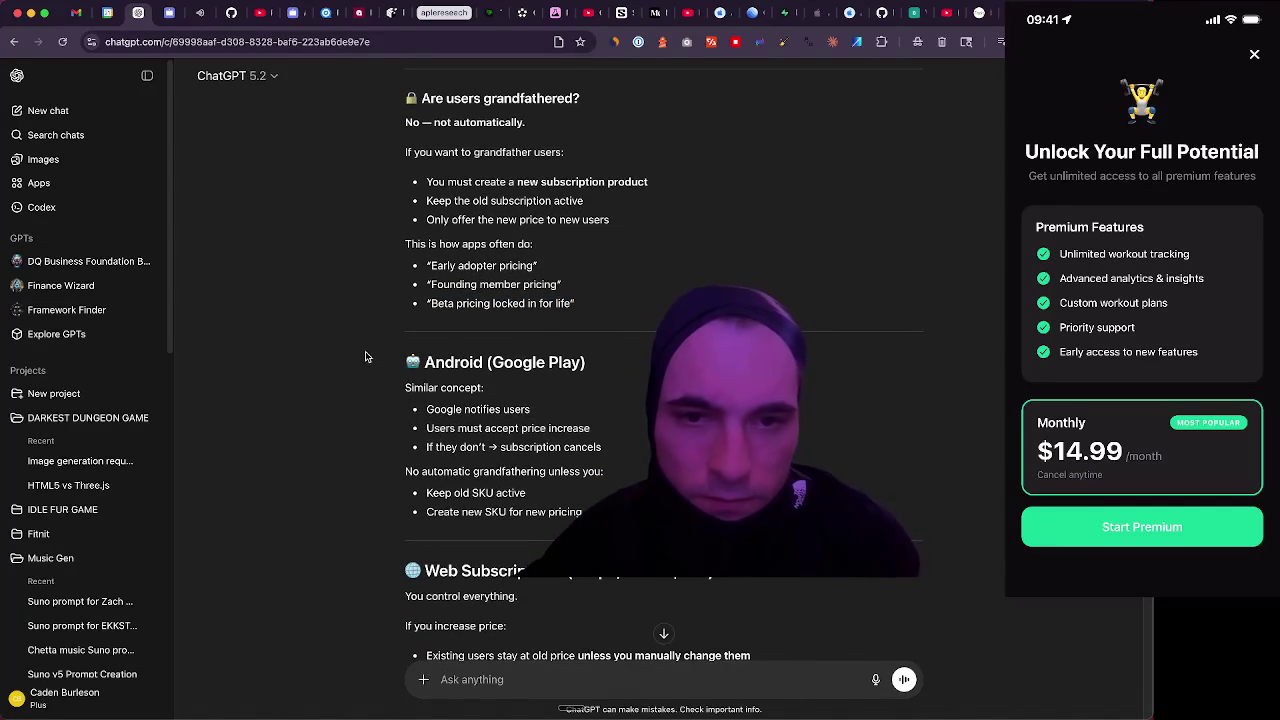
scroll(366, 357, down, 1)
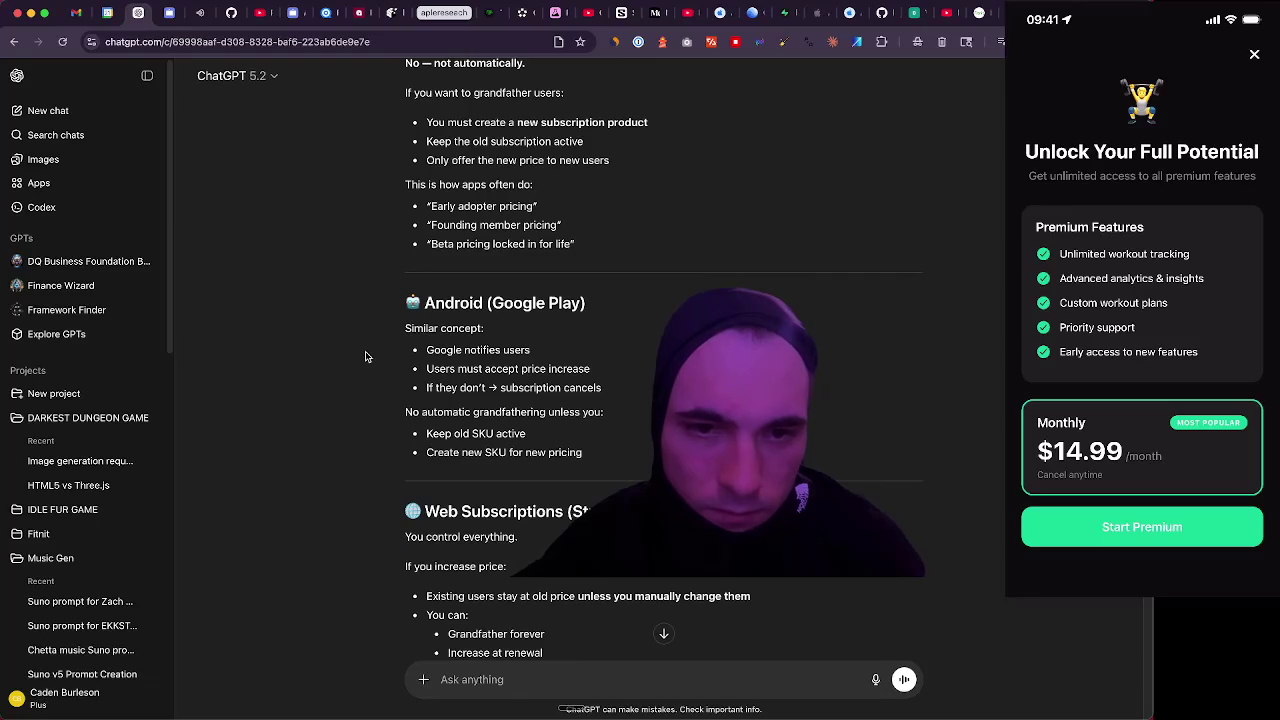
scroll(366, 357, down, 2)
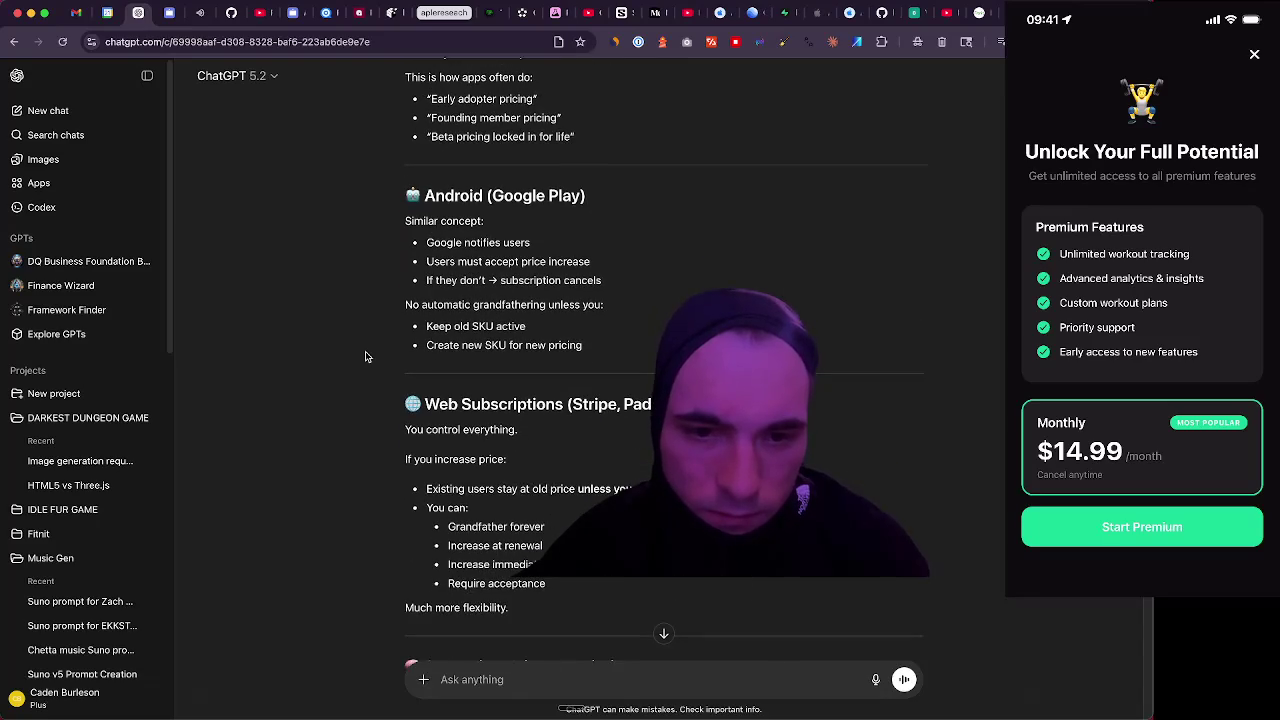
scroll(366, 357, down, 1)
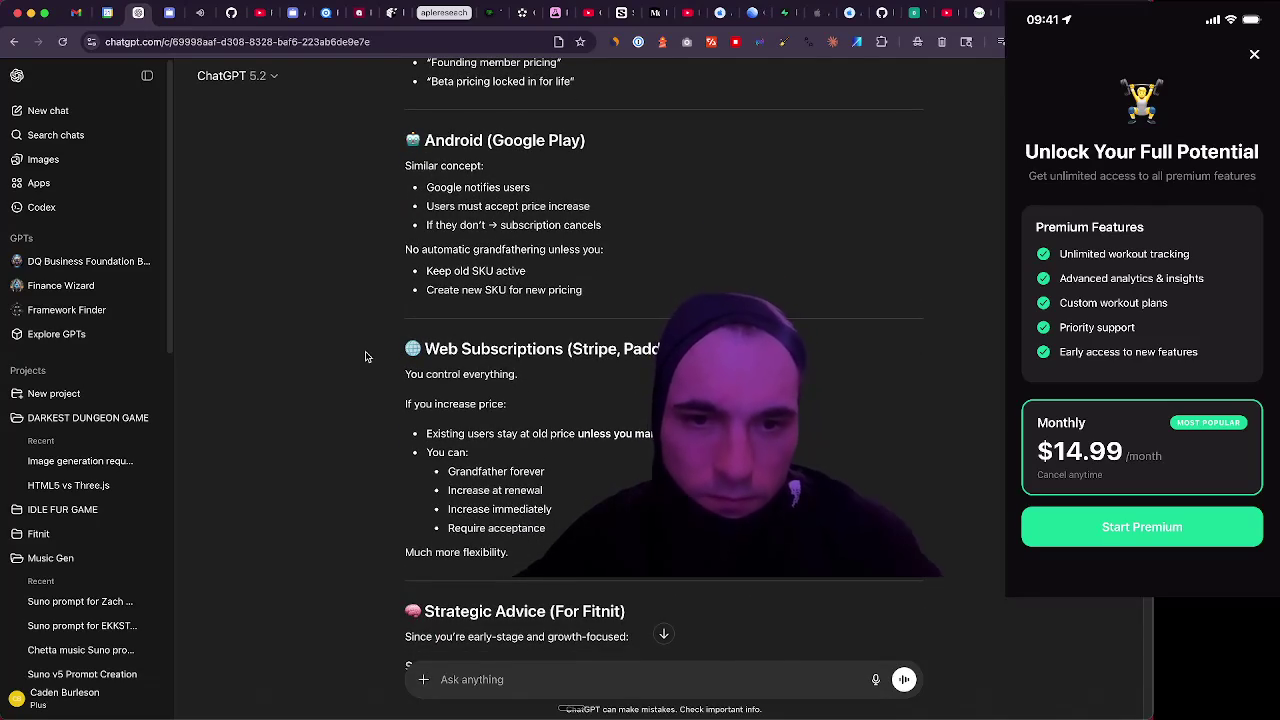
scroll(366, 357, down, 1)
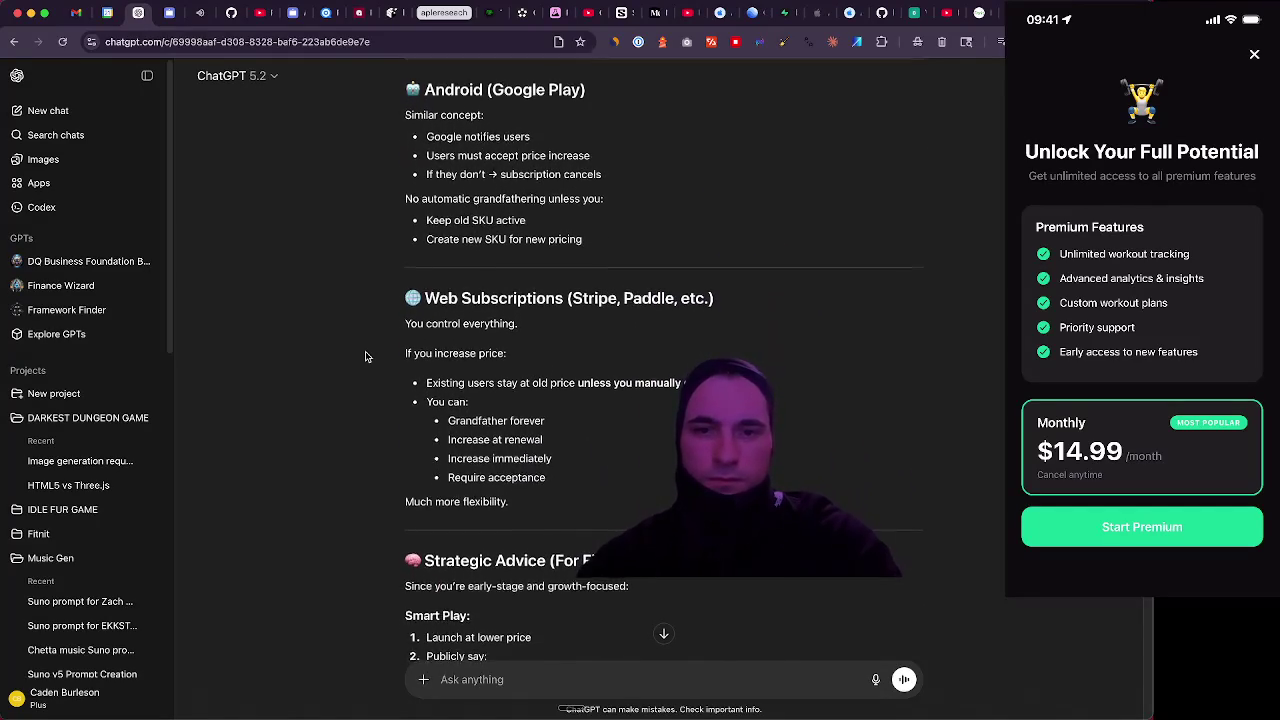
scroll(366, 357, down, 3)
scroll(366, 357, down, 3)
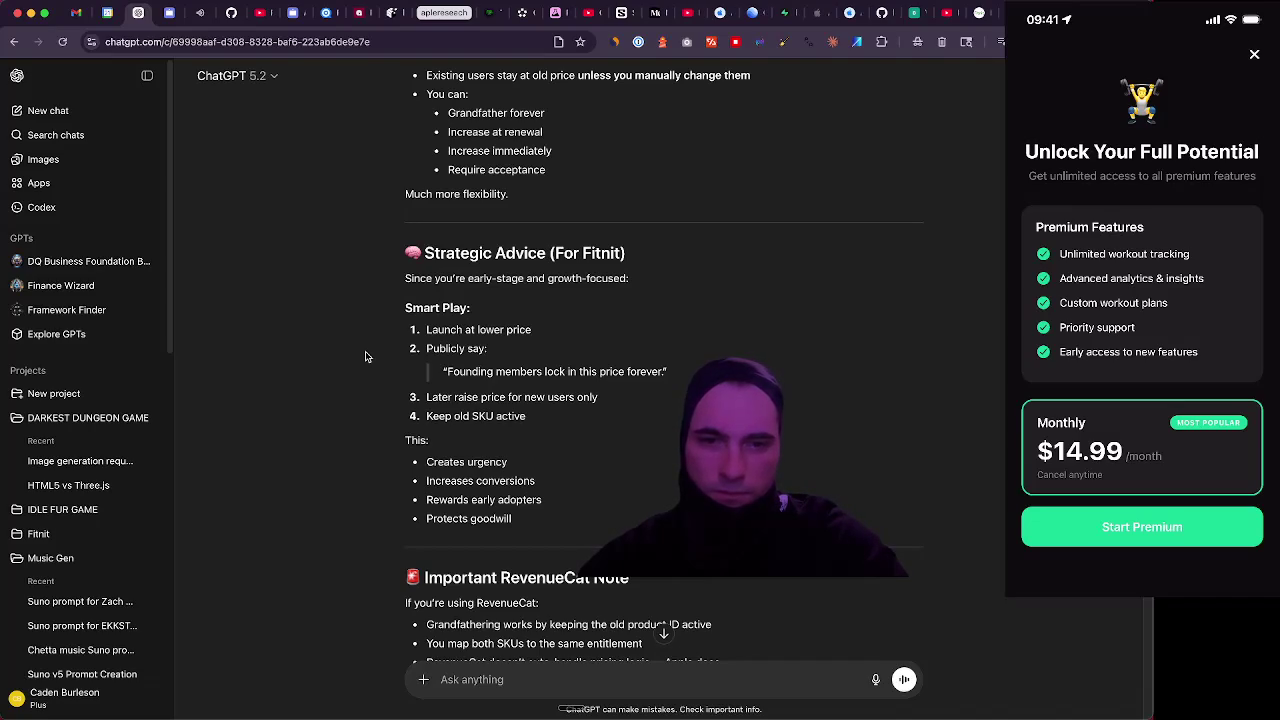
scroll(366, 357, down, 5)
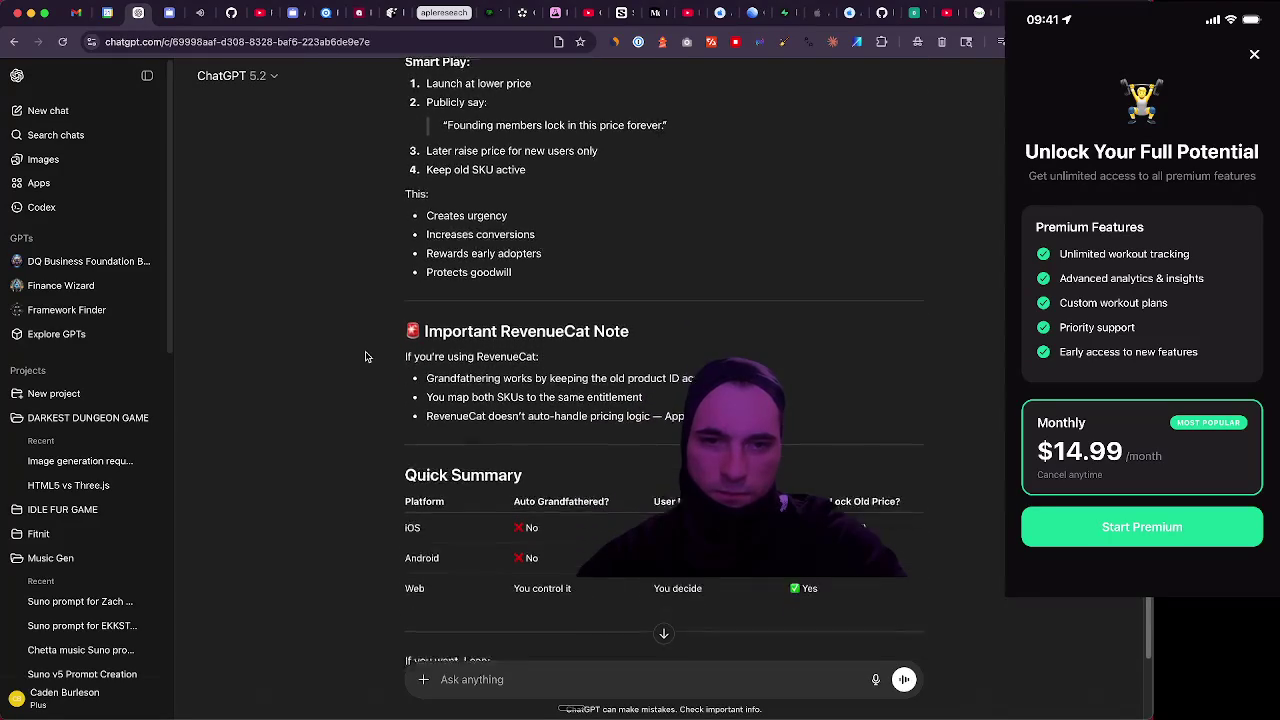
scroll(366, 357, down, 2)
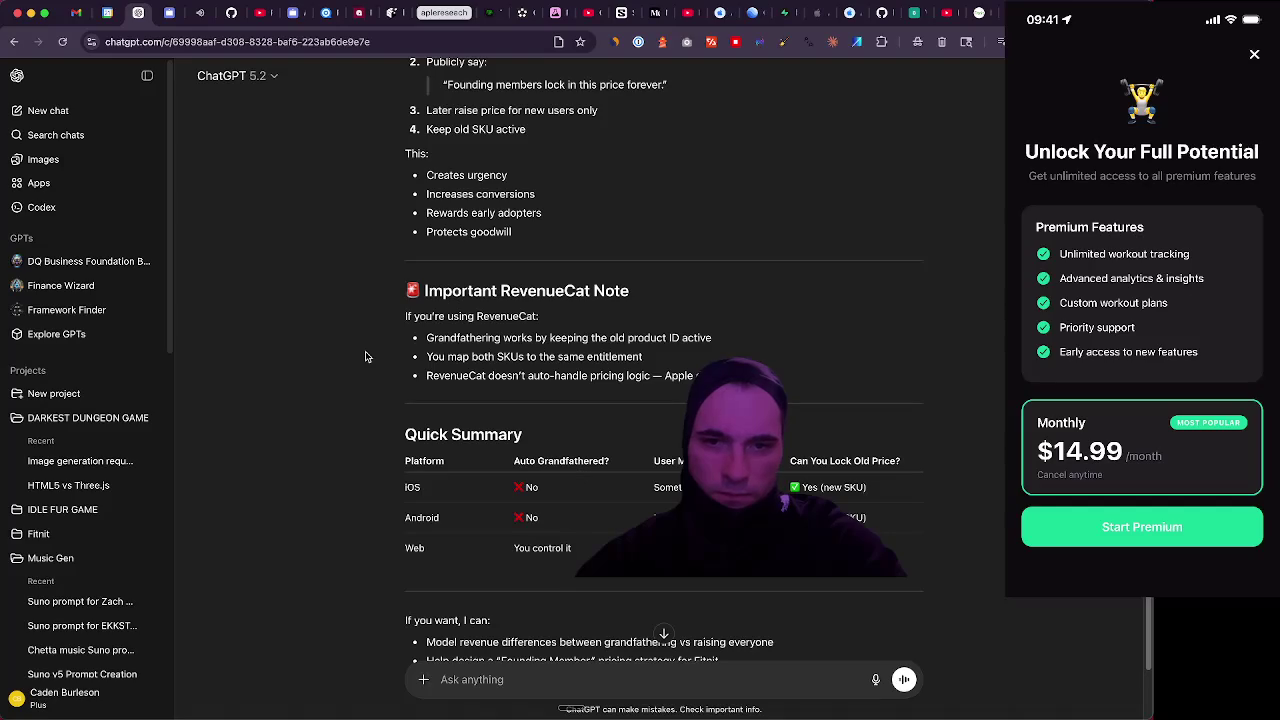
scroll(366, 357, down, 2)
scroll(366, 357, down, 3)
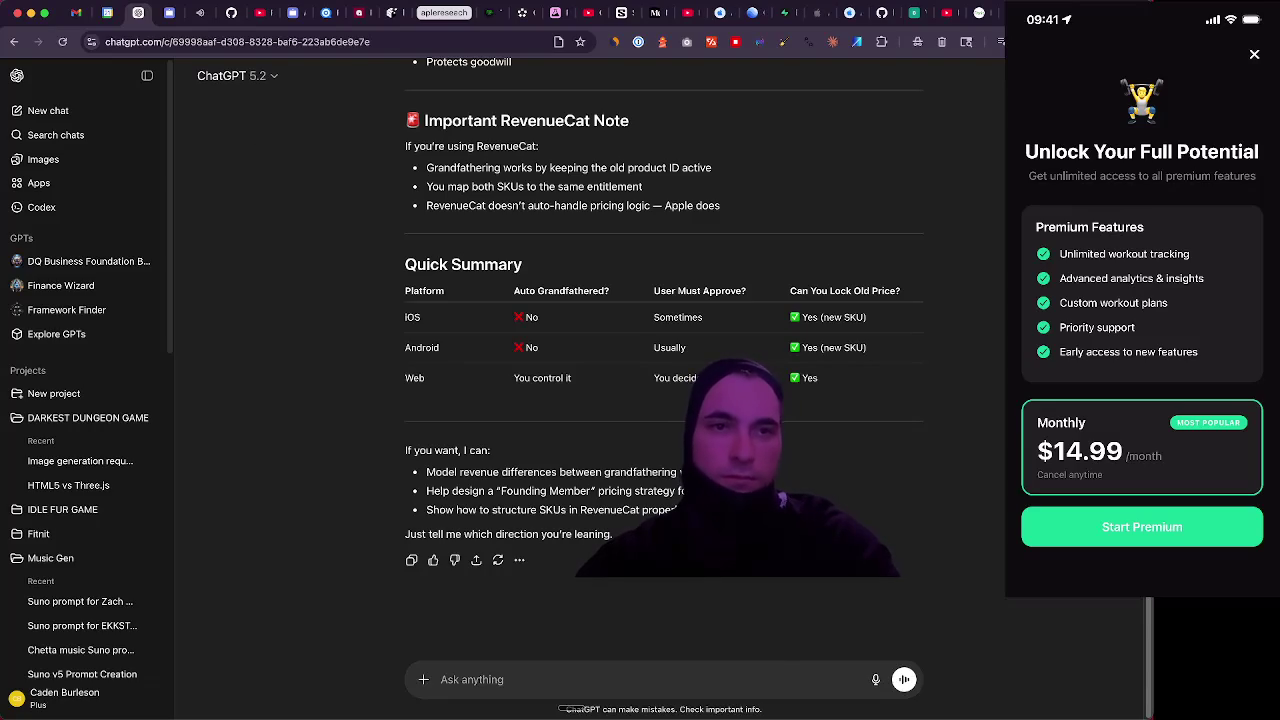
click(196, 15)
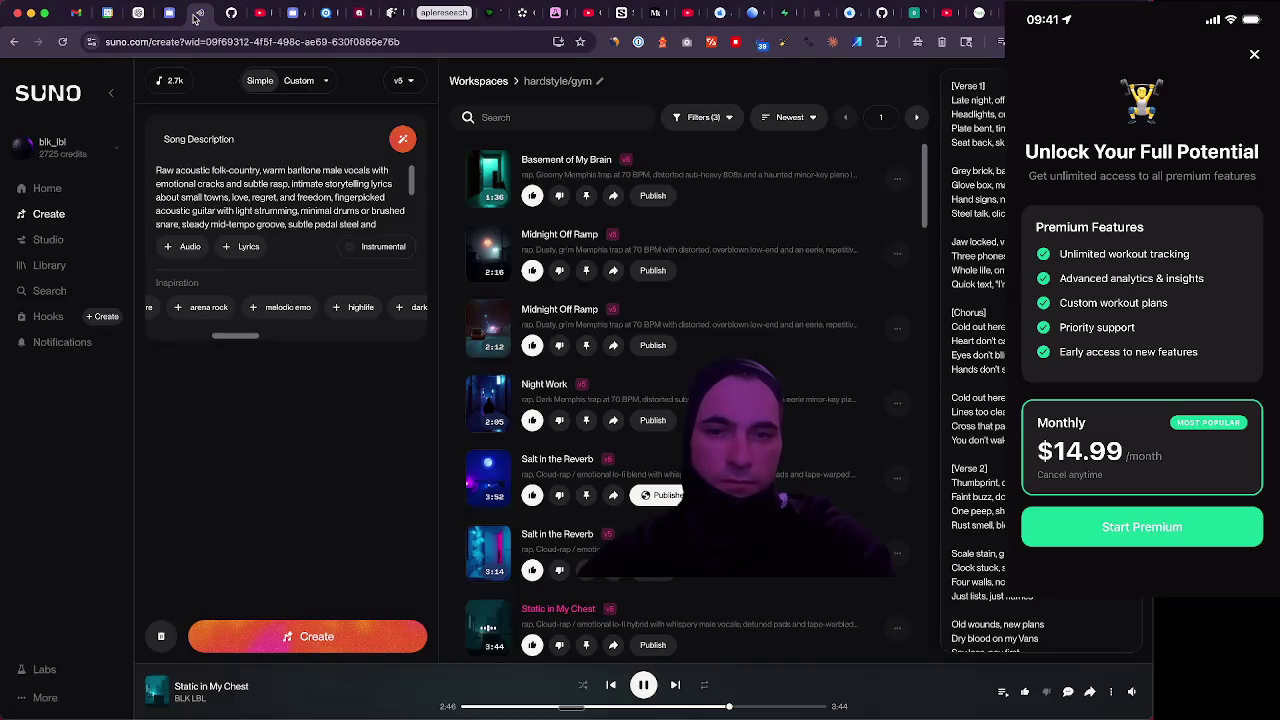
Download 'Static in My Chest' as a 41.2 MB WAV file and dismiss the download popups
scroll(810, 265, down, 1)
scroll(810, 265, down, 4)
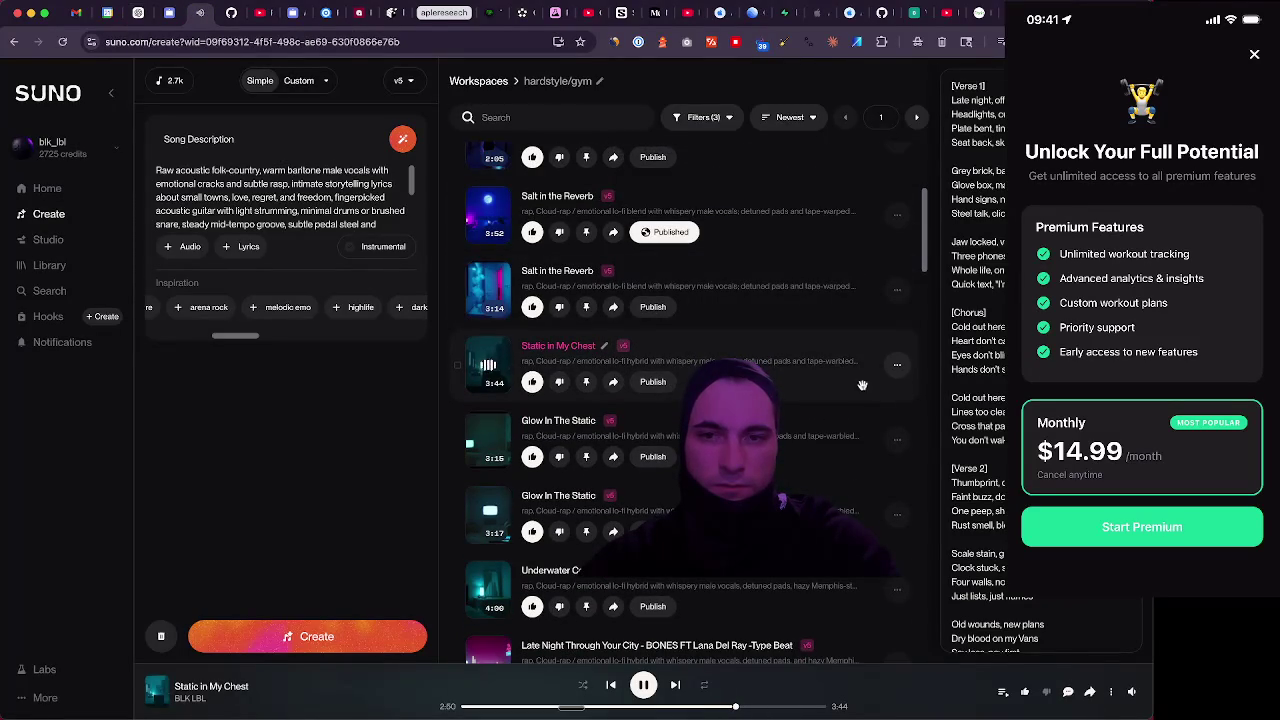
click(897, 365)
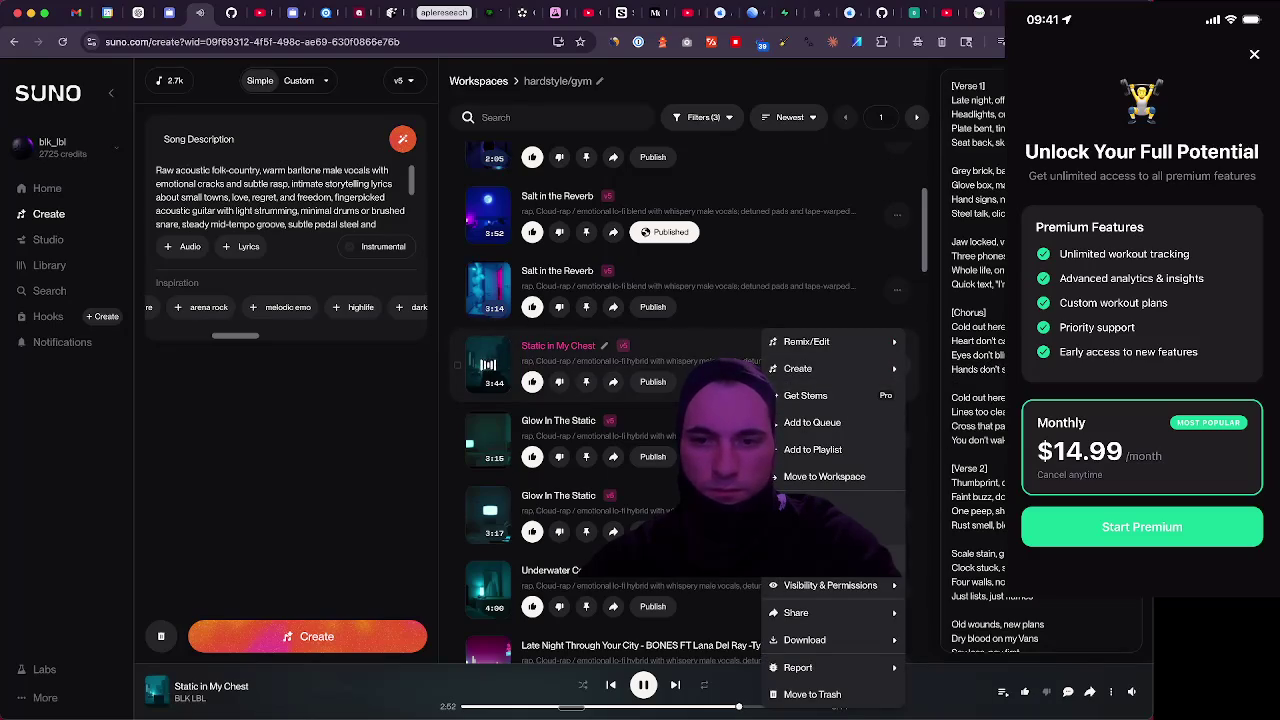
mouse_move(841, 640)
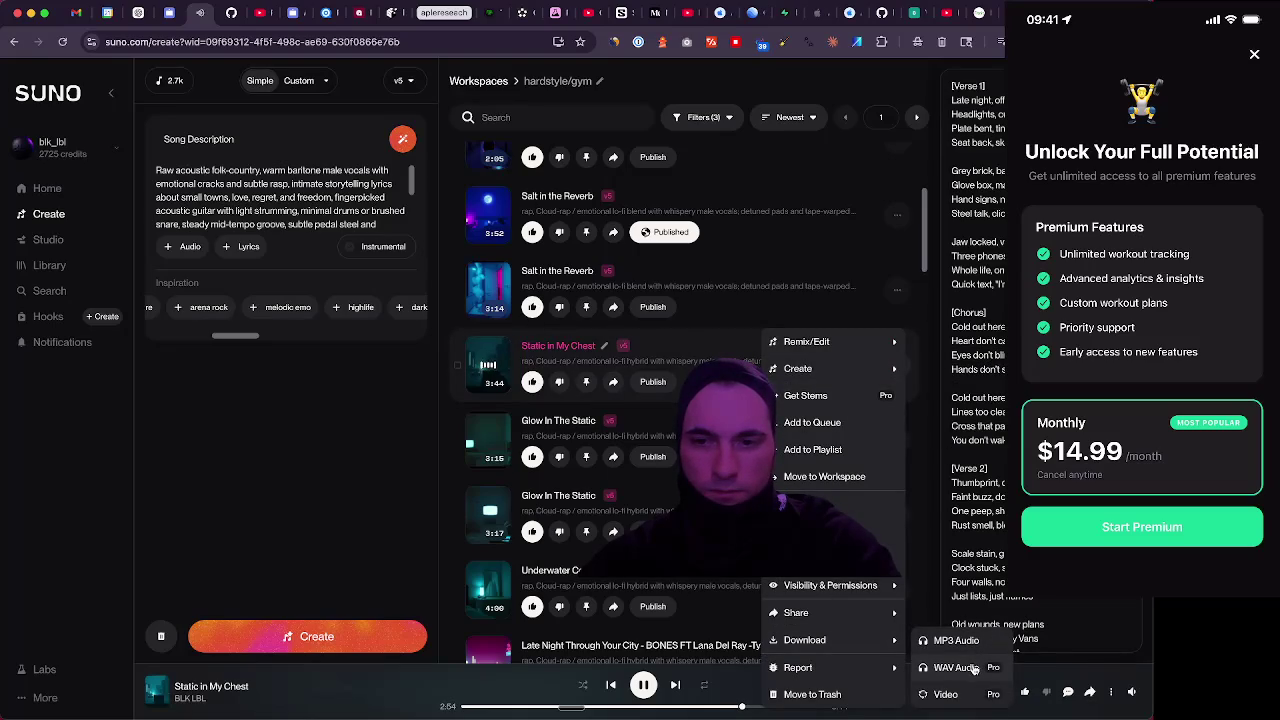
click(974, 669)
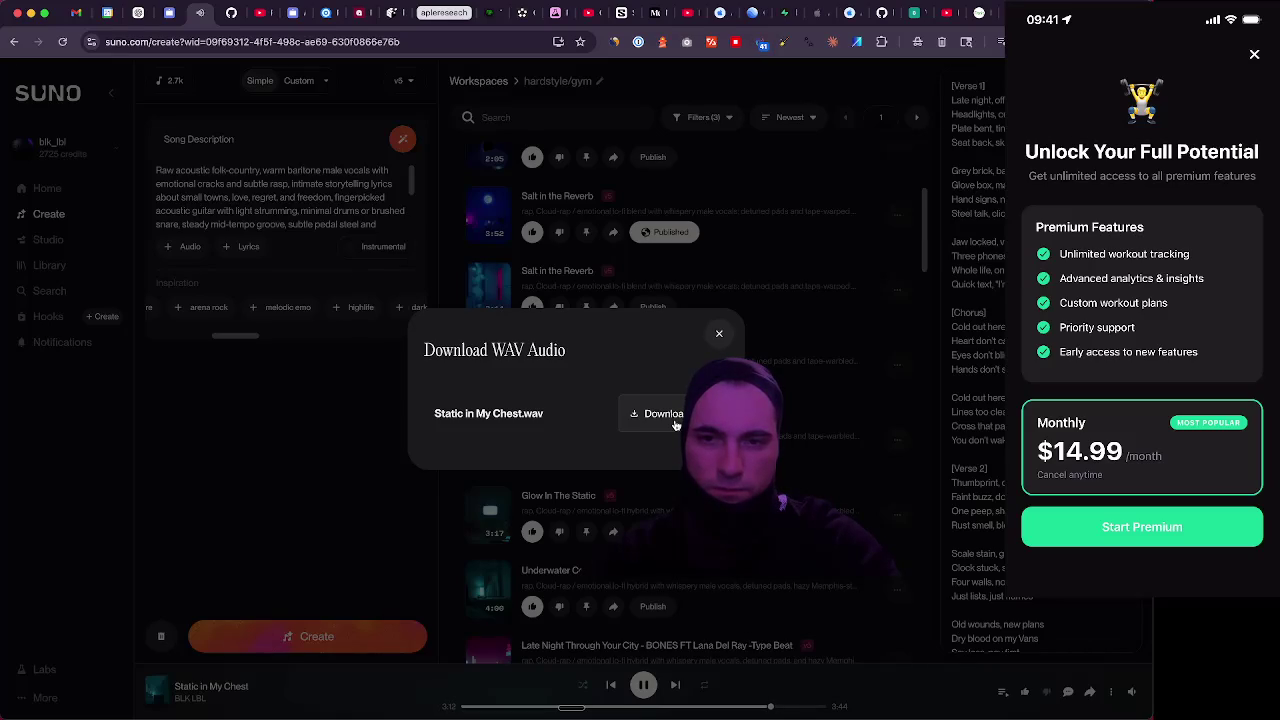
click(720, 337)
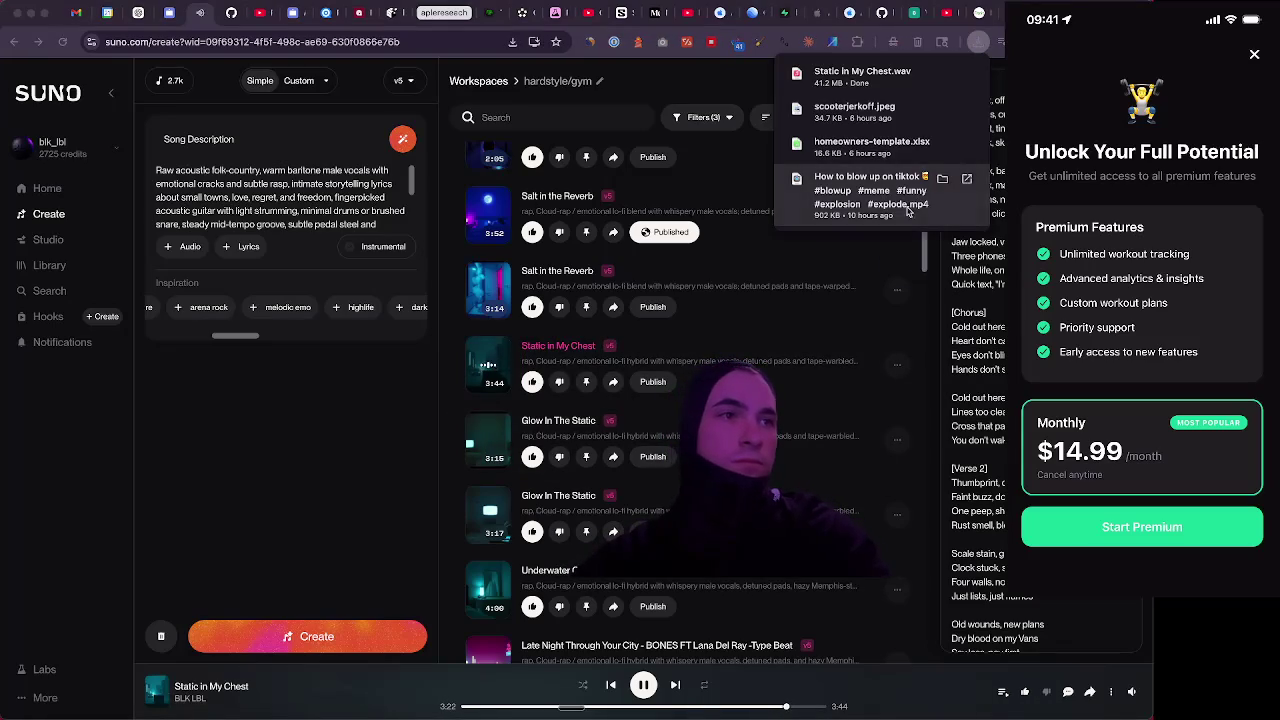
click(260, 505)
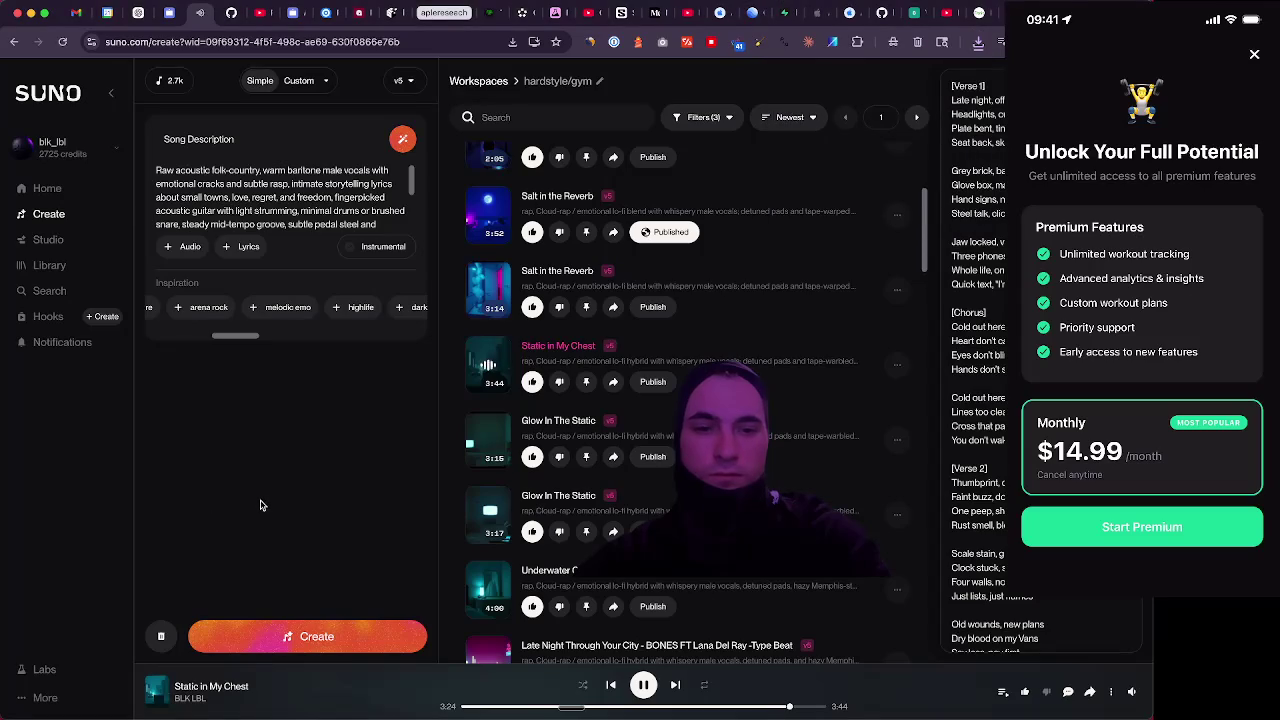
Switch to the terminal and close the extra Git workflow and Ready tabs, confirming Close
key(super+Tab)
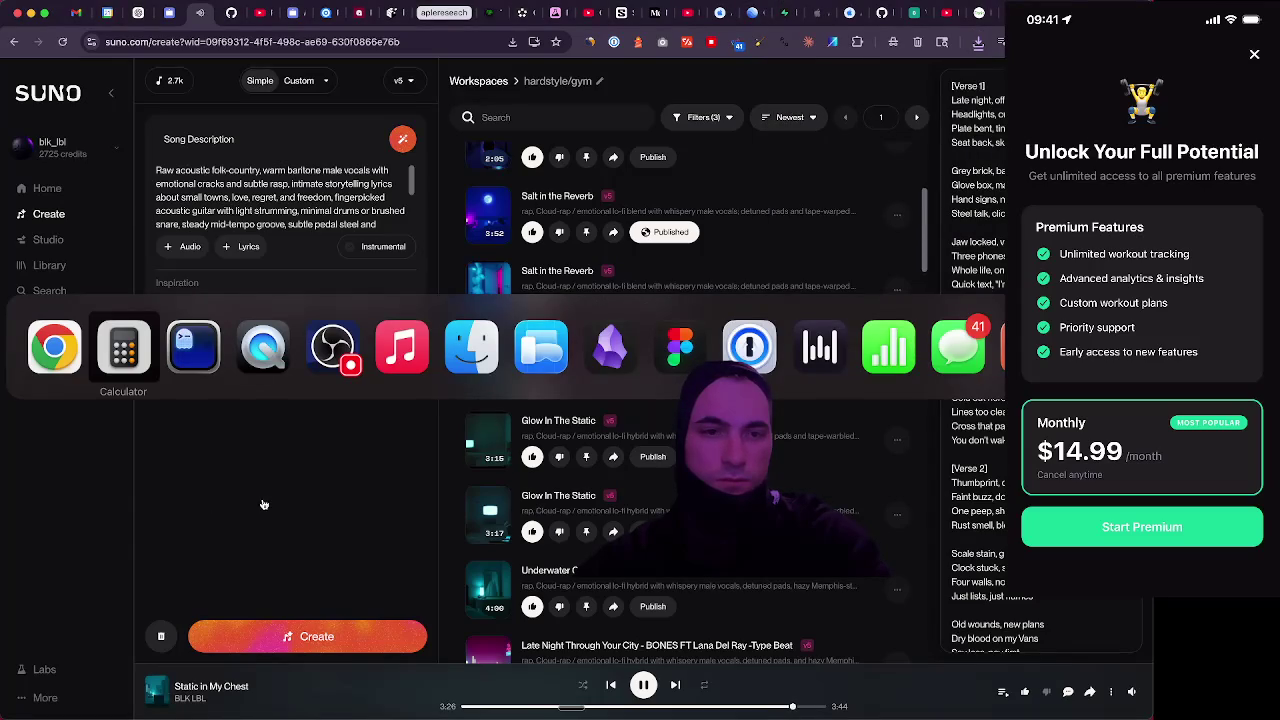
key(super+Tab)
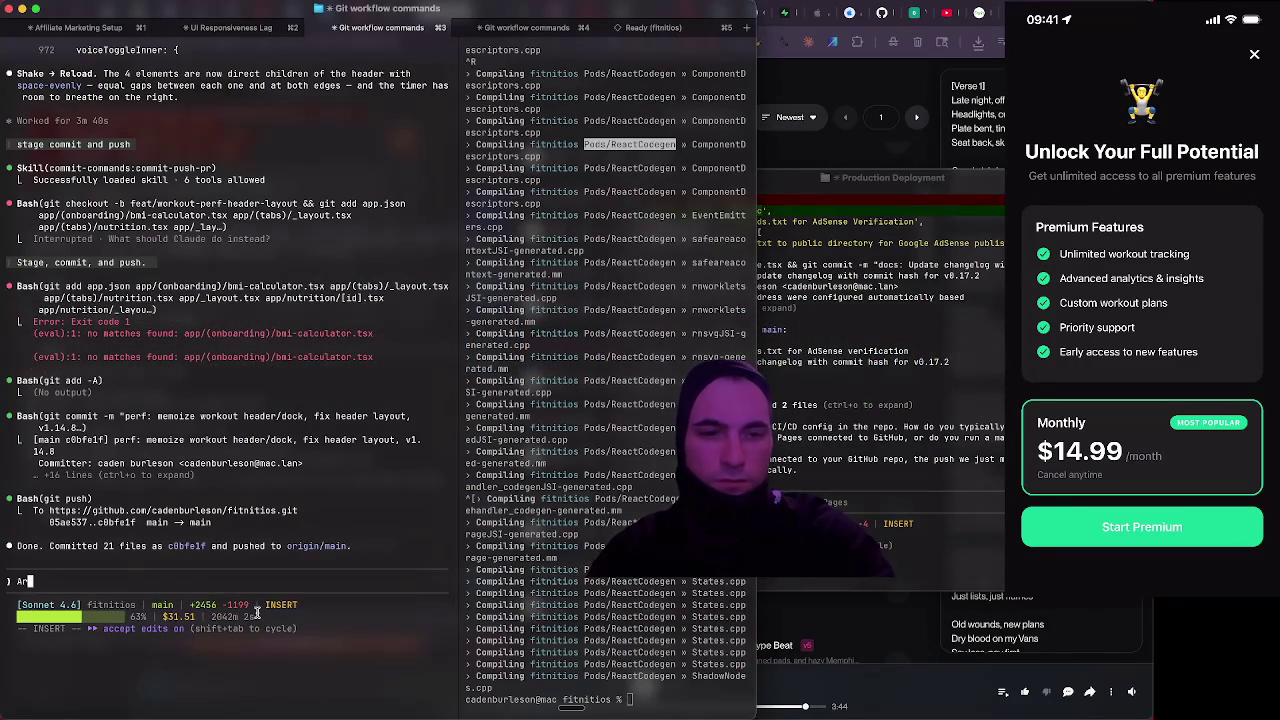
text(/clear)
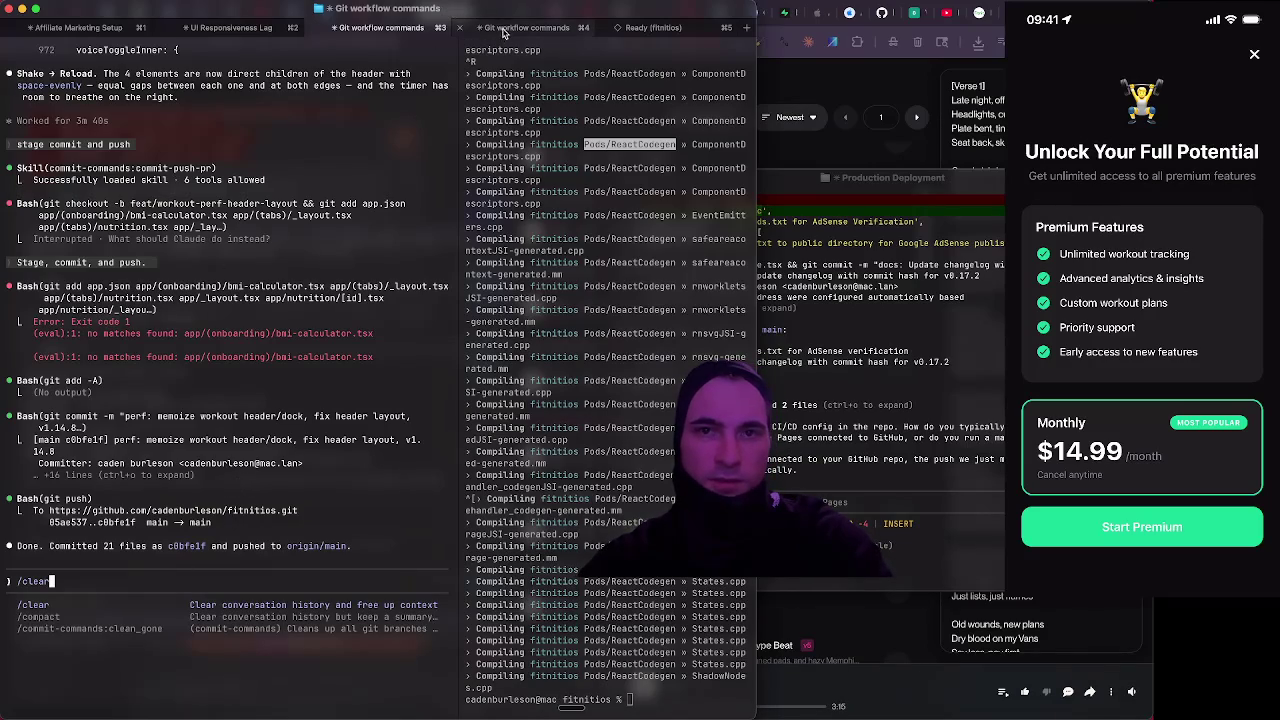
click(503, 30)
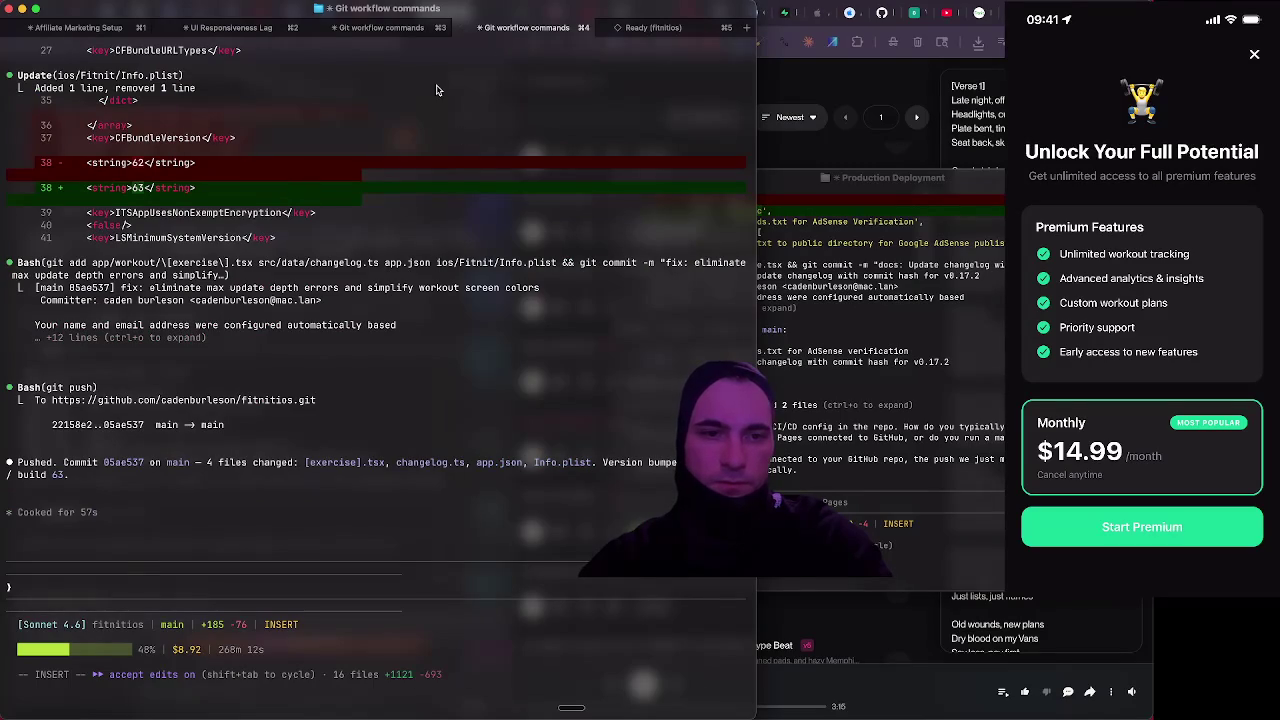
click(463, 31)
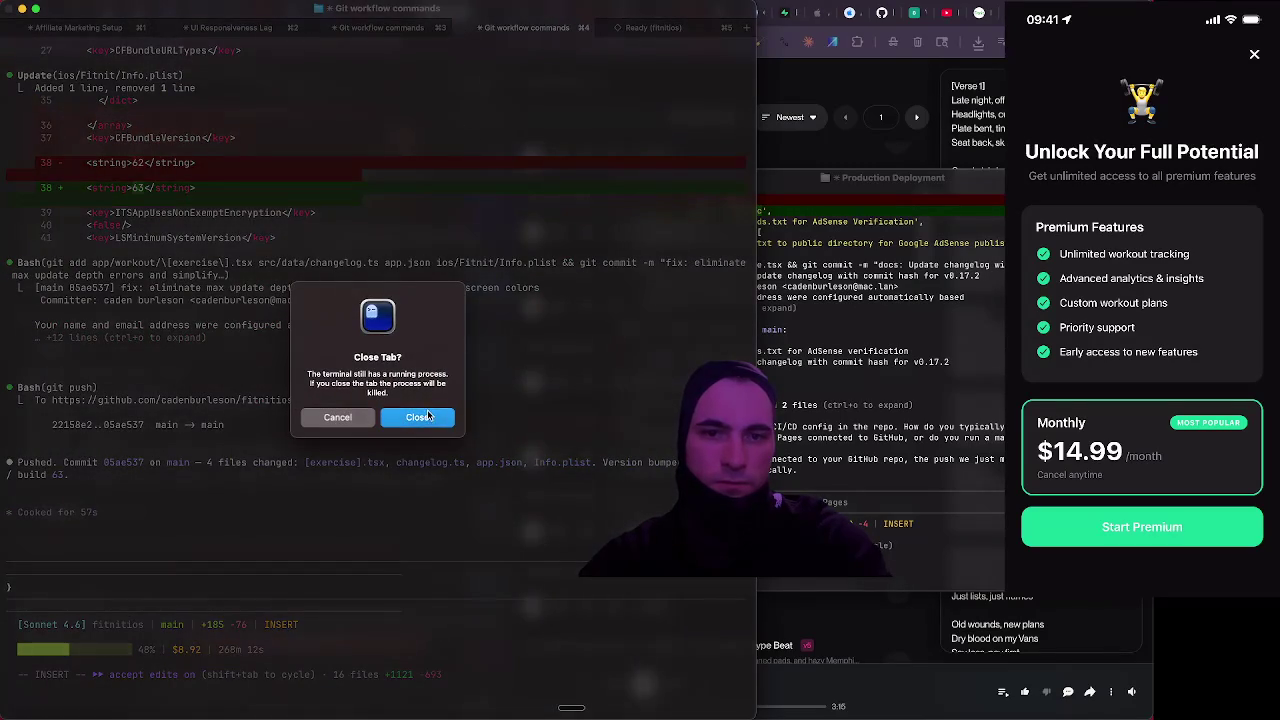
key(Escape)
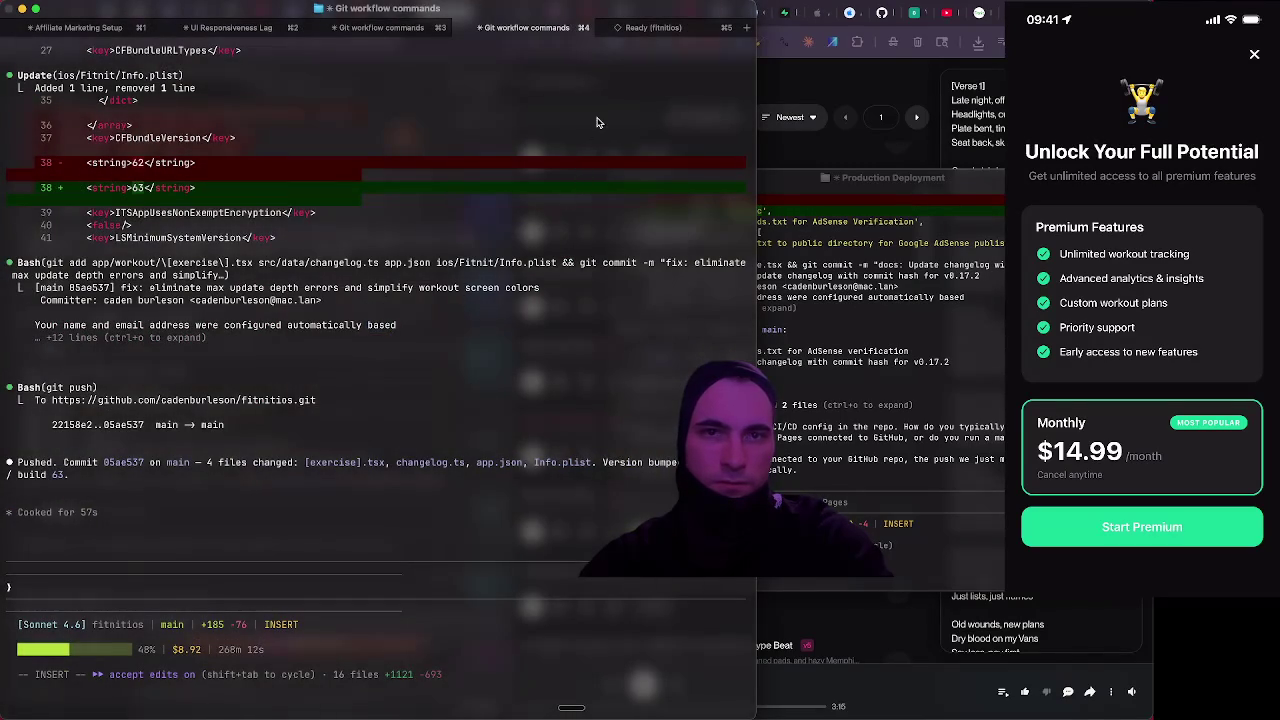
click(565, 28)
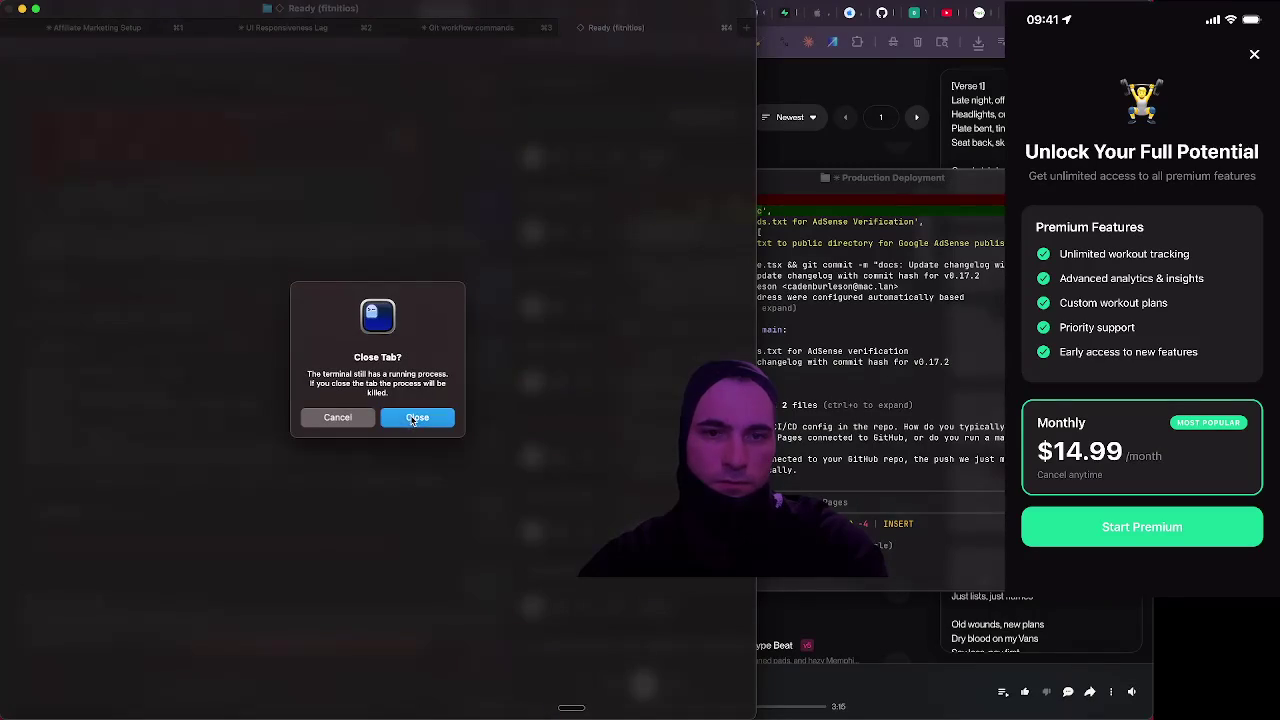
click(412, 418)
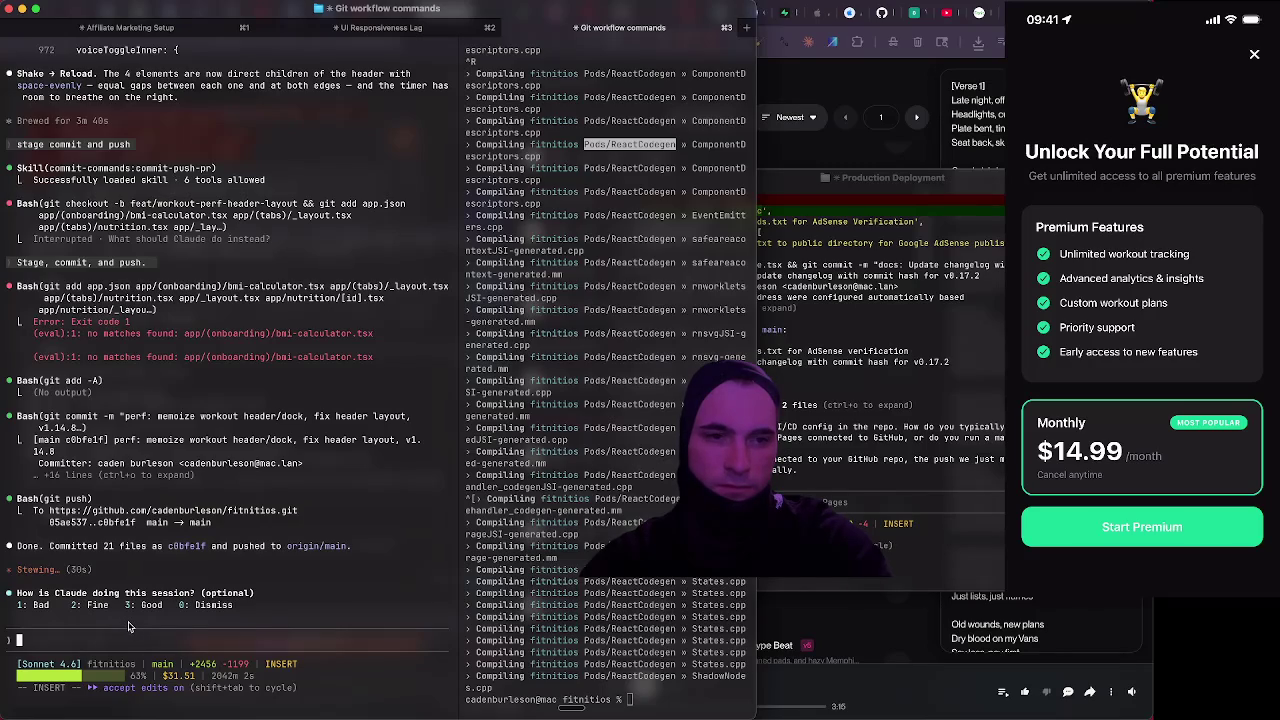
Run /clear to reset the Claude Code conversation, then bring Suno back to the front
text(/clear)
key(Return)
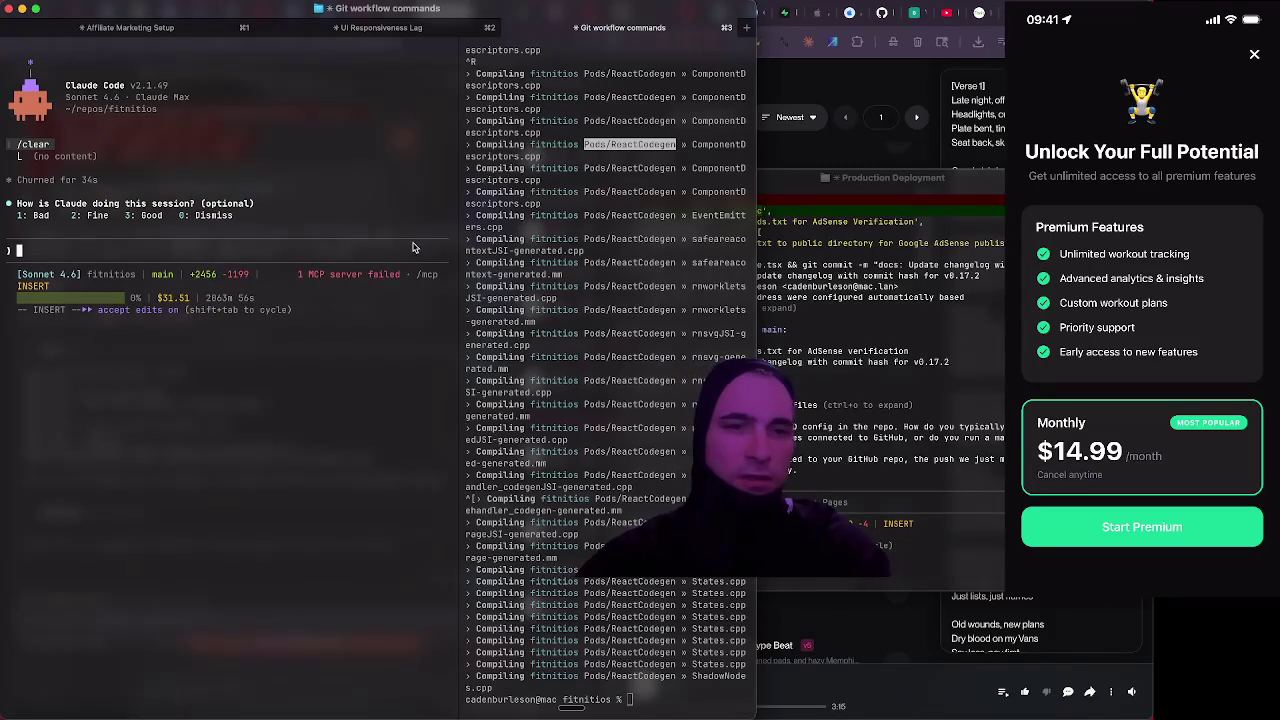
click(830, 93)
In Claude Code, type 'Can you add another option for yearly subscription for the paywall?'
scroll(694, 230, down, 1)
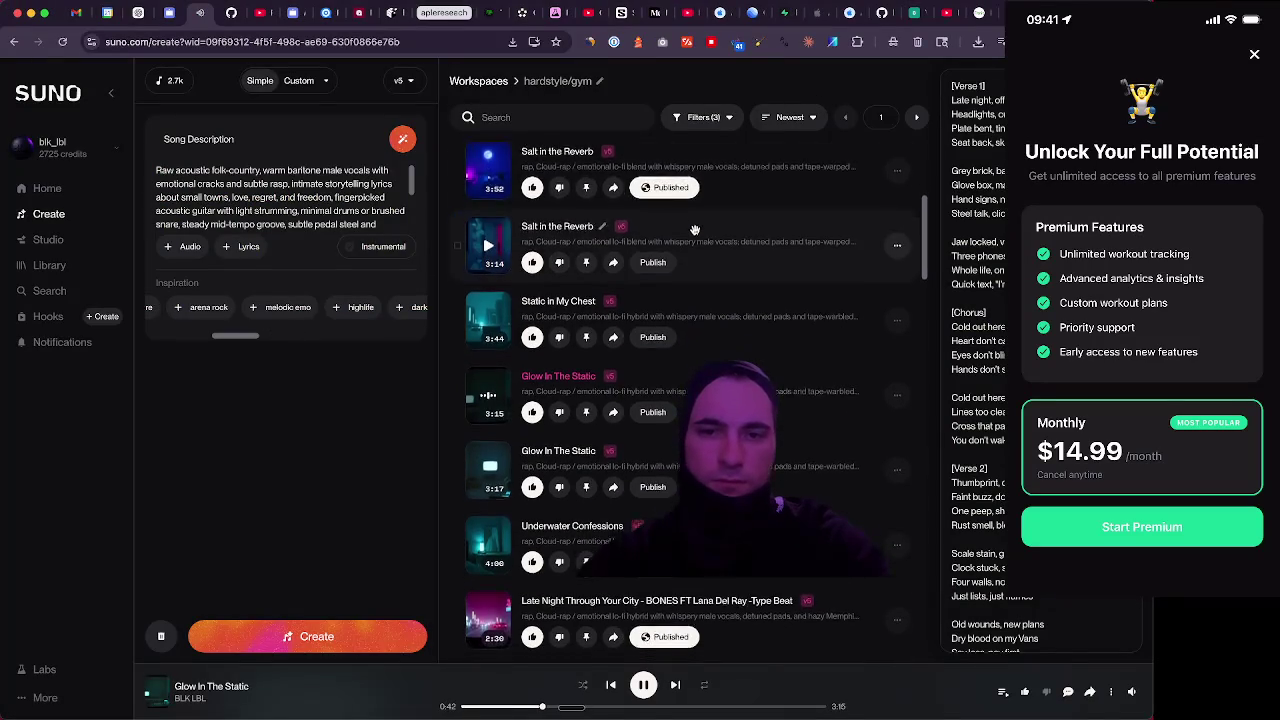
key(super+Tab)
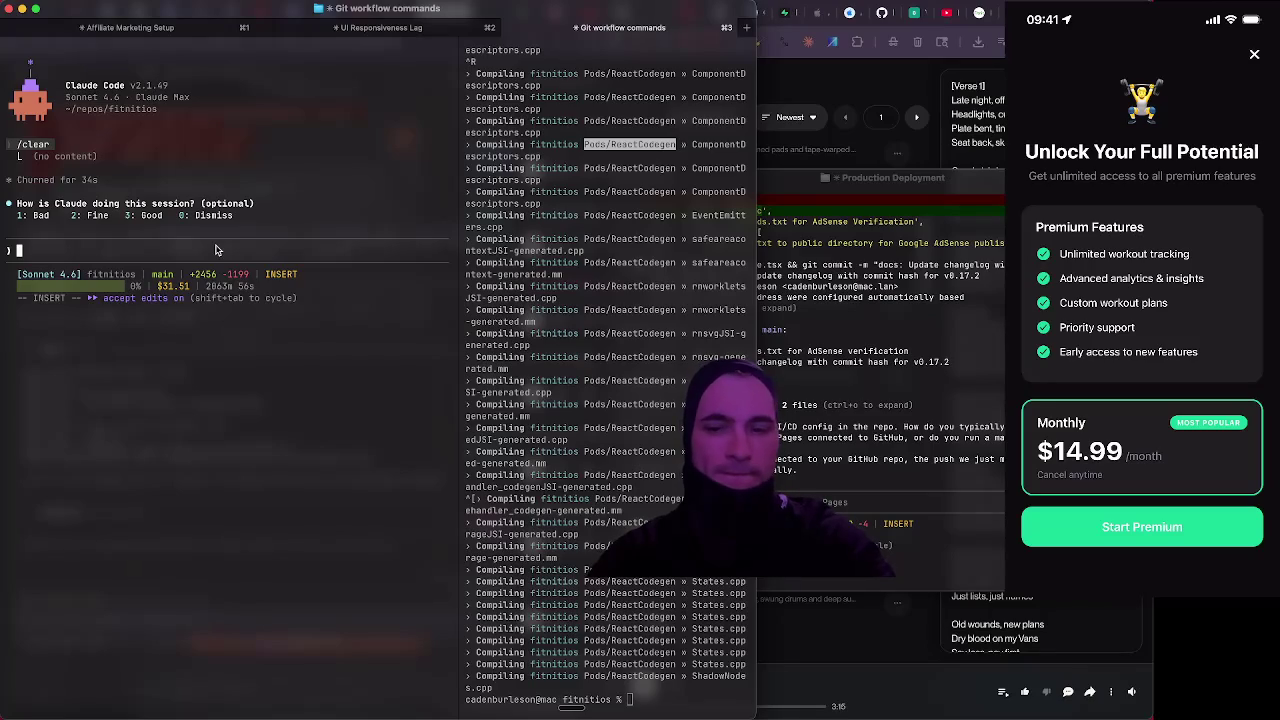
text(Can you add )
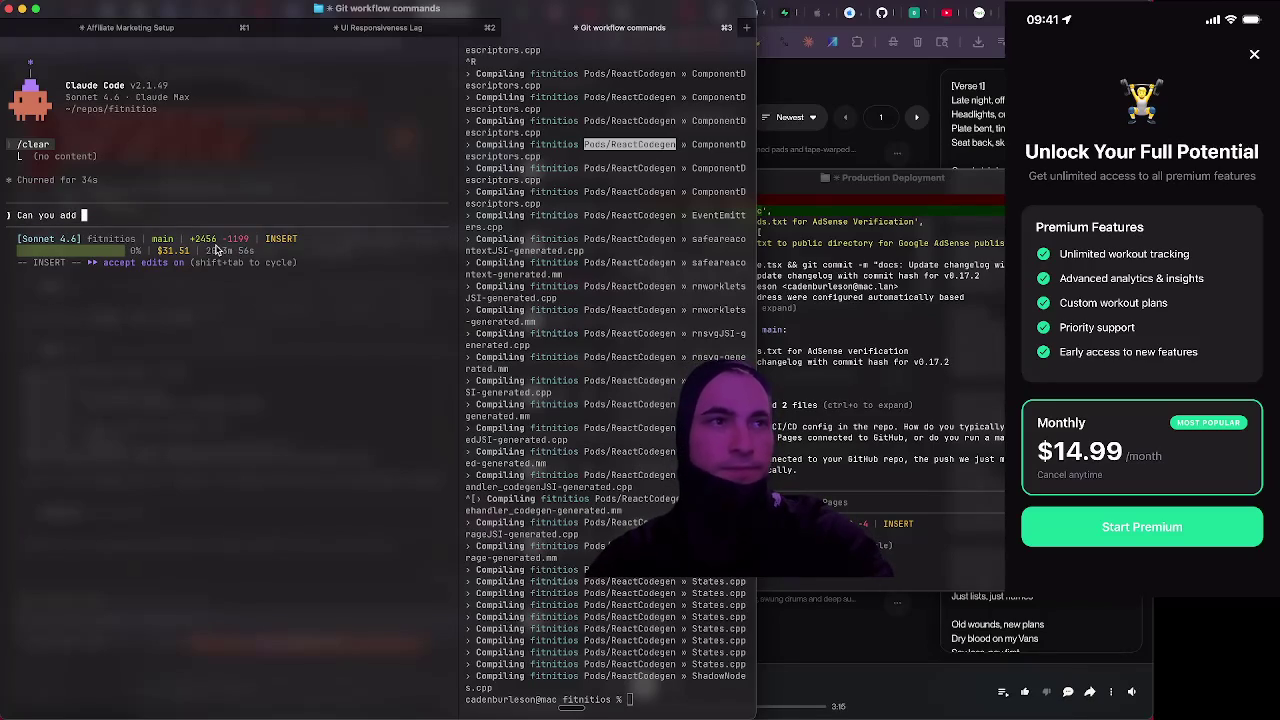
text(another option for yearly subscript)
key(BackSpace)
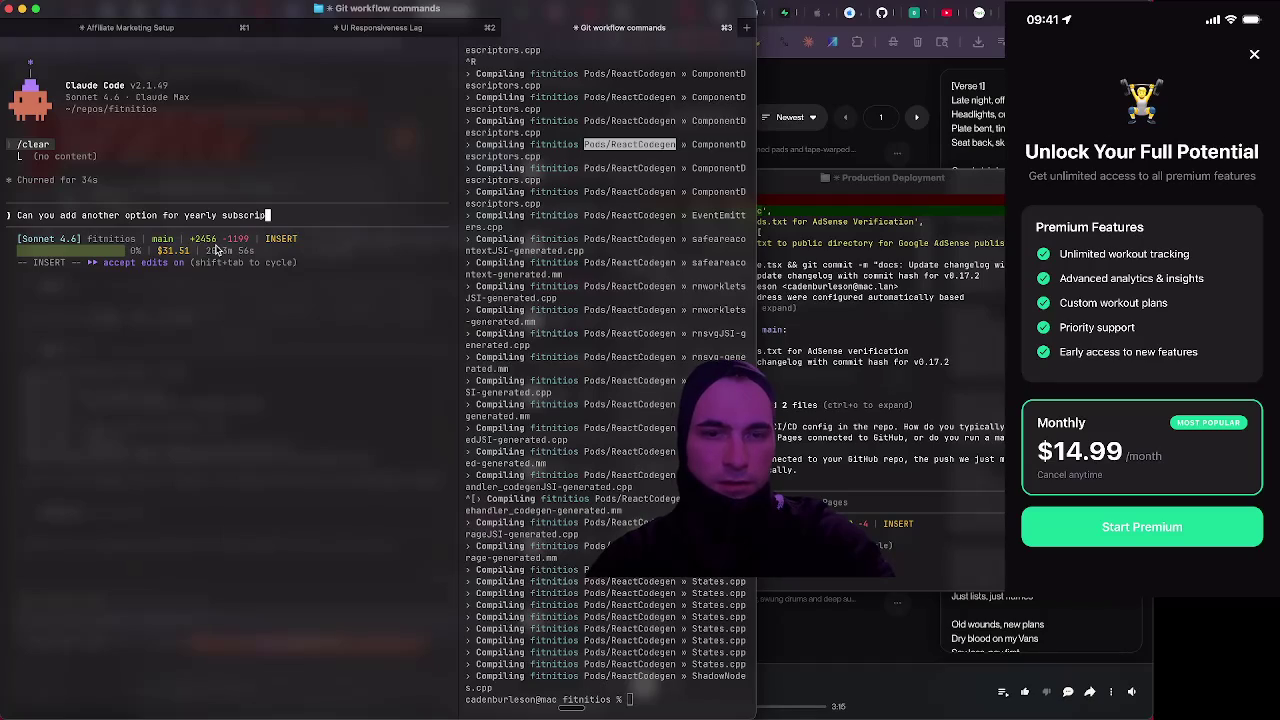
text(tion)
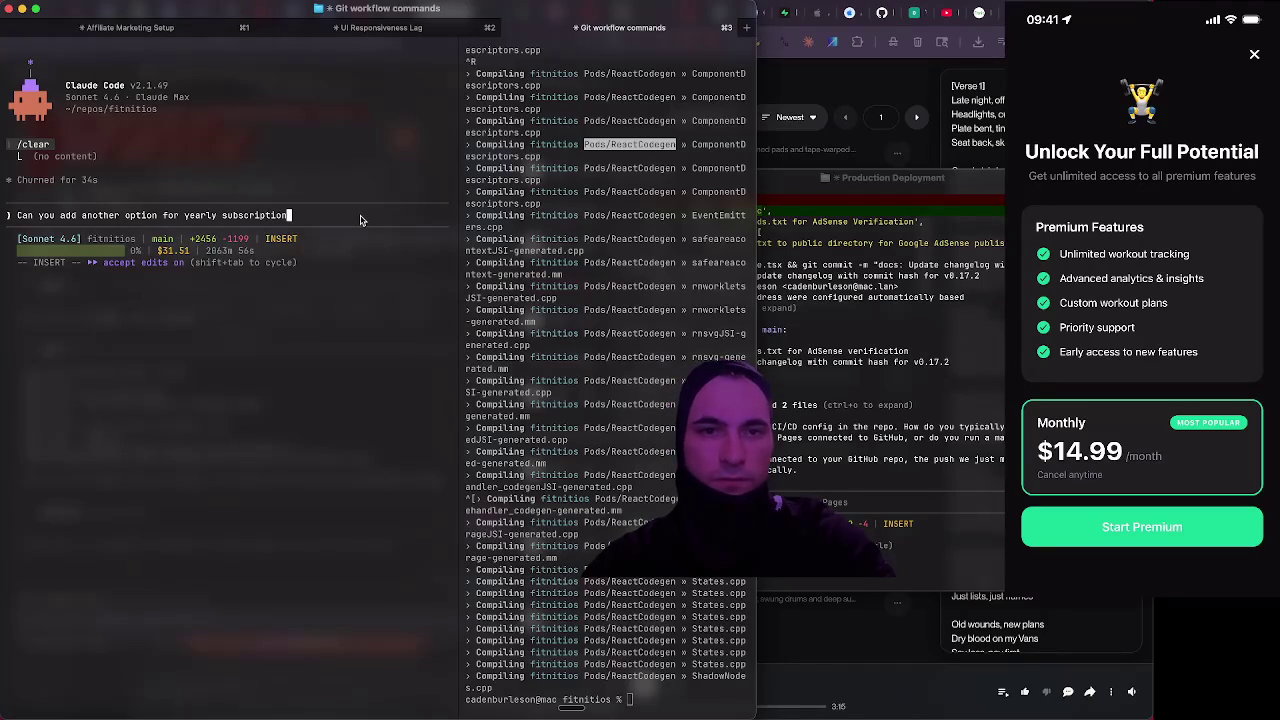
text( for )
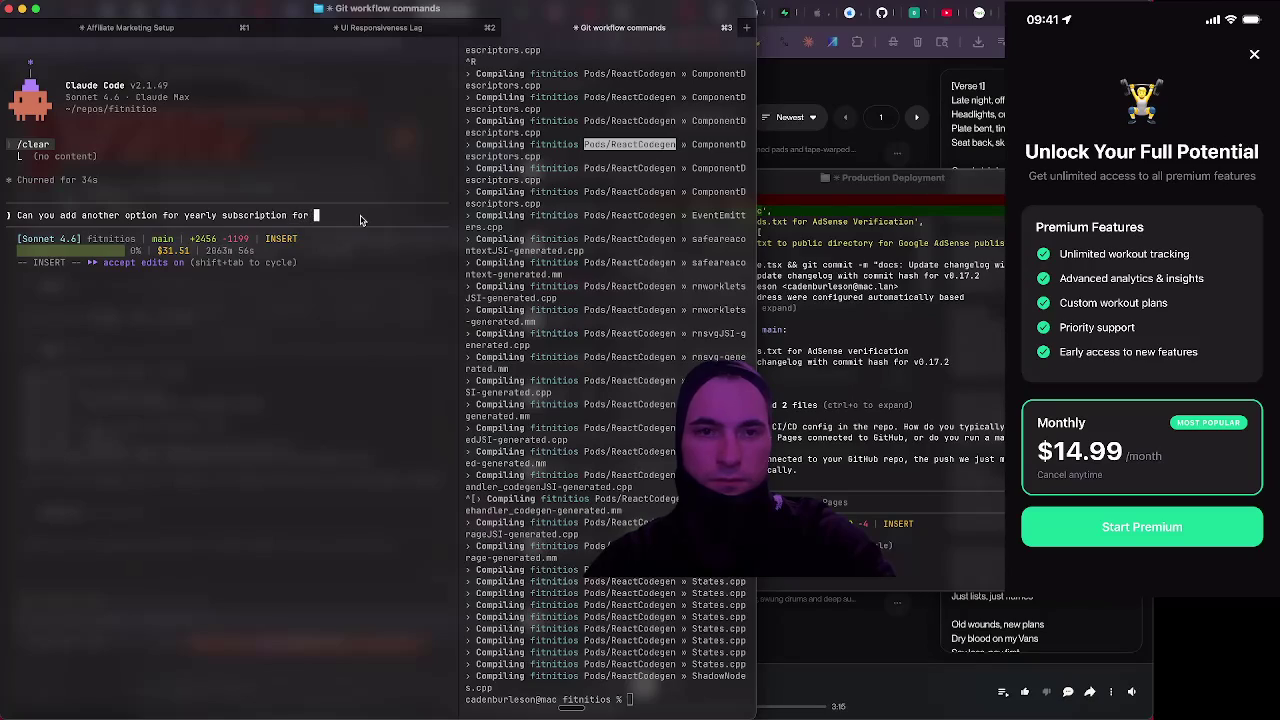
text(the)
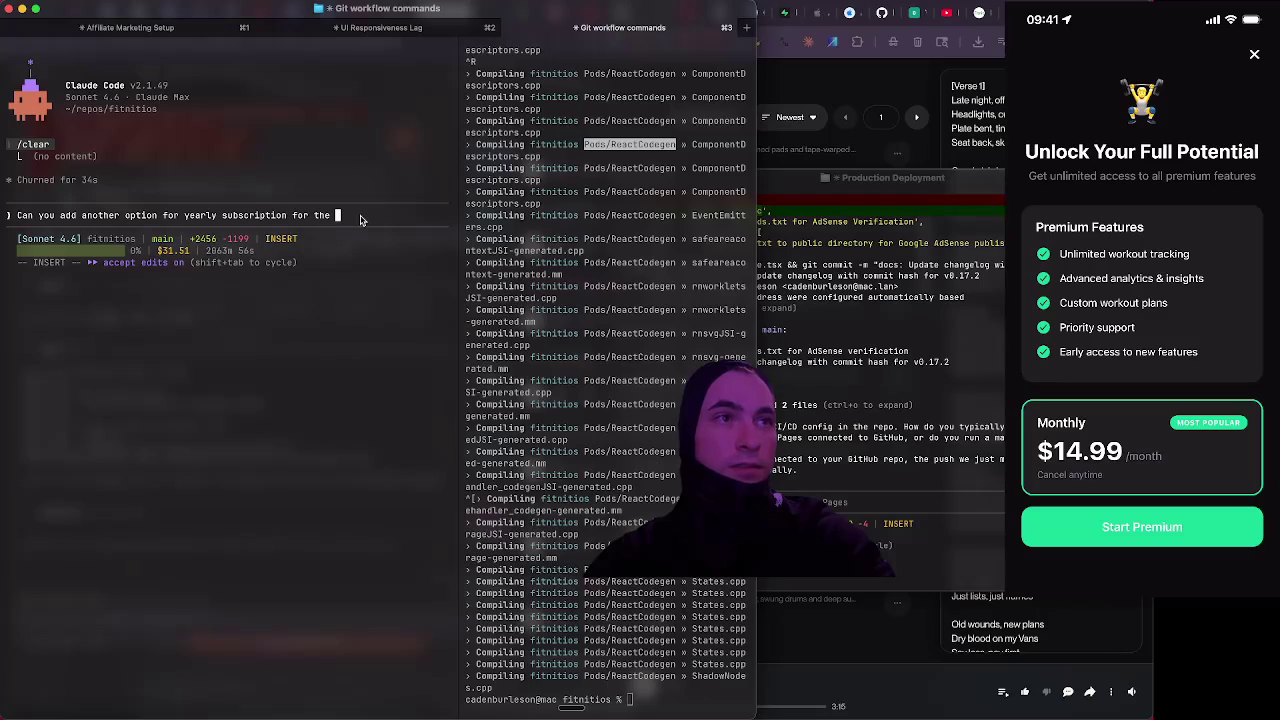
text(paywall?)
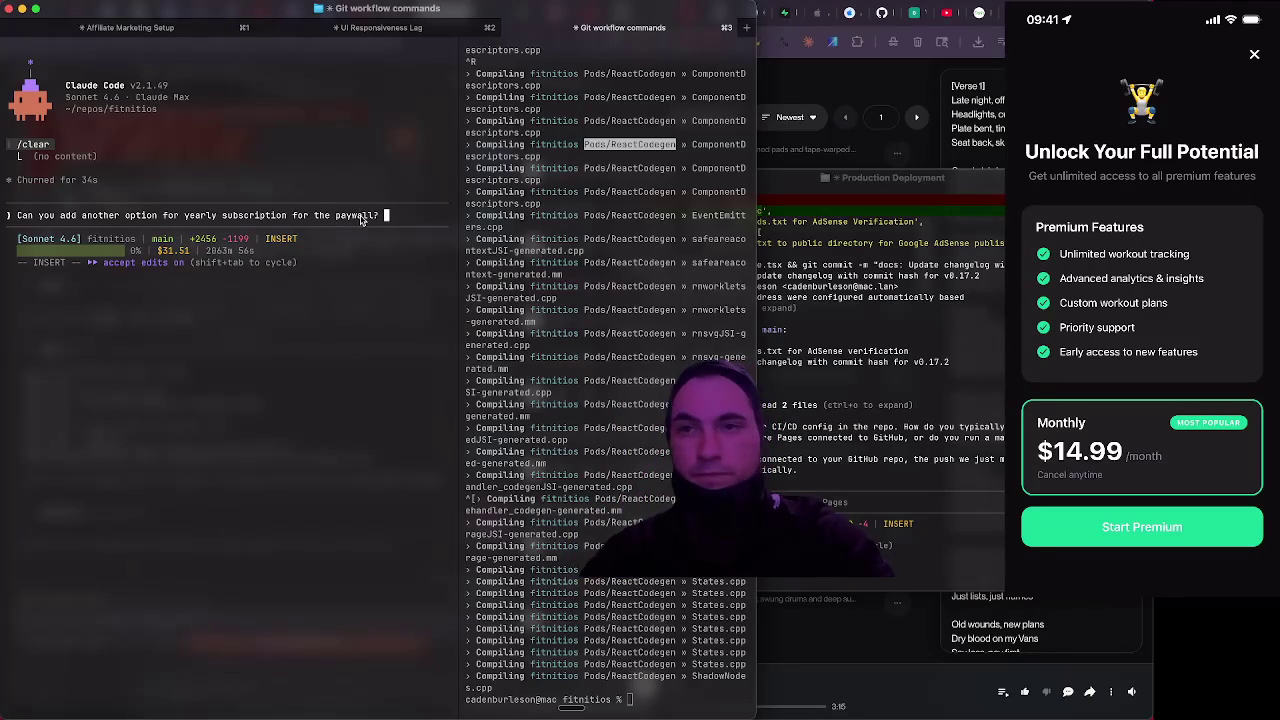
Copy the Fitnit pricing page address from the browser
click(980, 24)
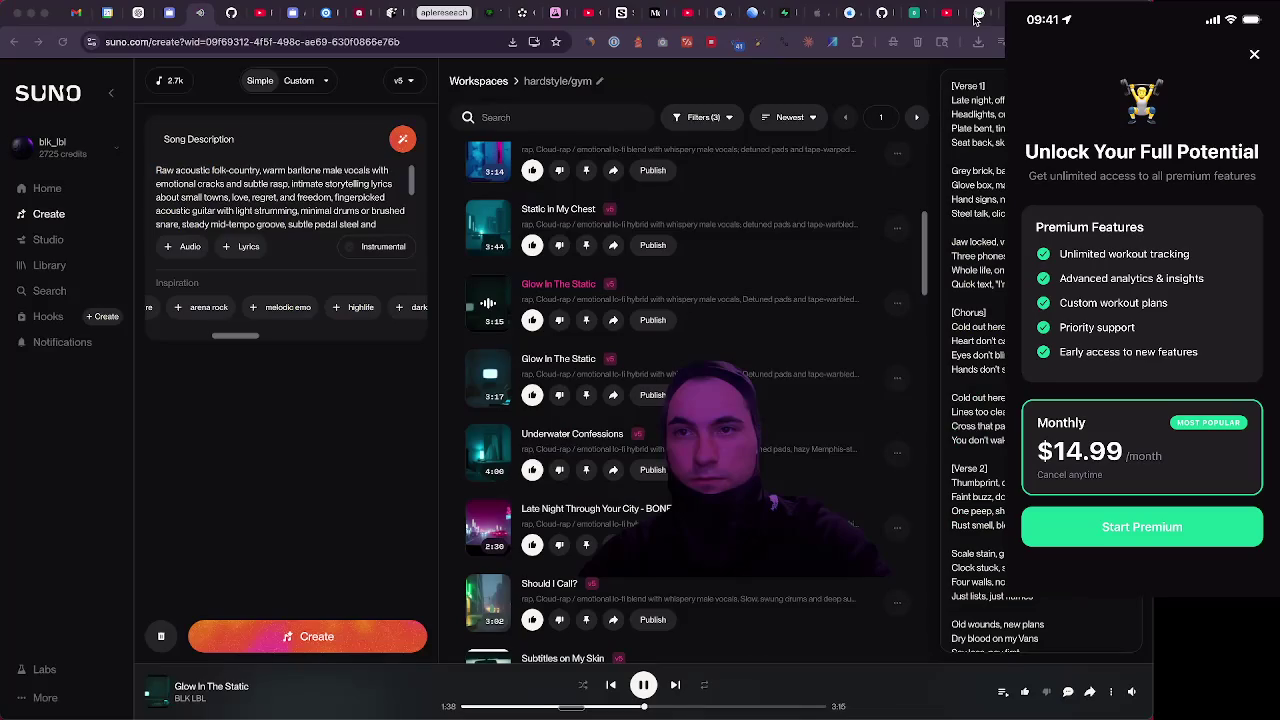
click(980, 14)
scroll(485, 212, down, 1)
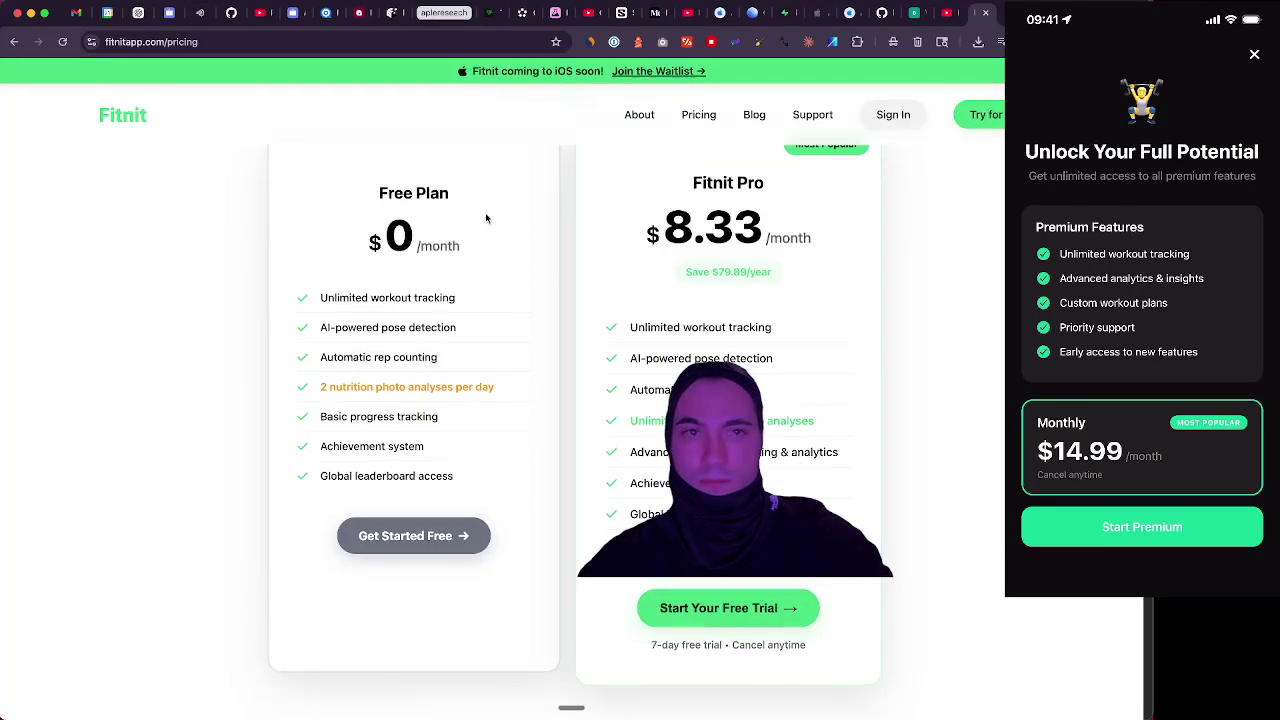
click(372, 42)
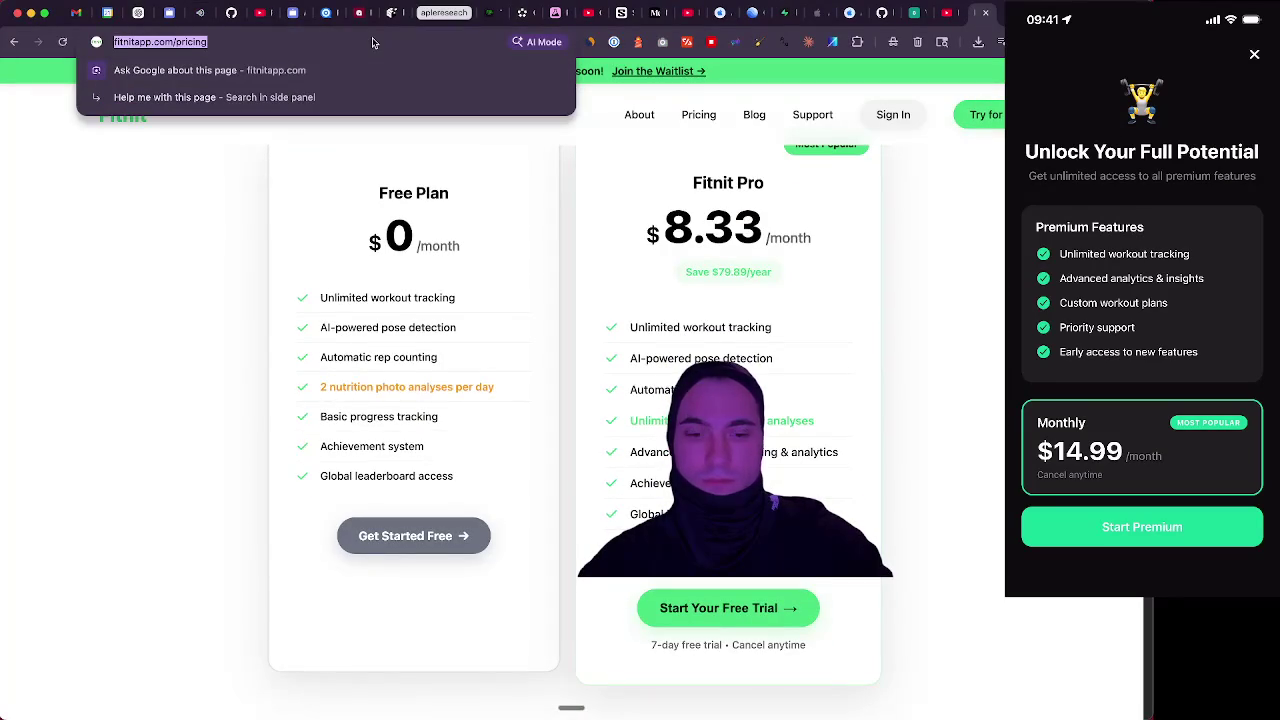
key(super+Tab)
text(eck the)
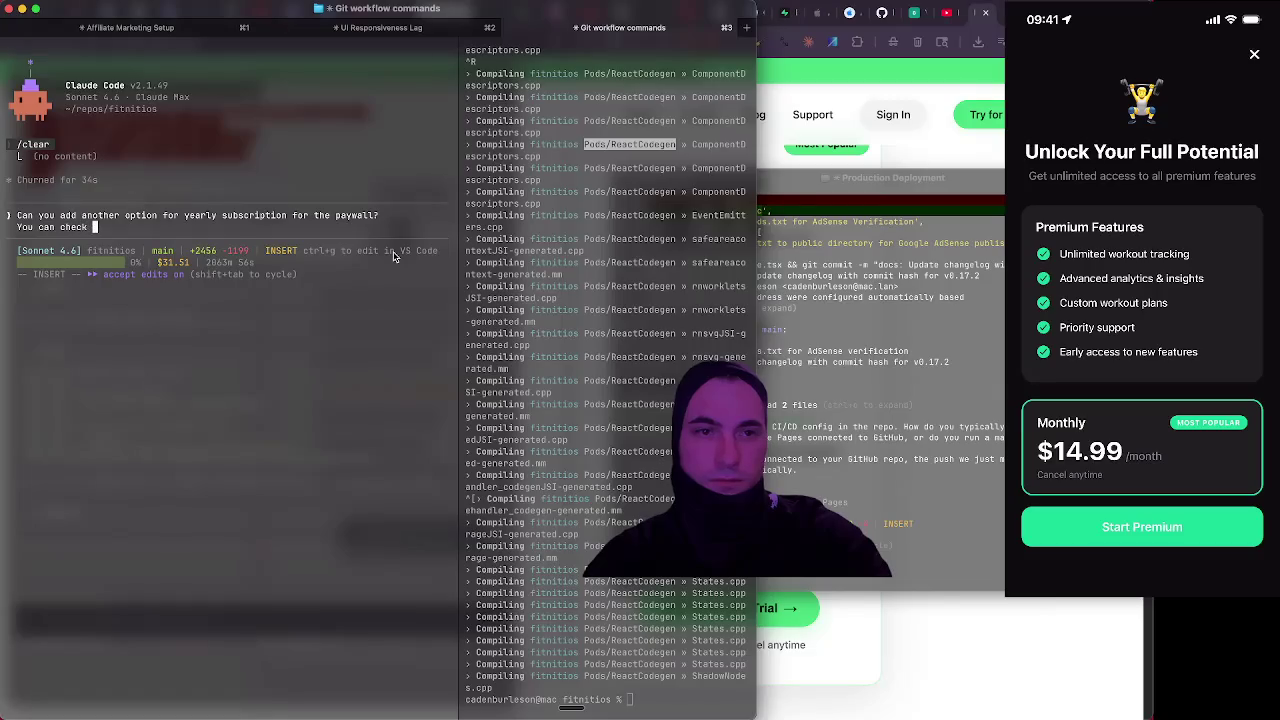
key(BackSpace)
text(is site for )
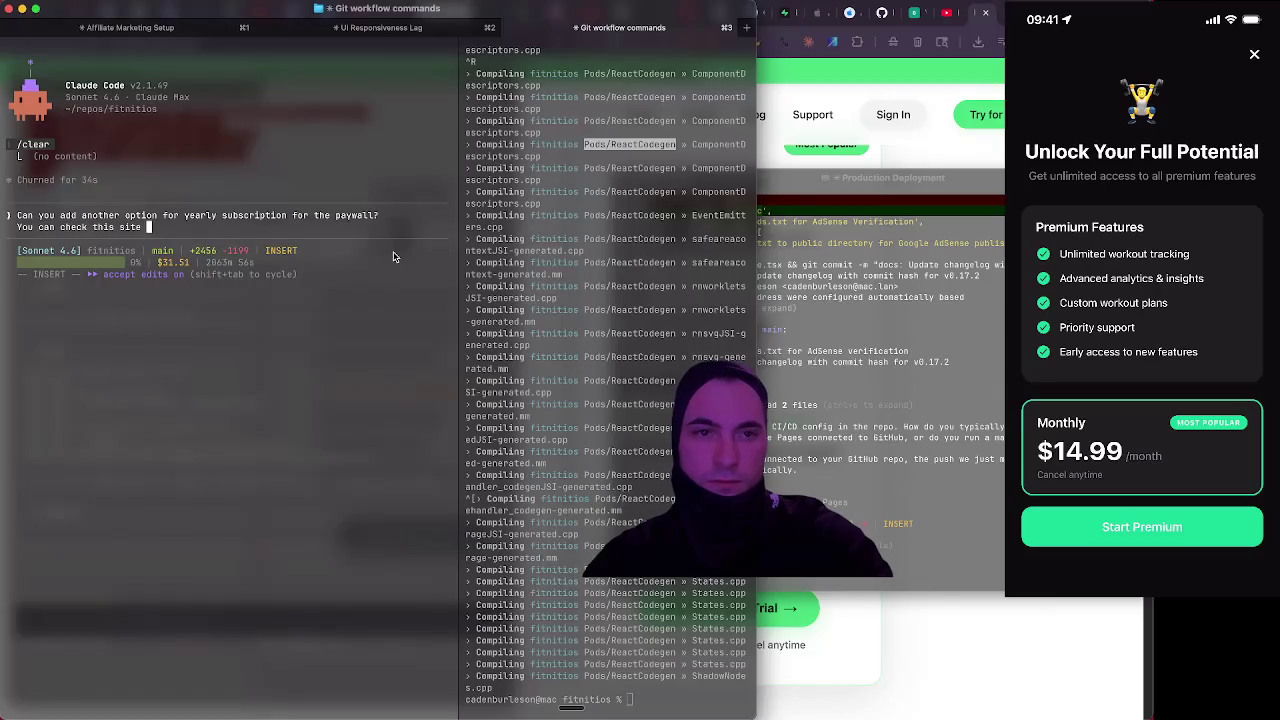
text(th)
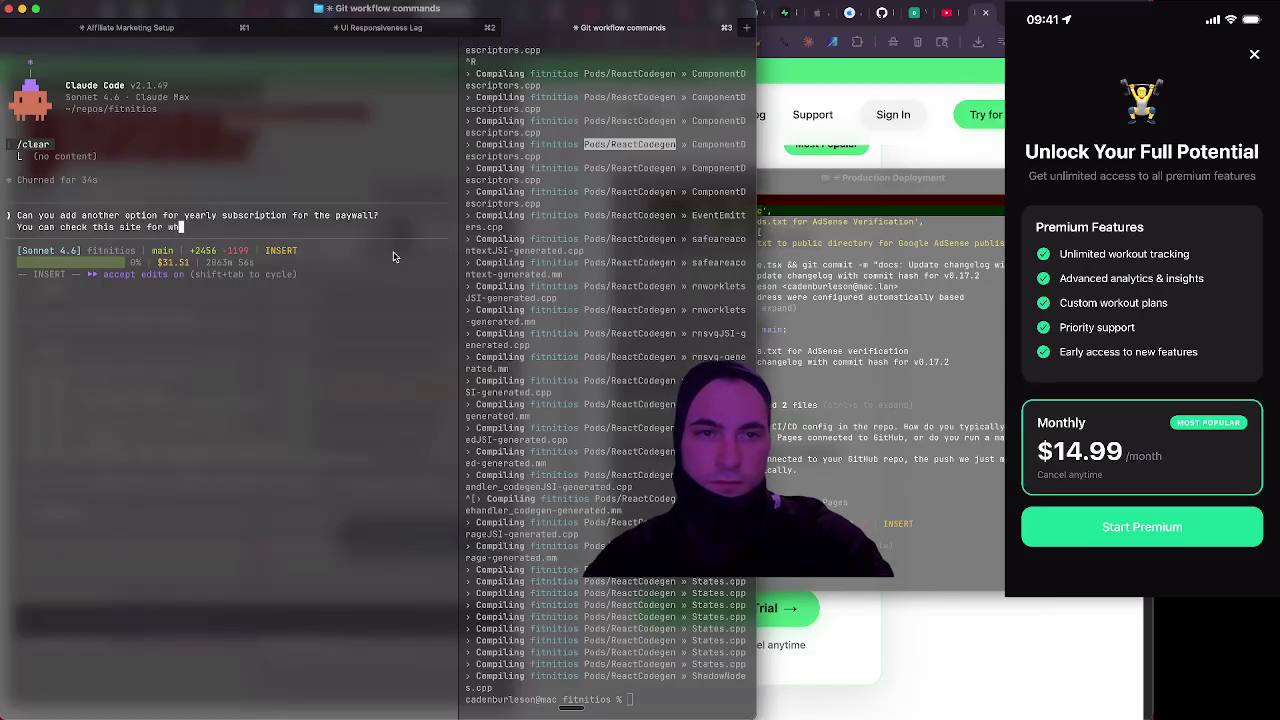
text(e ammounts)
text( I ha)
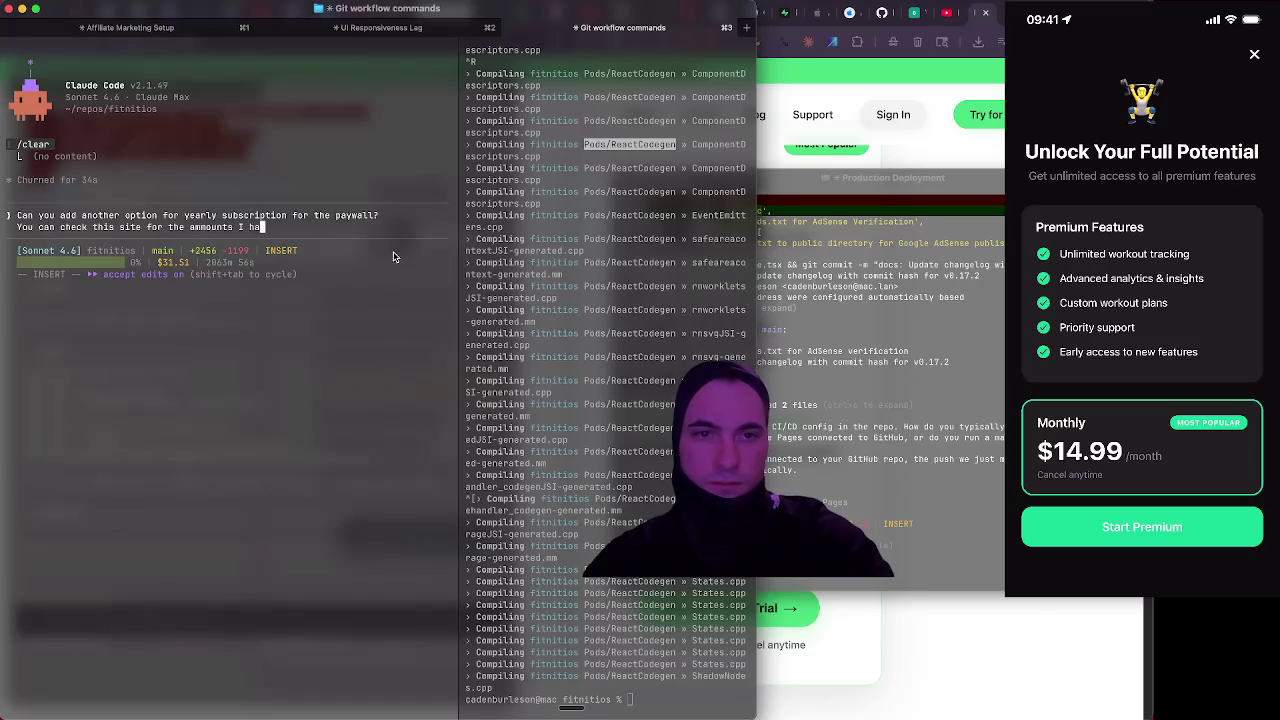
text(ve on the web)
key(shift+Return)
text(https://fitnitapp.com/pricing)
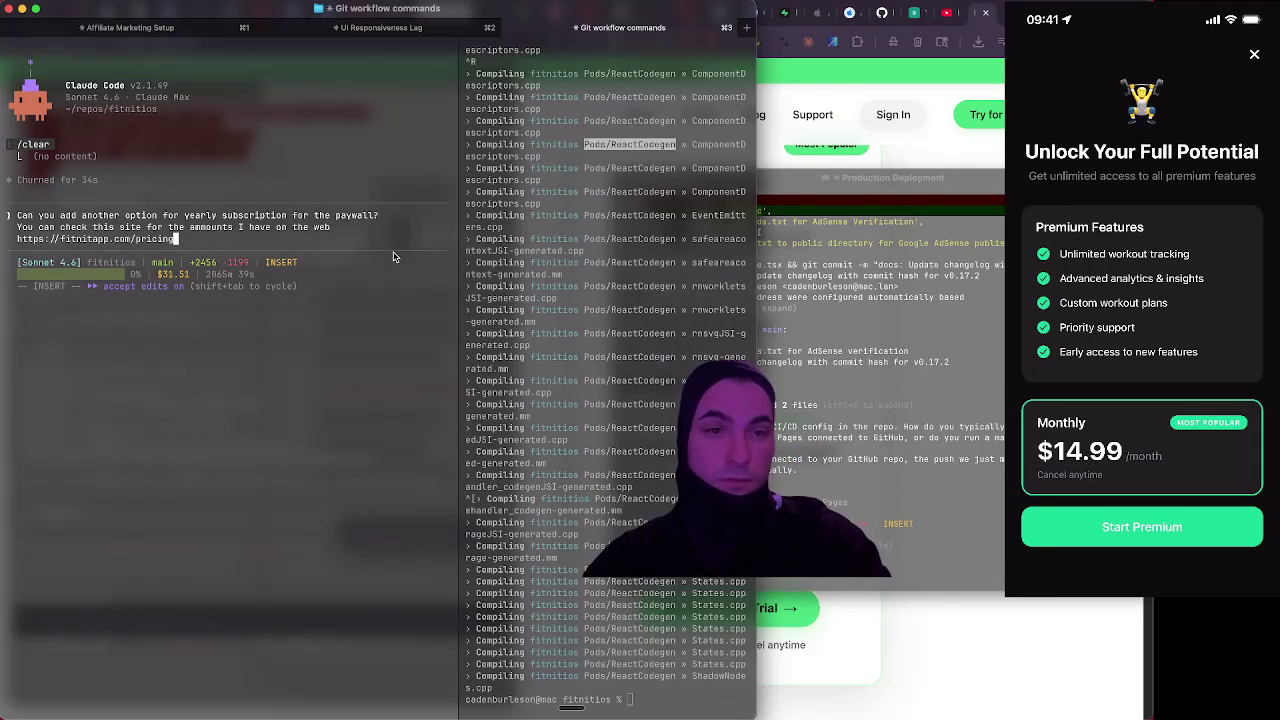
key(Up)
key(Up)
key(End)
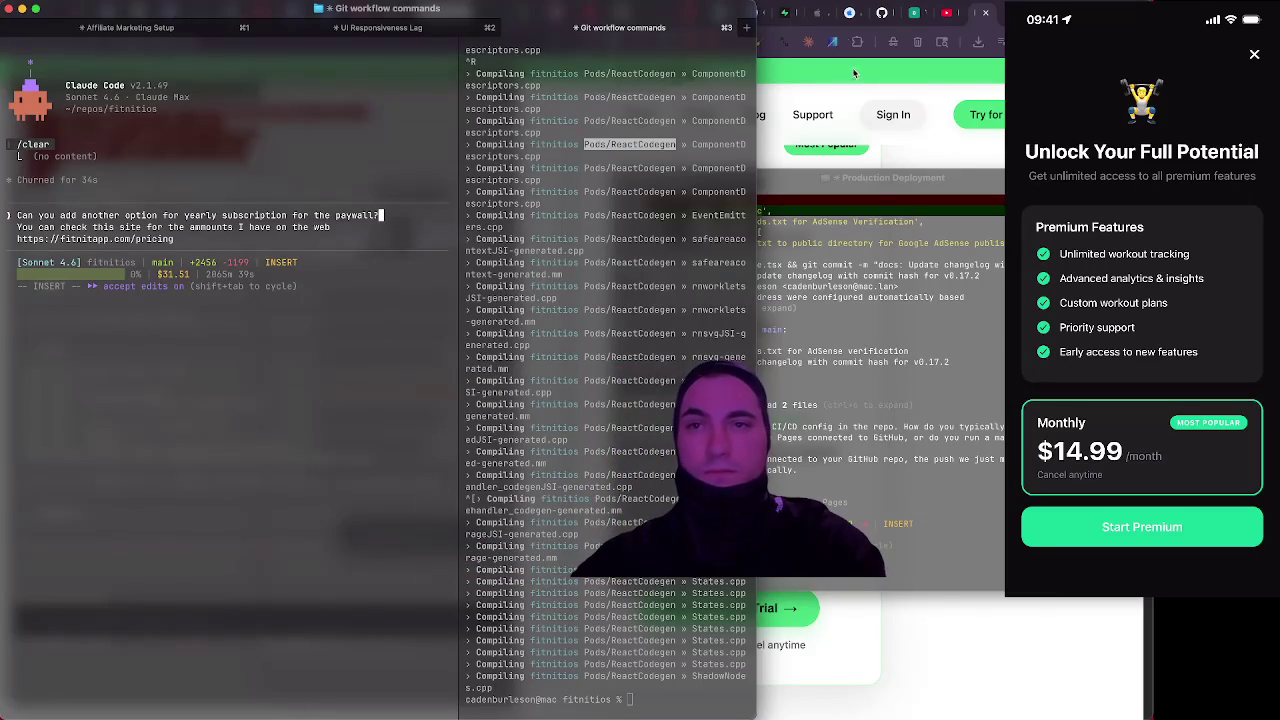
click(846, 21)
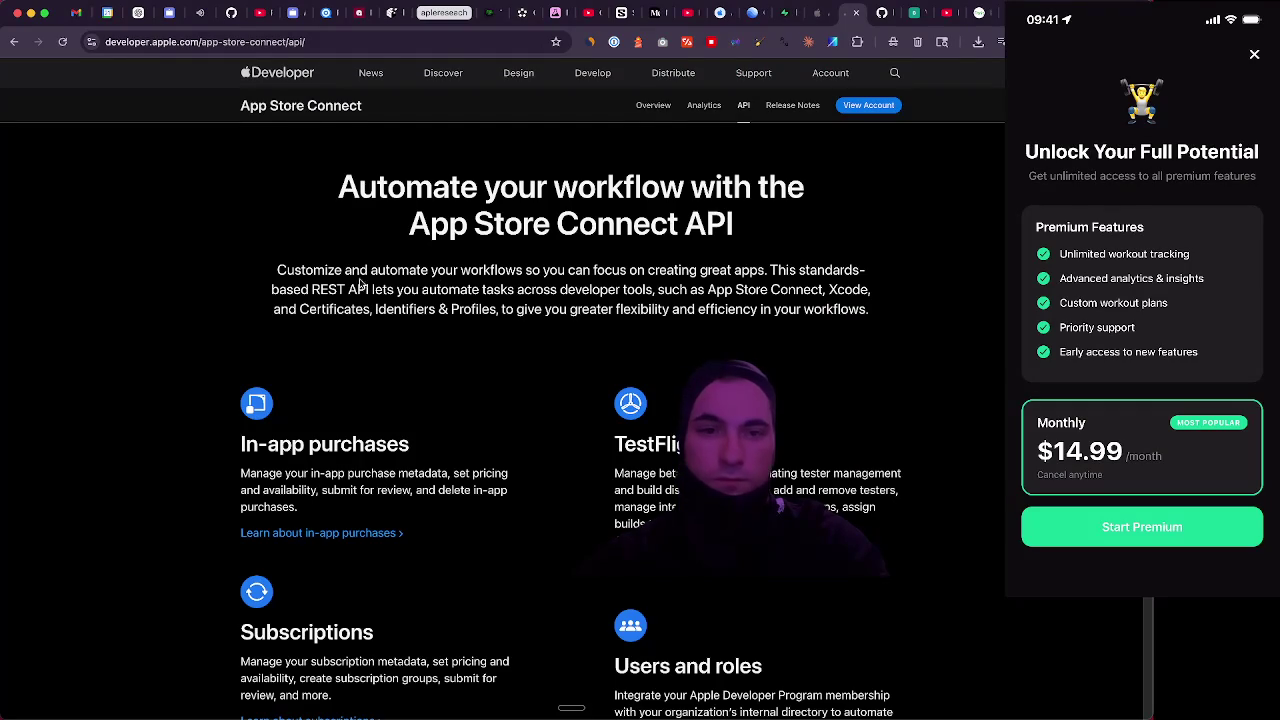
Review the App Store Connect API page's in-app purchase and subscription features, then open a blank tab
scroll(191, 270, down, 2)
scroll(190, 265, up, 2)
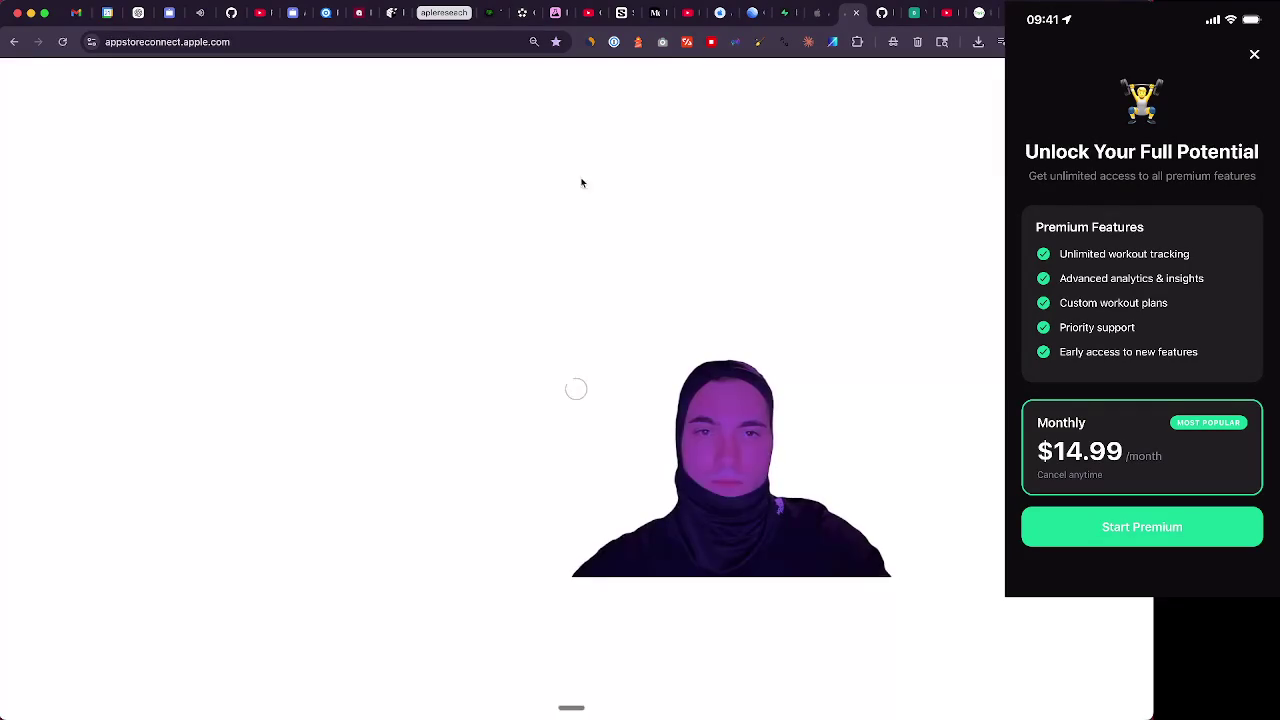
click(14, 42)
scroll(201, 317, down, 3)
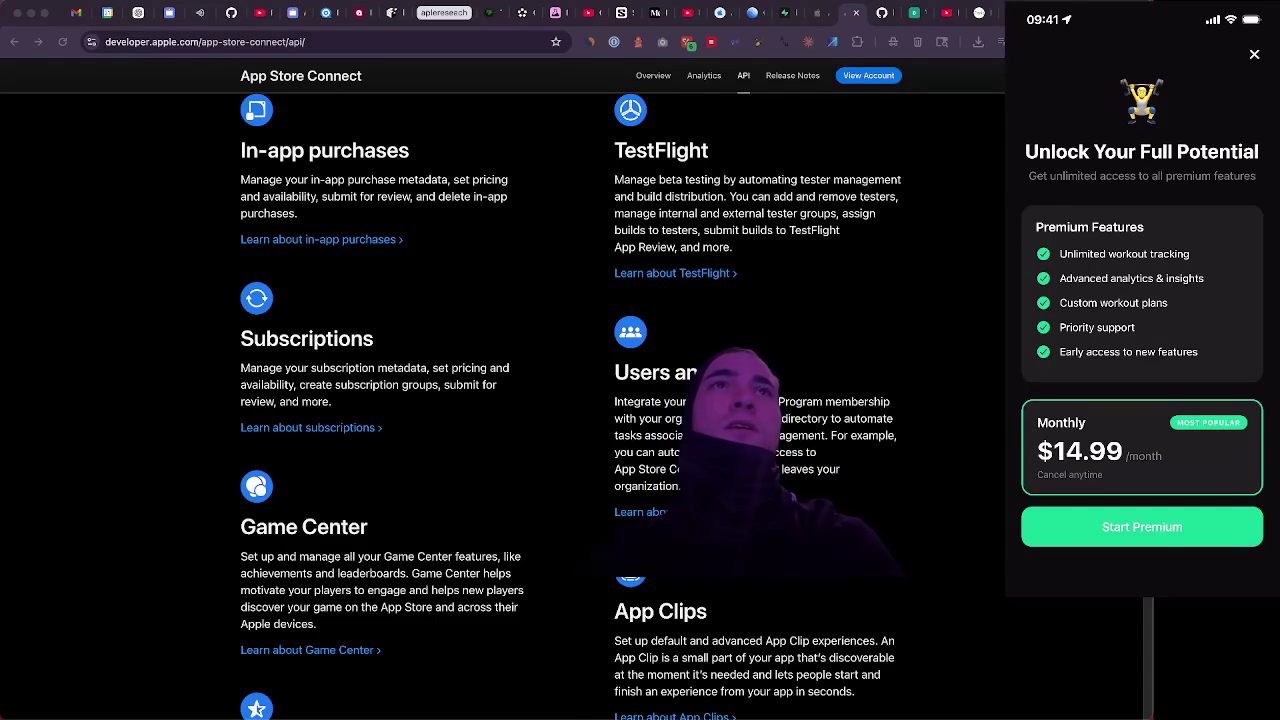
key(super+t)
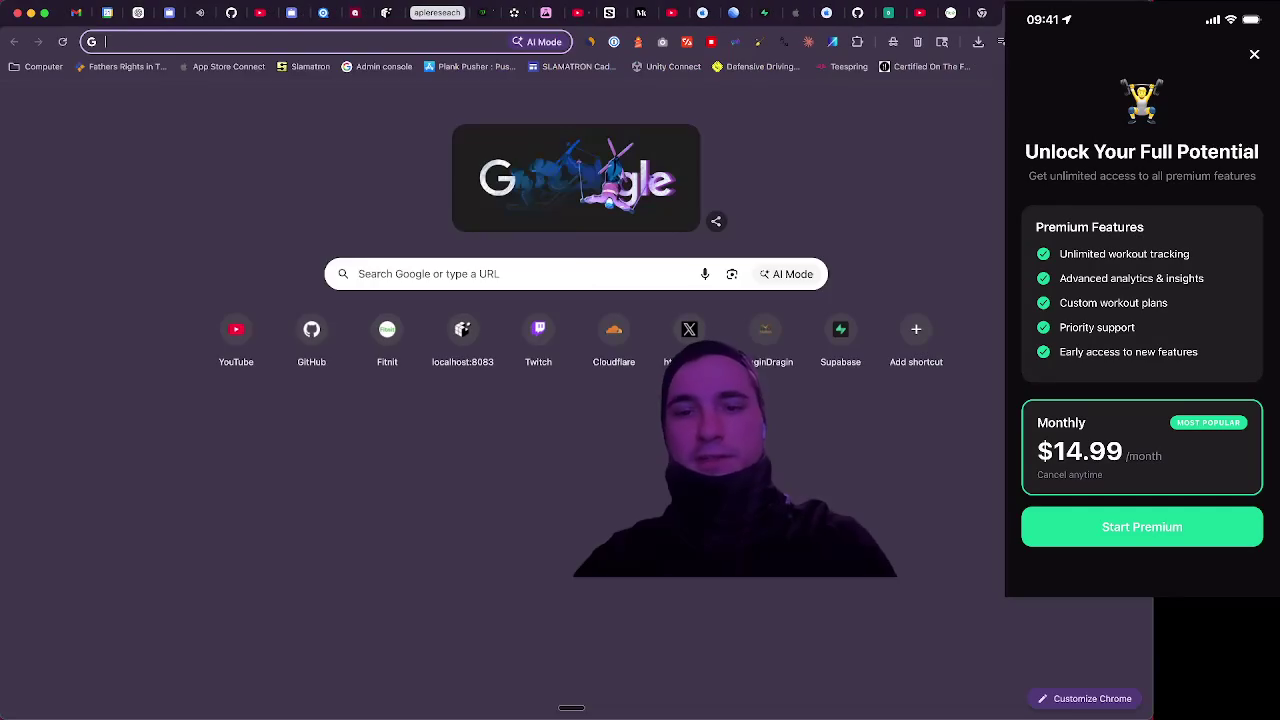
Go to twitch.tv, browse the directory, and reach the creator dashboard's raid channel browser
text(twitch)
key(Return)
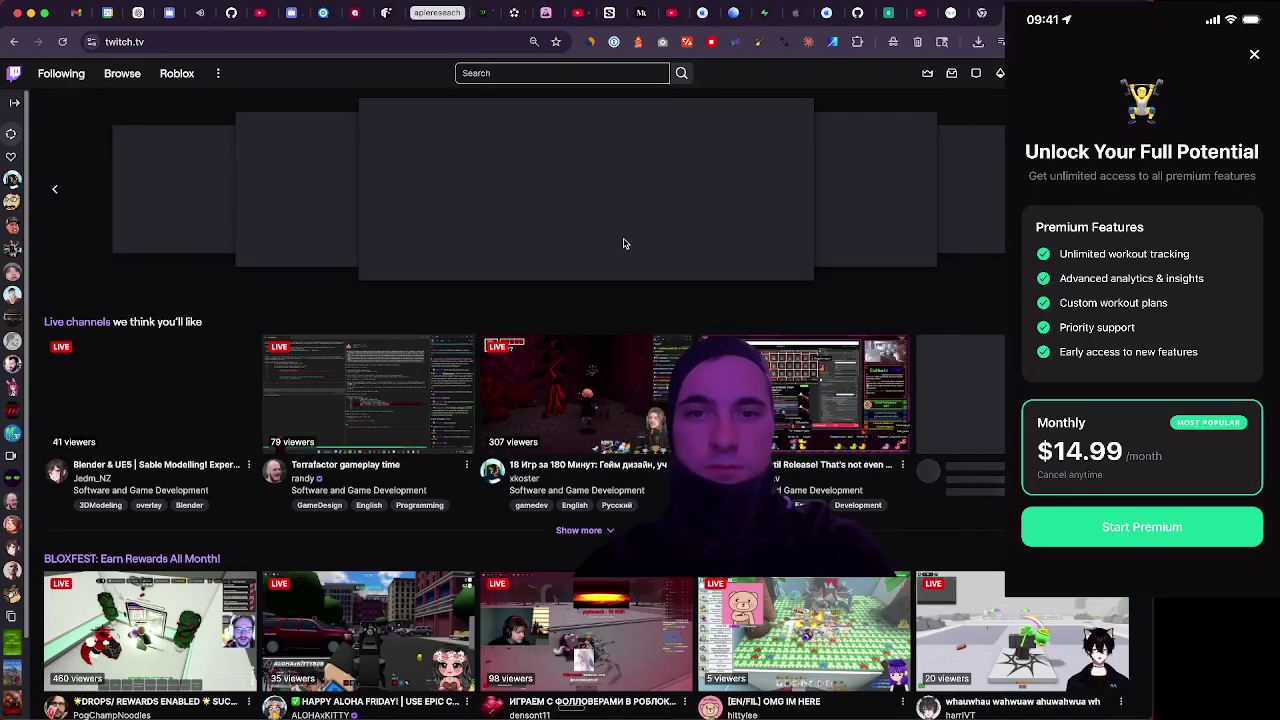
click(125, 75)
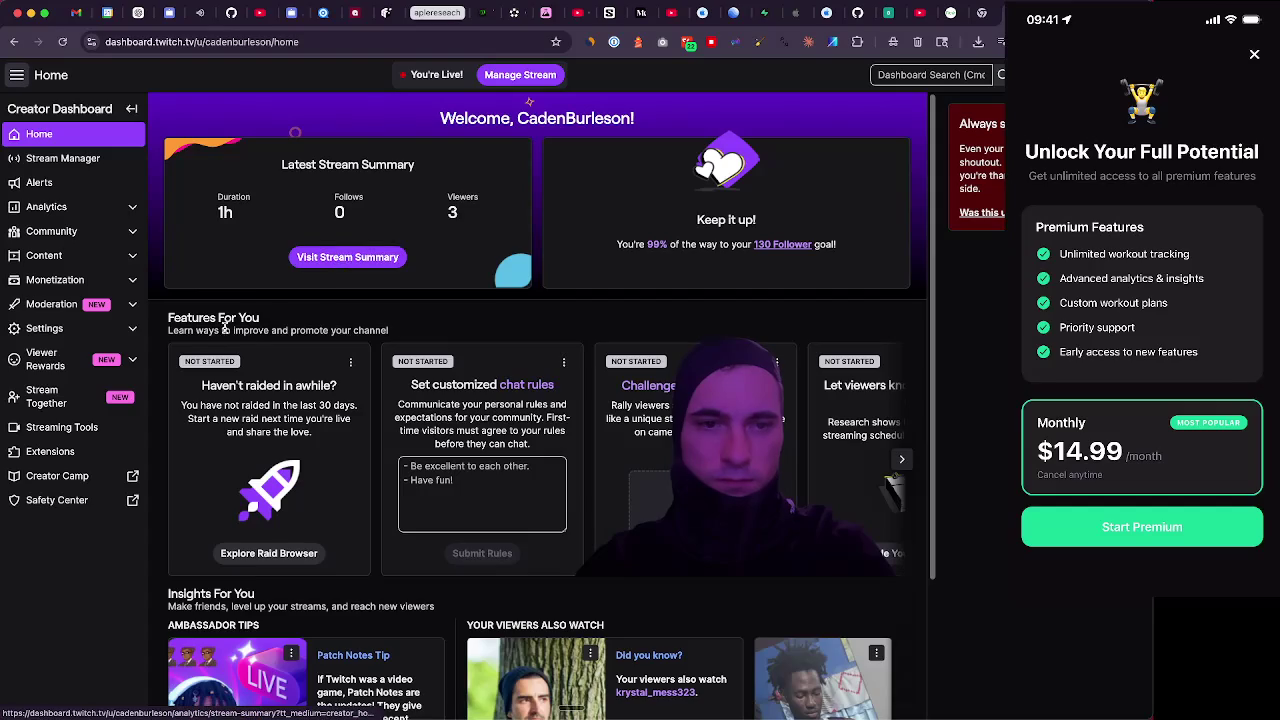
scroll(226, 321, down, 2)
scroll(226, 321, down, 1)
click(304, 467)
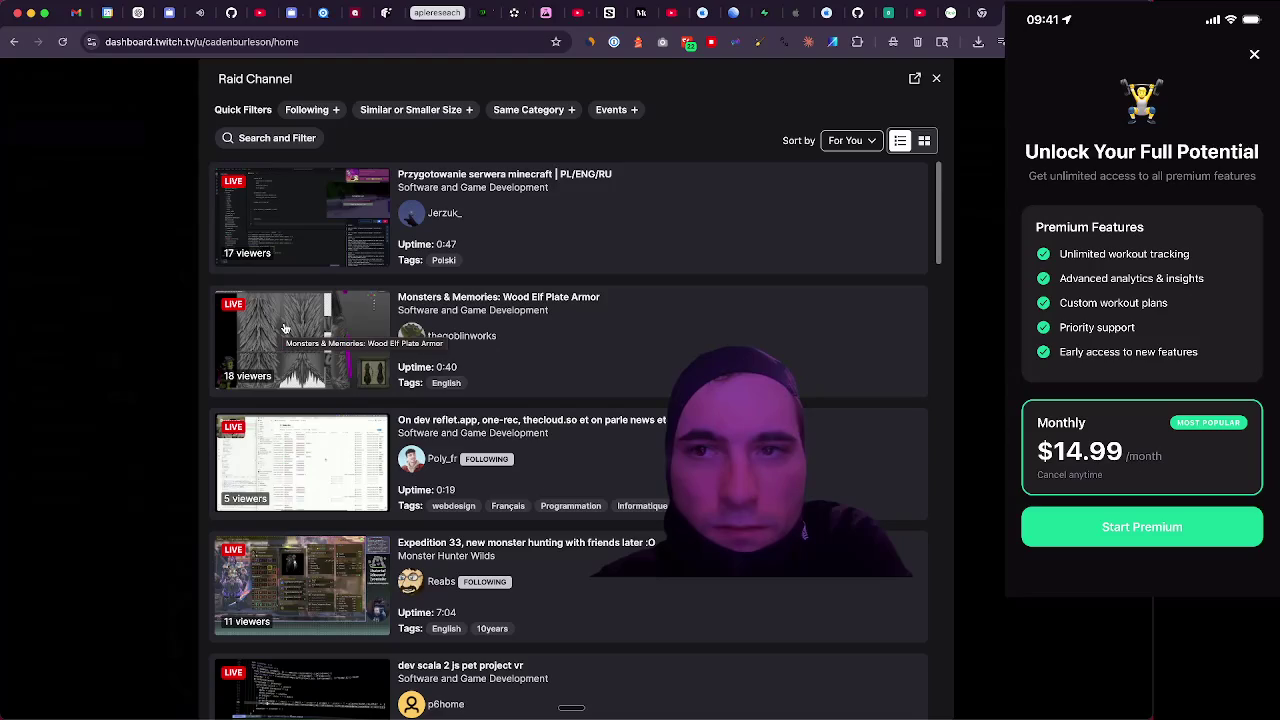
Show raid candidates as a grid, scroll the results, and preview the Fullstack development Vue + Nuxt + Nest stream
click(924, 140)
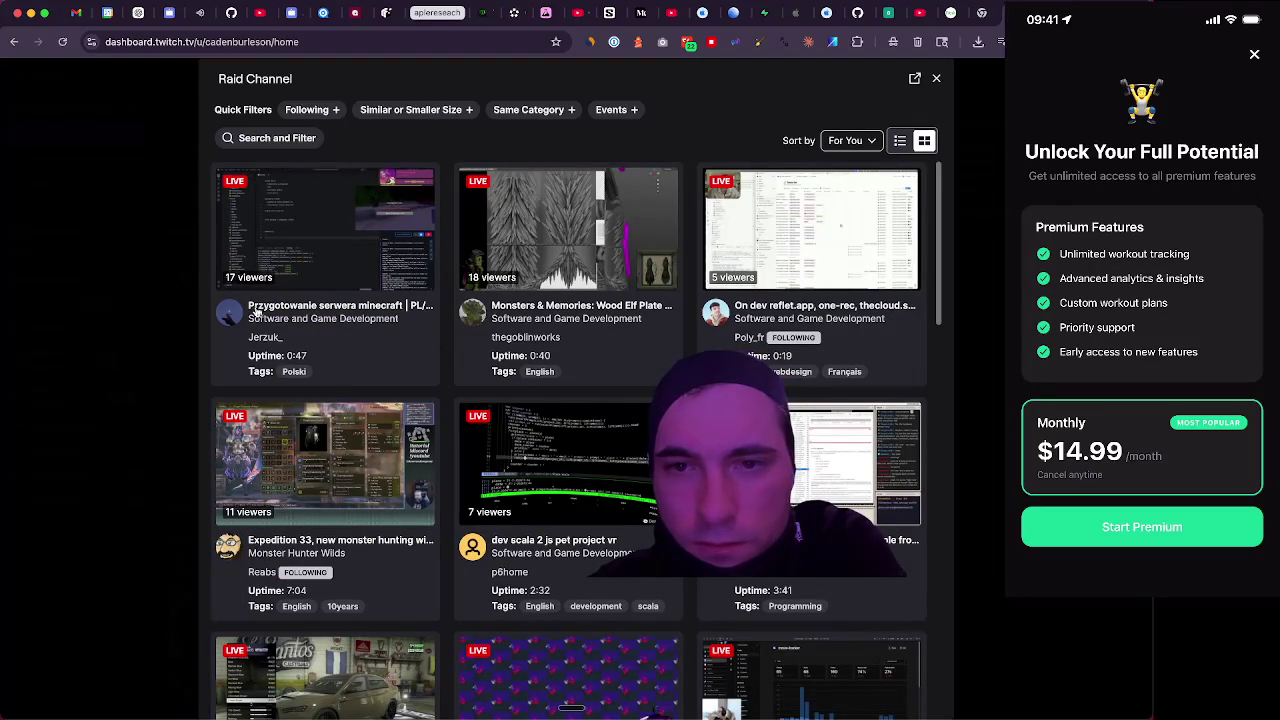
scroll(344, 291, down, 1)
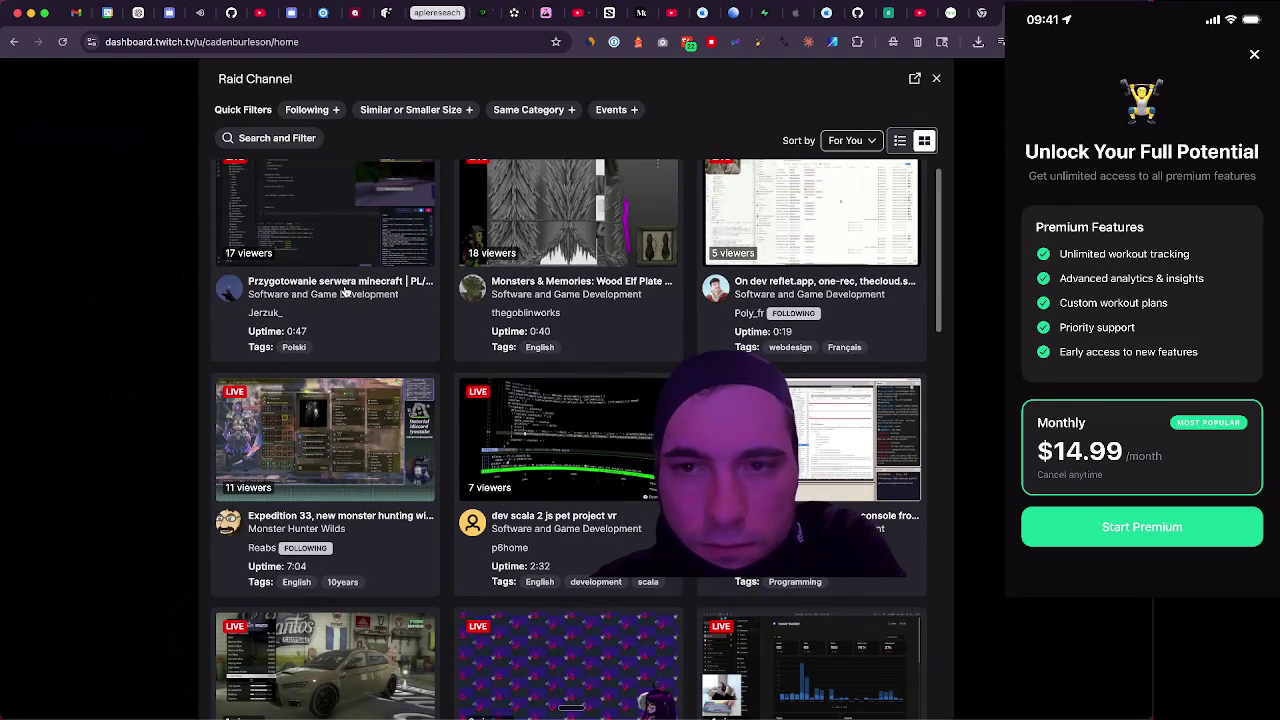
scroll(344, 291, up, 1)
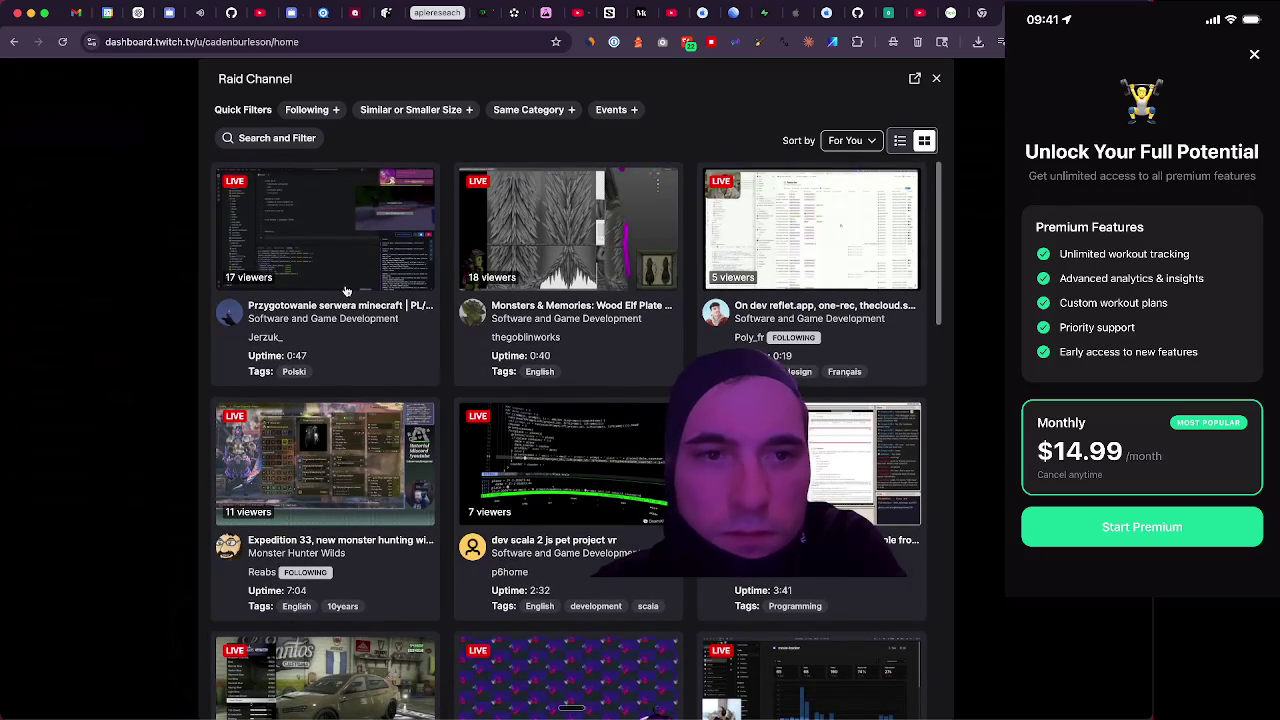
scroll(346, 290, down, 5)
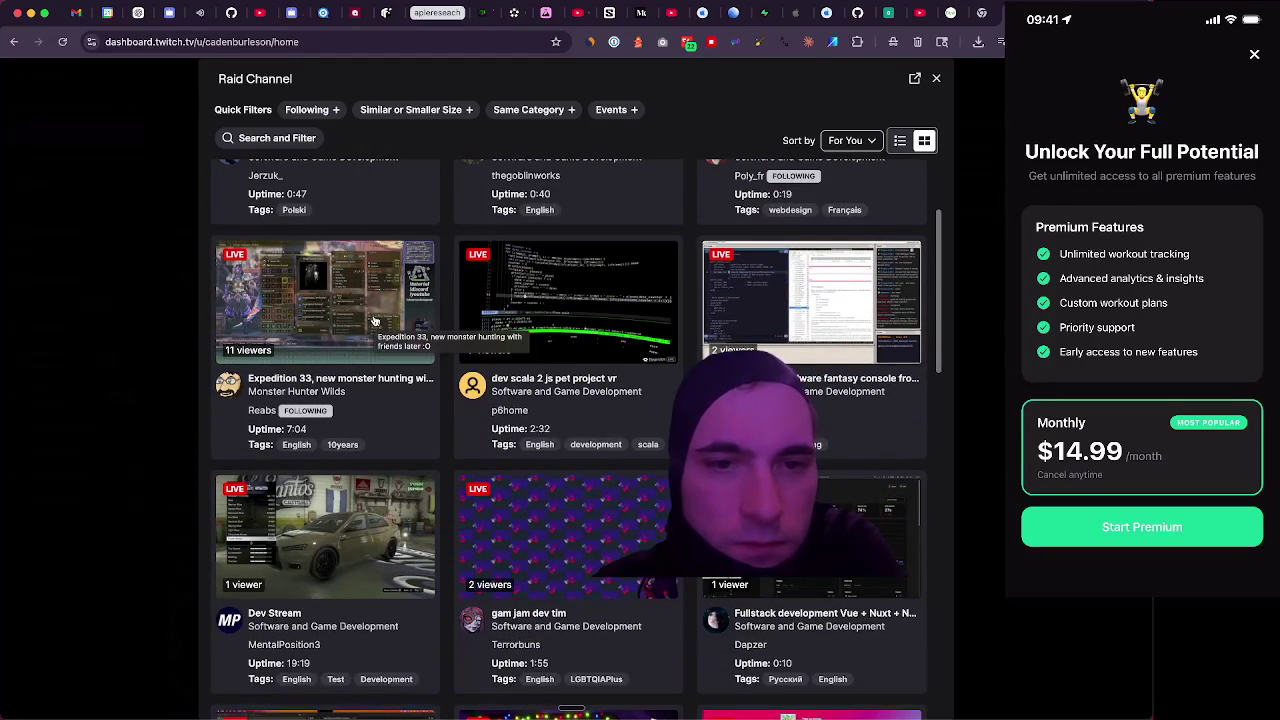
scroll(374, 320, down, 1)
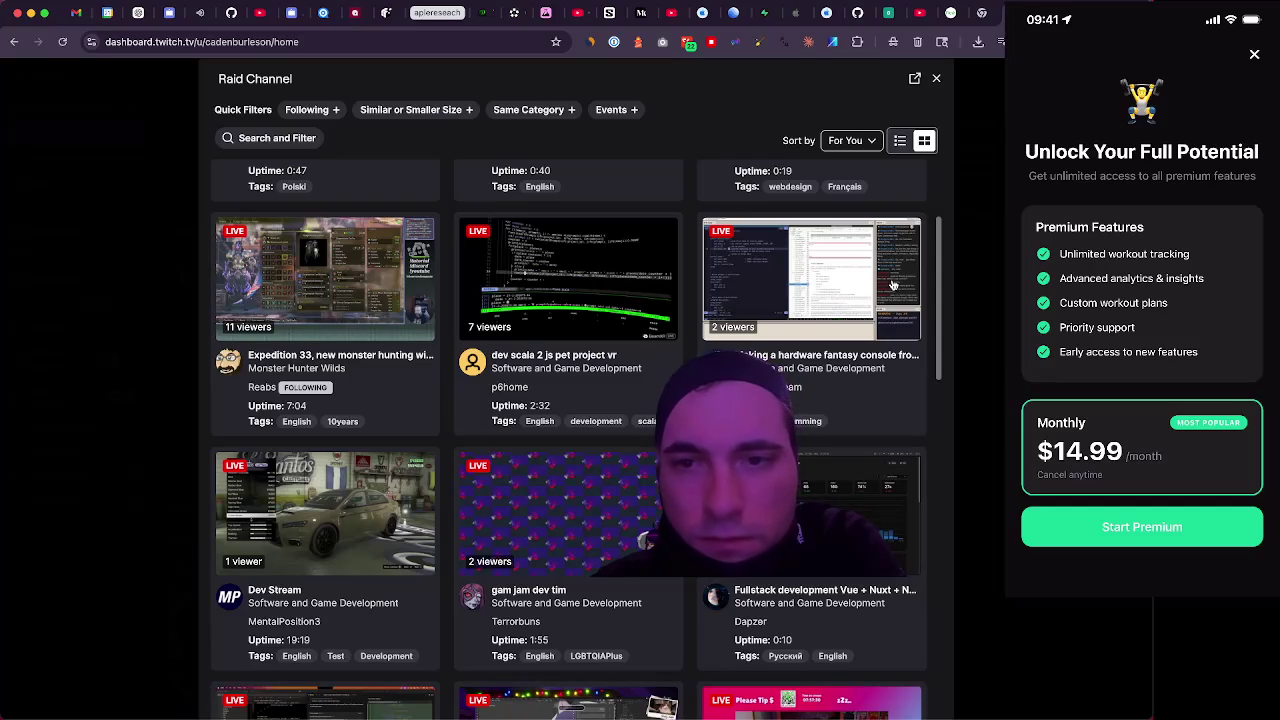
scroll(782, 295, down, 2)
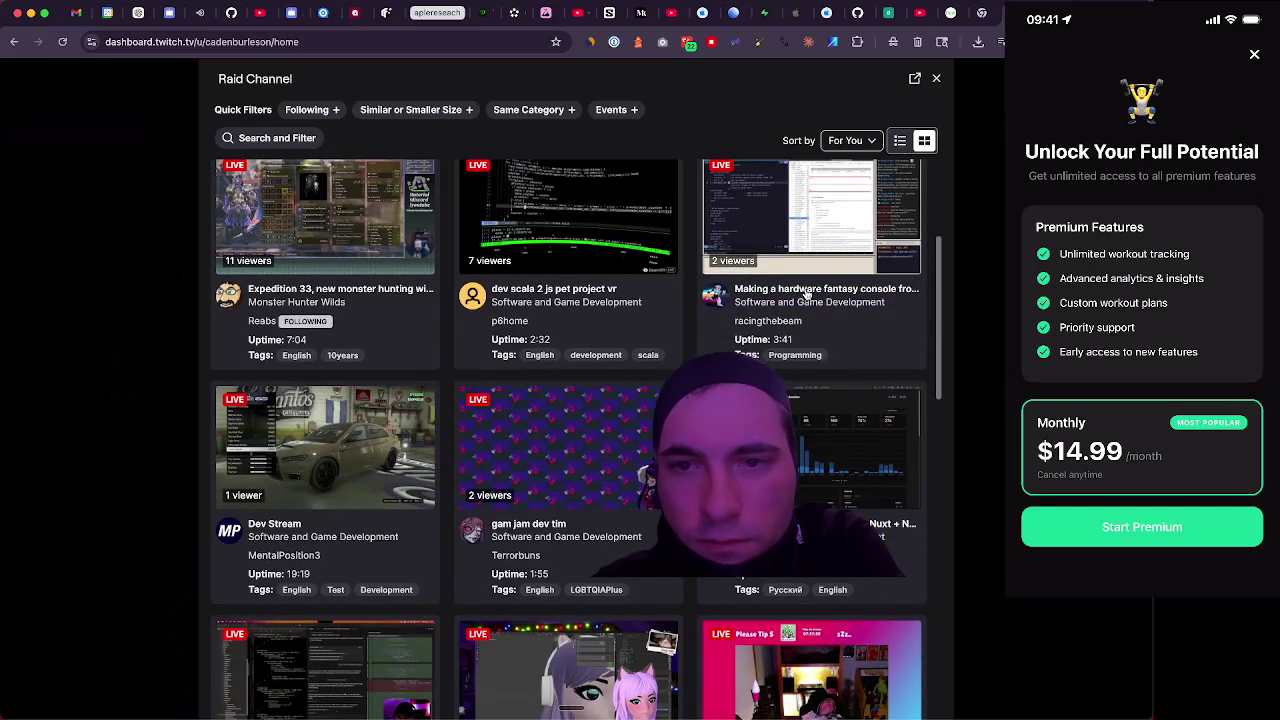
scroll(700, 330, down, 5)
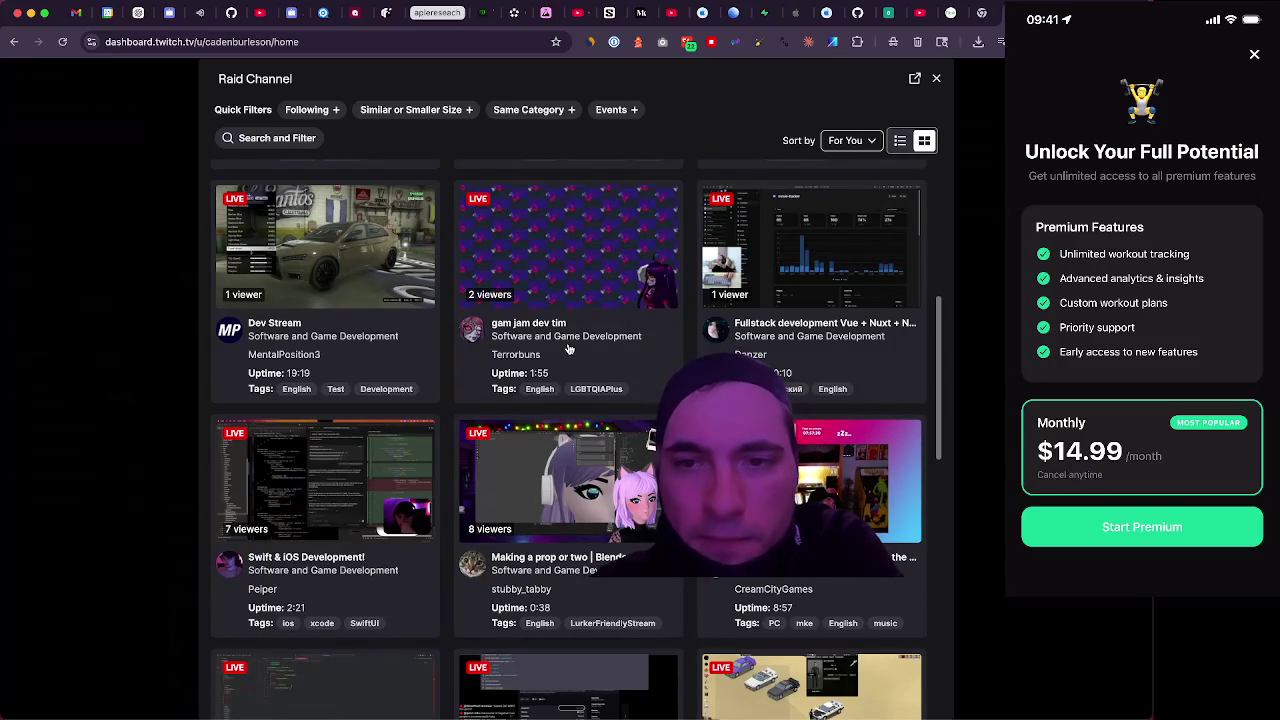
scroll(570, 348, down, 1)
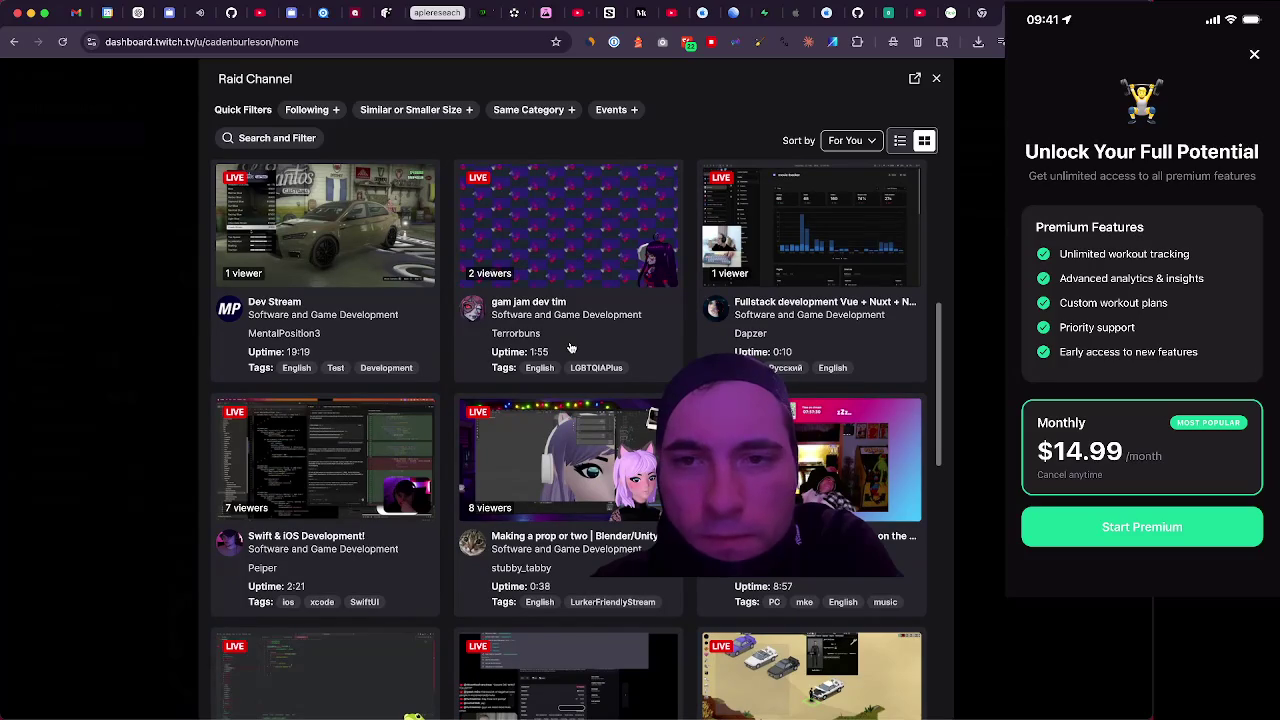
right_click(808, 301)
click(763, 308)
click(788, 265)
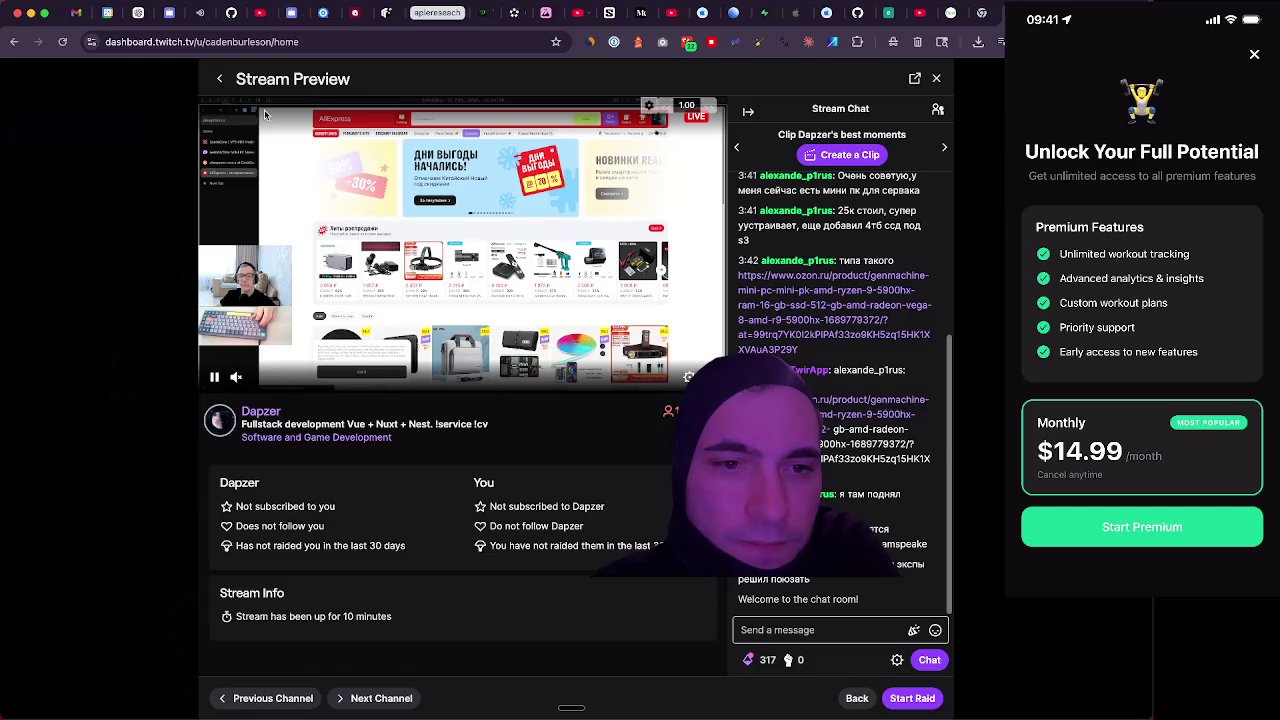
Preview the 'Swift & iOS Development!' stream from the raid grid, then return to the grid
click(222, 82)
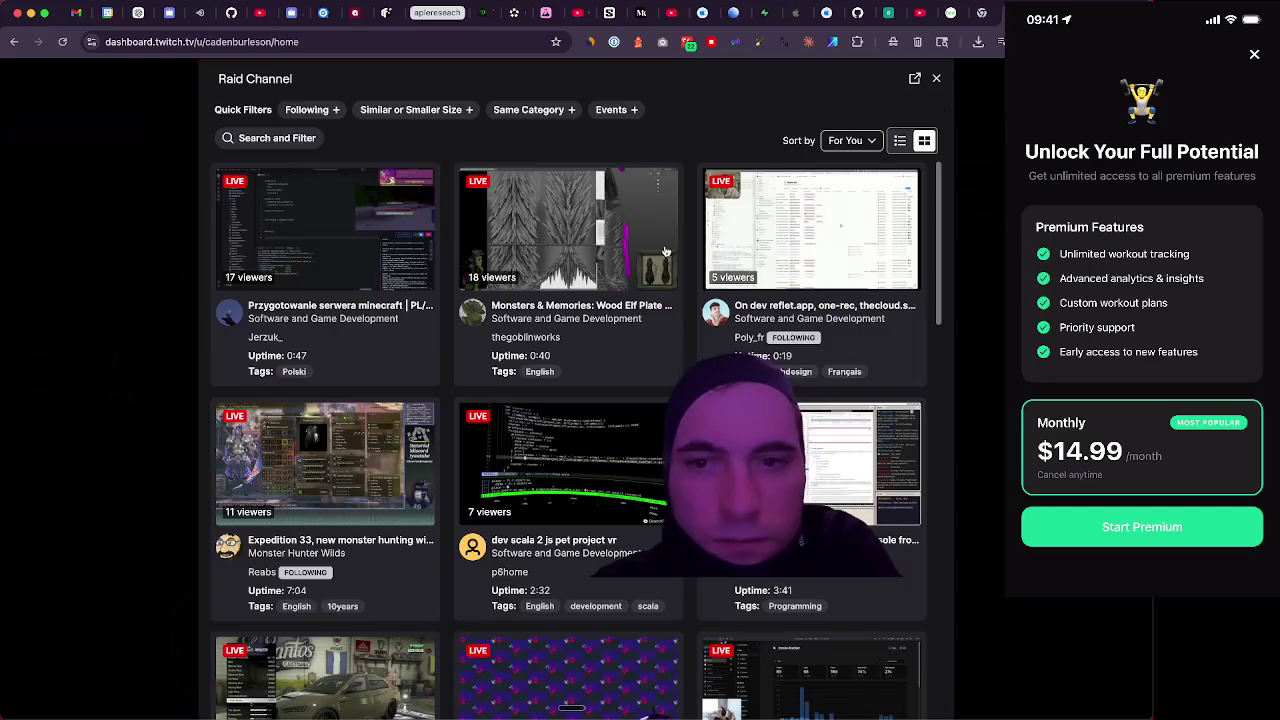
scroll(590, 245, down, 1)
scroll(590, 245, down, 3)
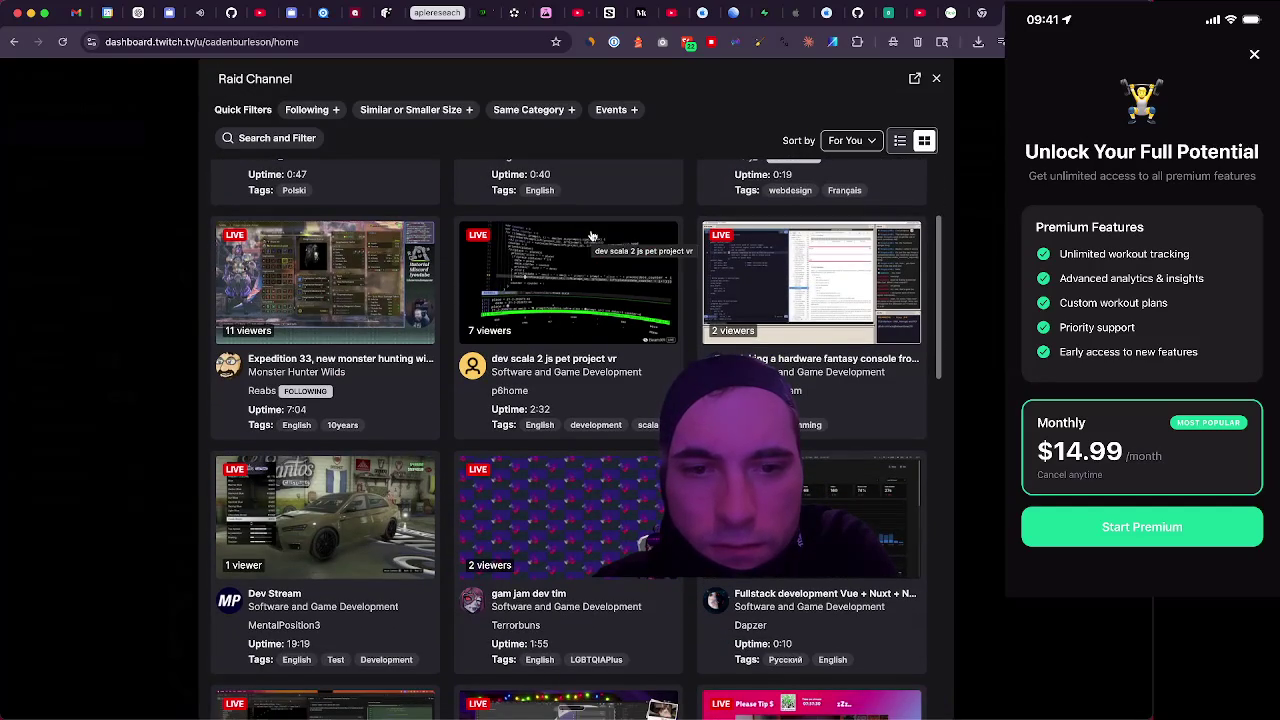
scroll(591, 236, down, 6)
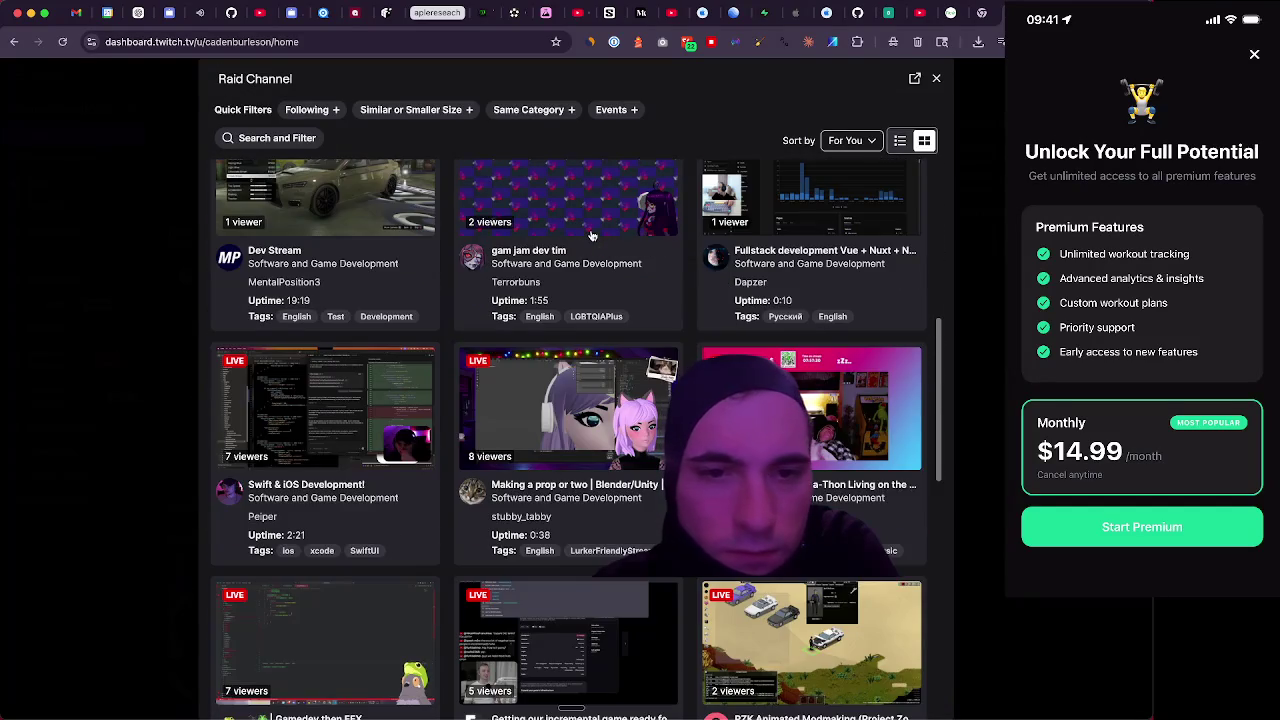
scroll(591, 236, down, 1)
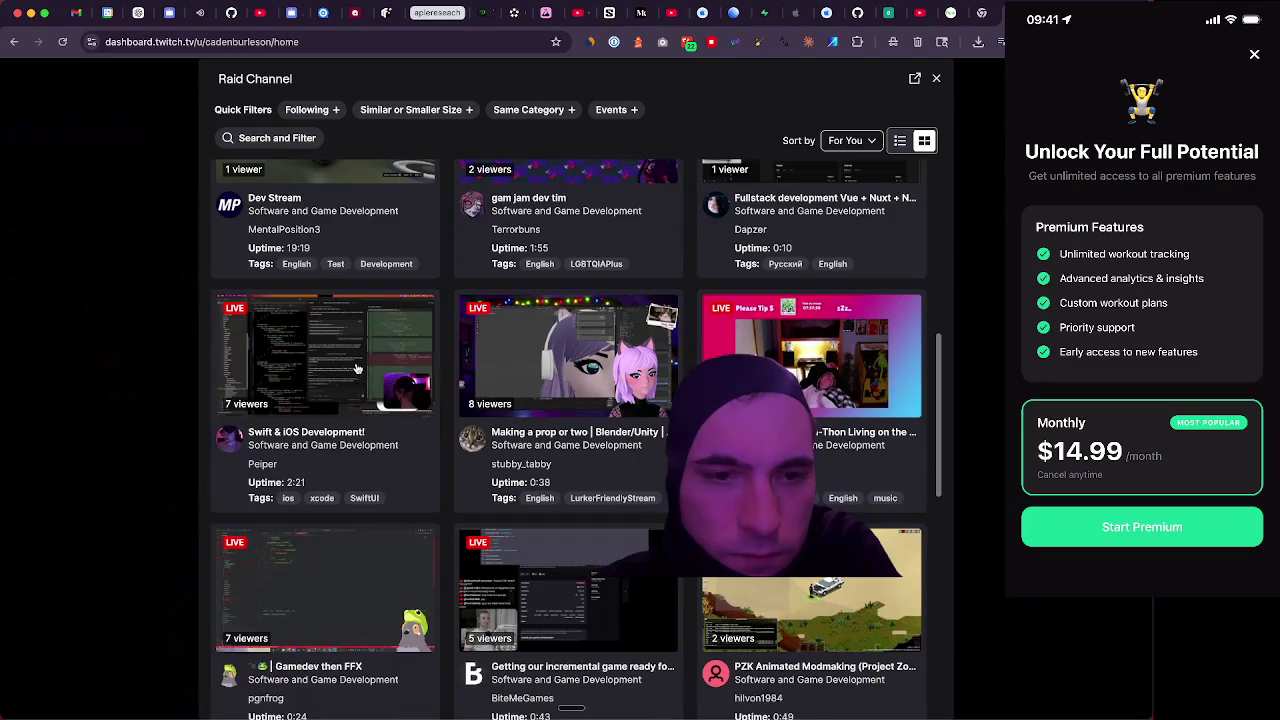
click(361, 373)
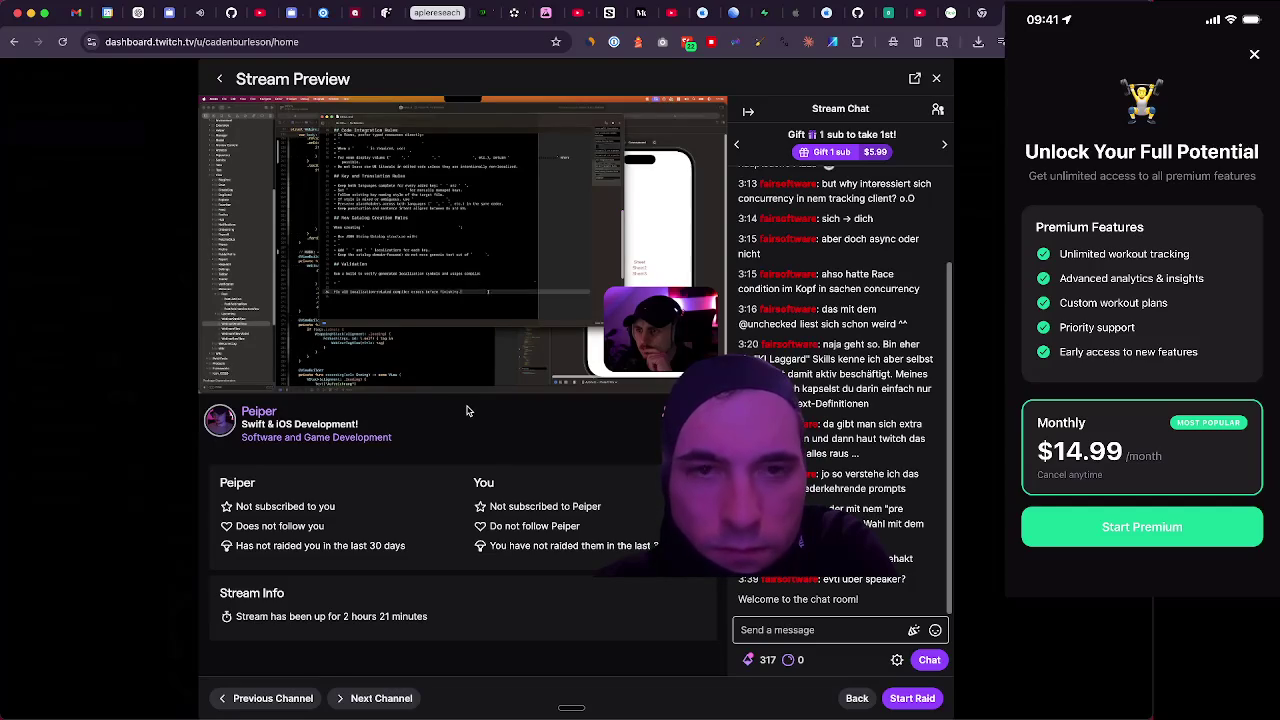
mouse_move(494, 312)
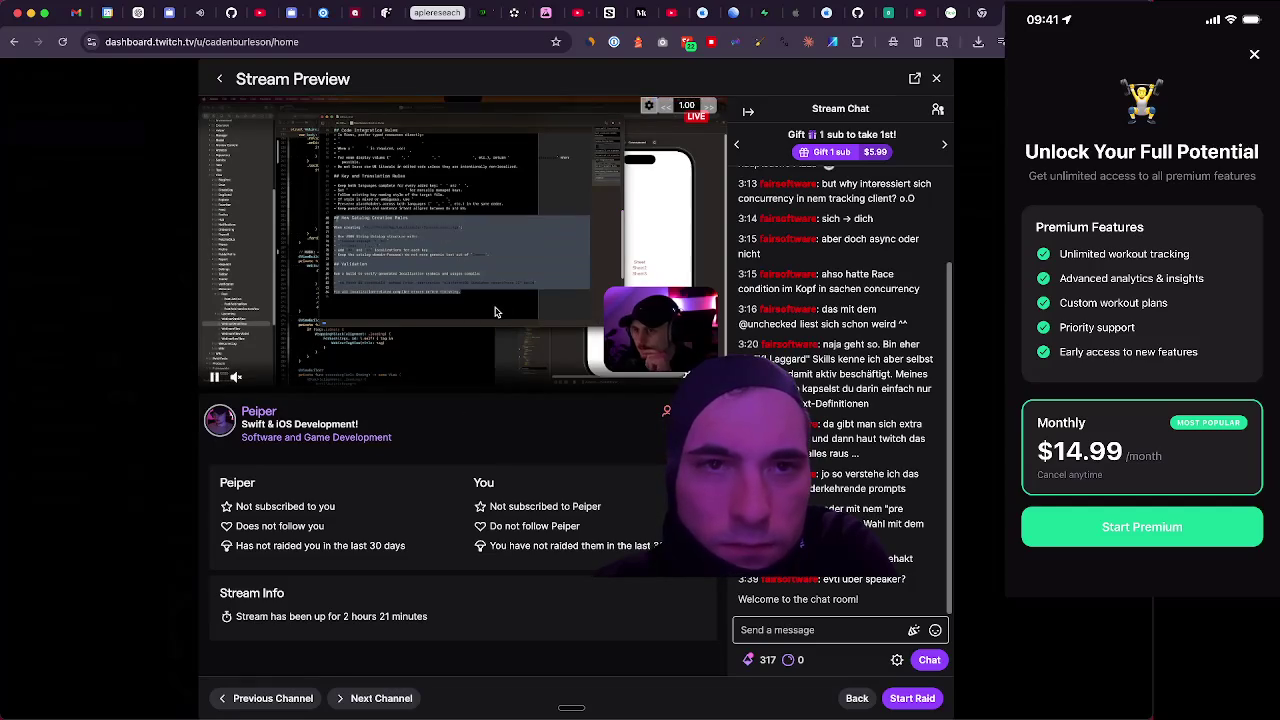
click(219, 79)
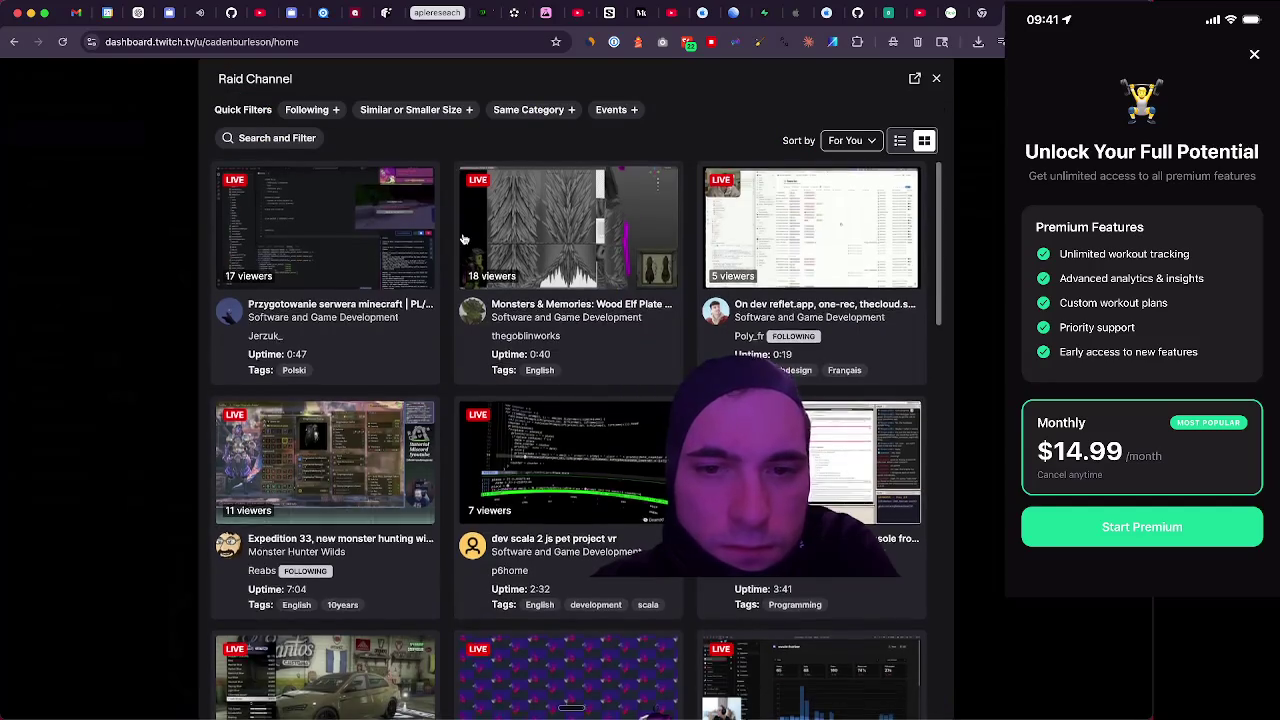
scroll(408, 214, down, 5)
scroll(462, 232, down, 3)
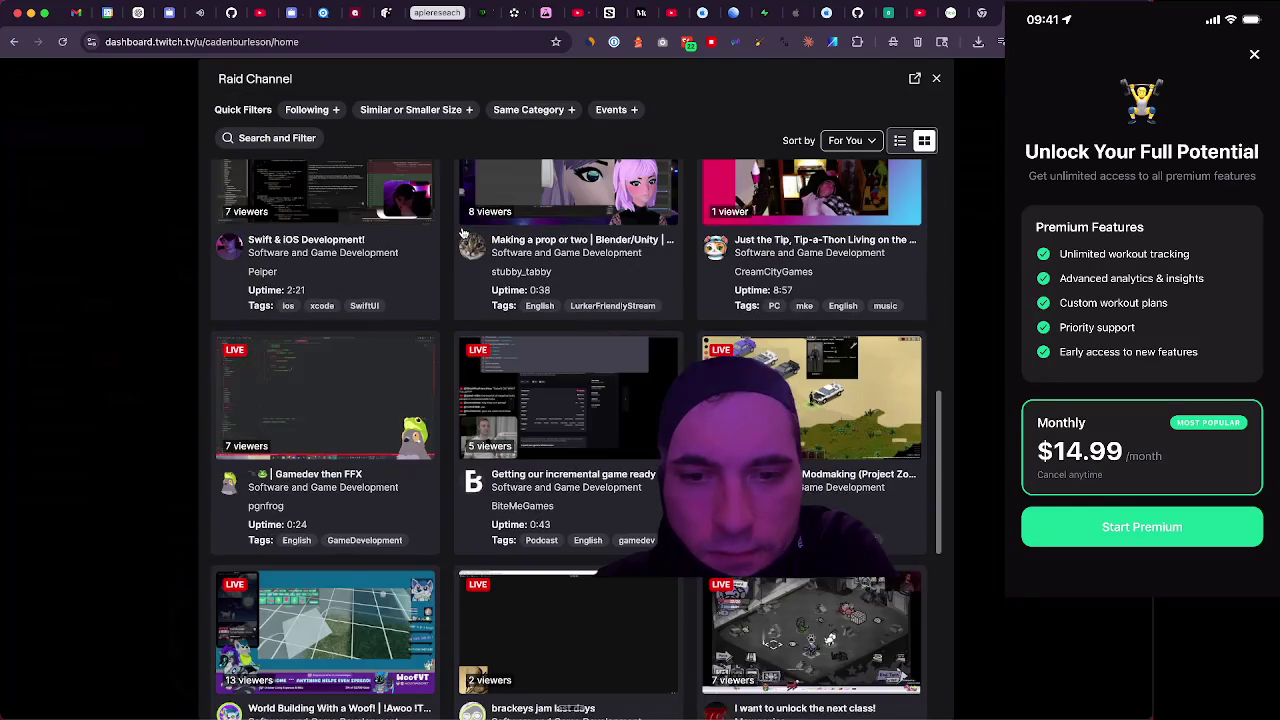
scroll(462, 232, down, 3)
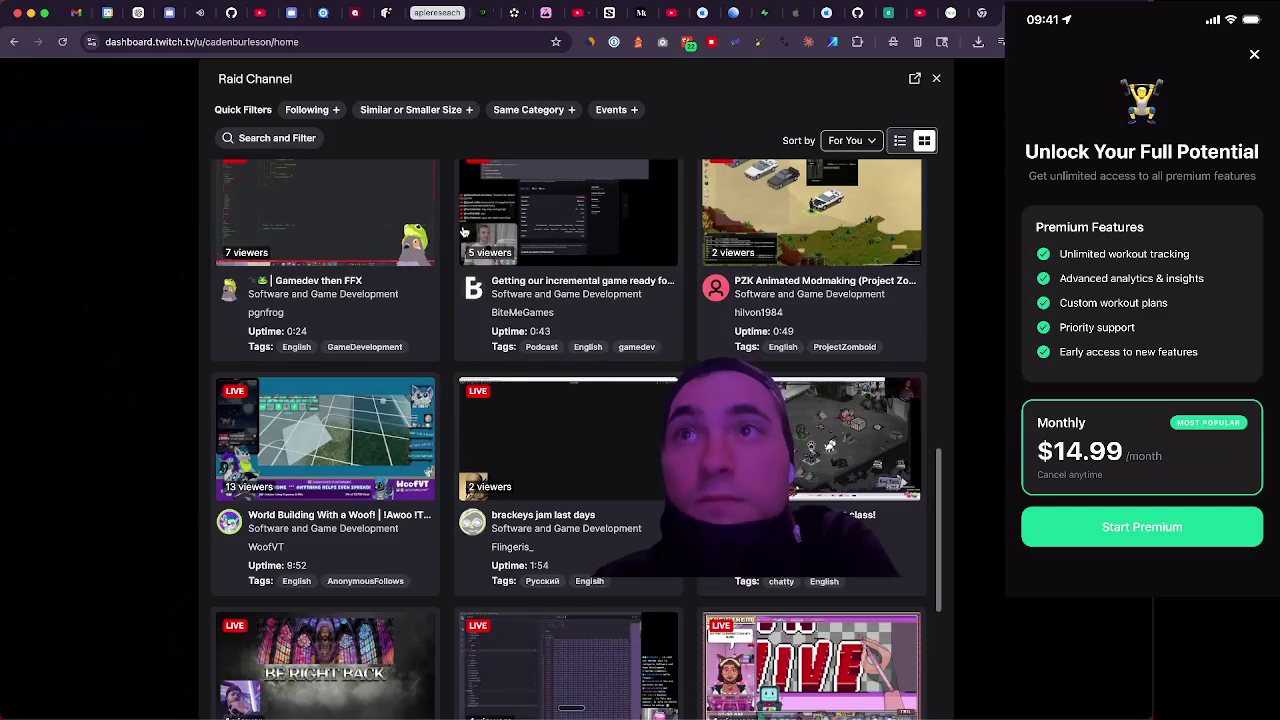
scroll(464, 231, down, 2)
scroll(463, 231, down, 4)
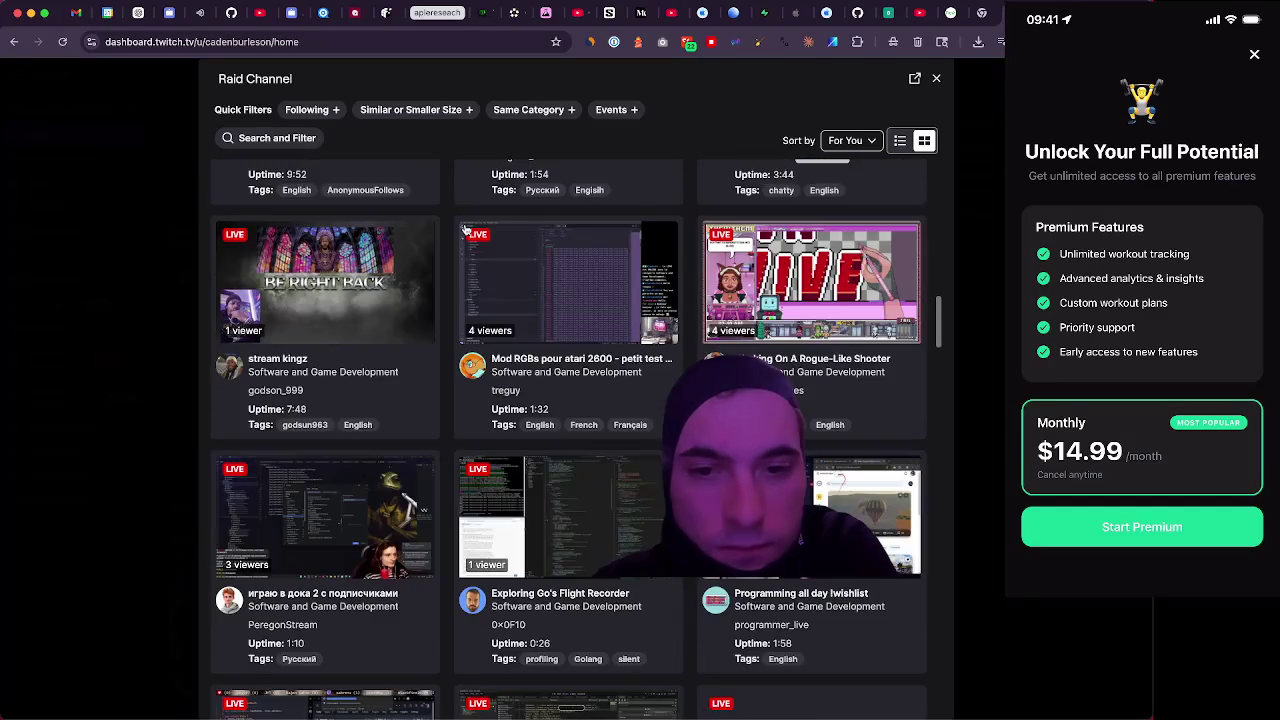
scroll(463, 231, down, 1)
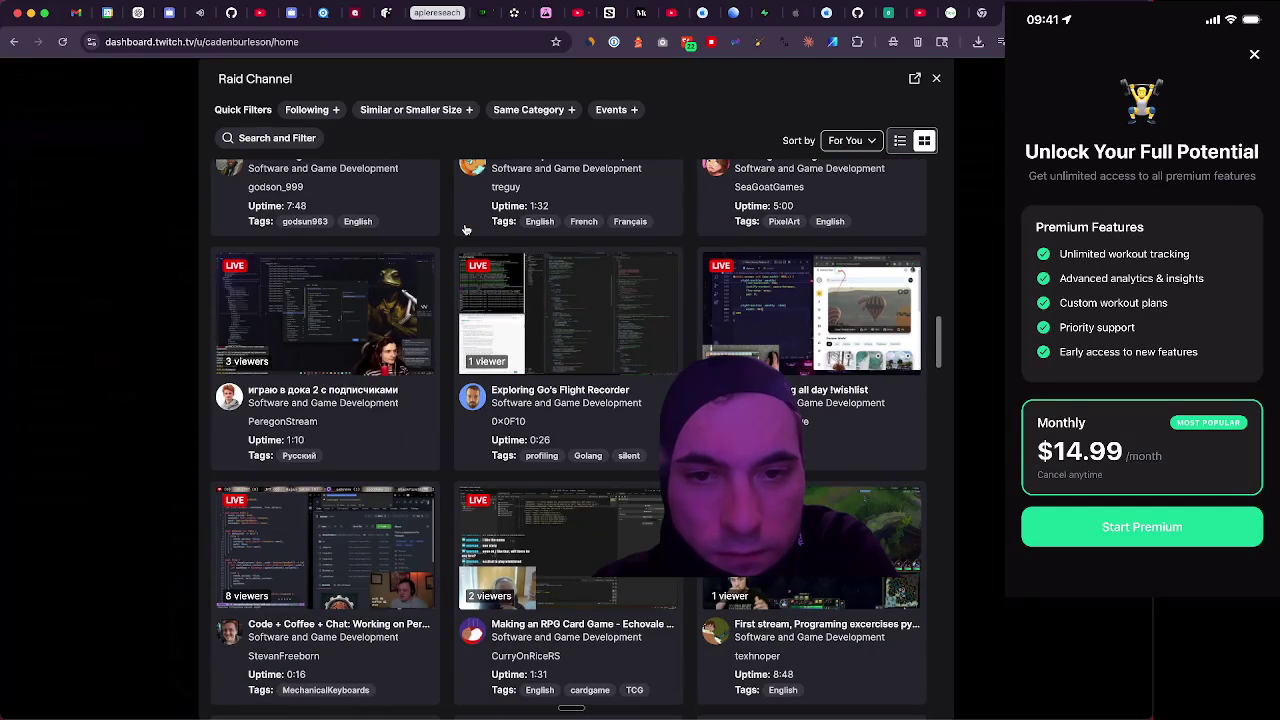
scroll(464, 230, down, 2)
scroll(464, 230, down, 1)
scroll(464, 229, down, 4)
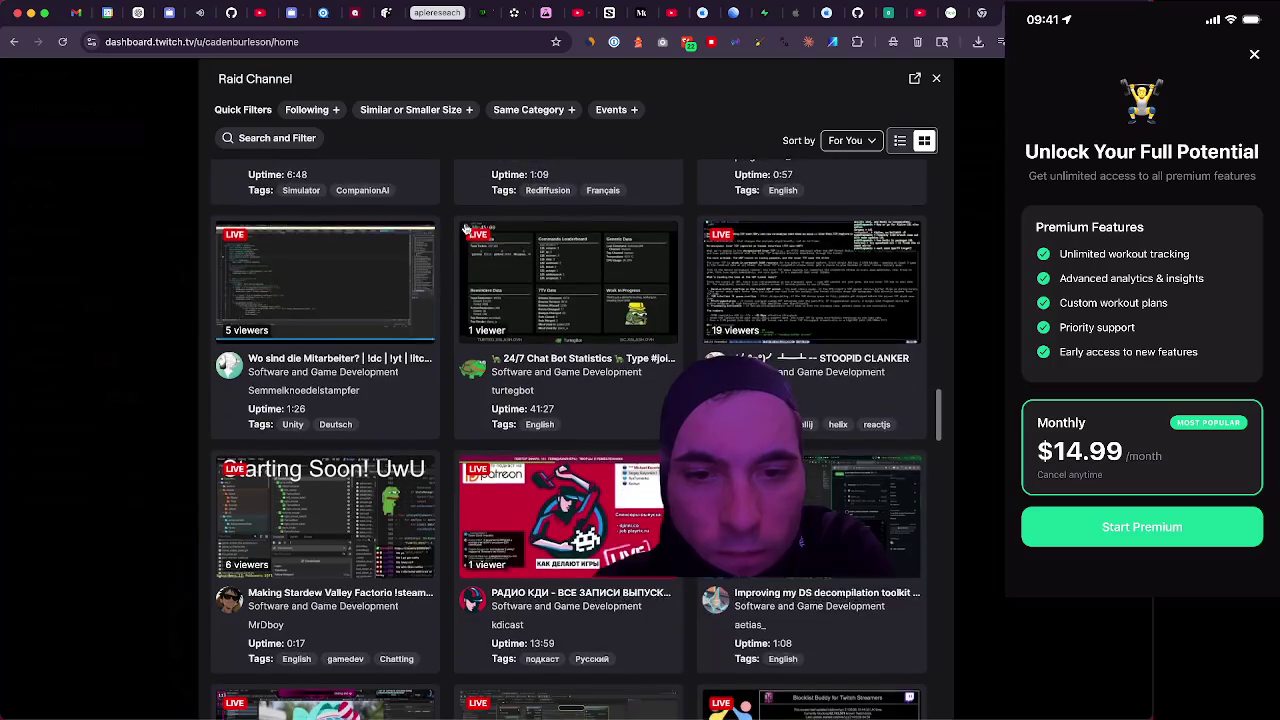
scroll(464, 229, down, 1)
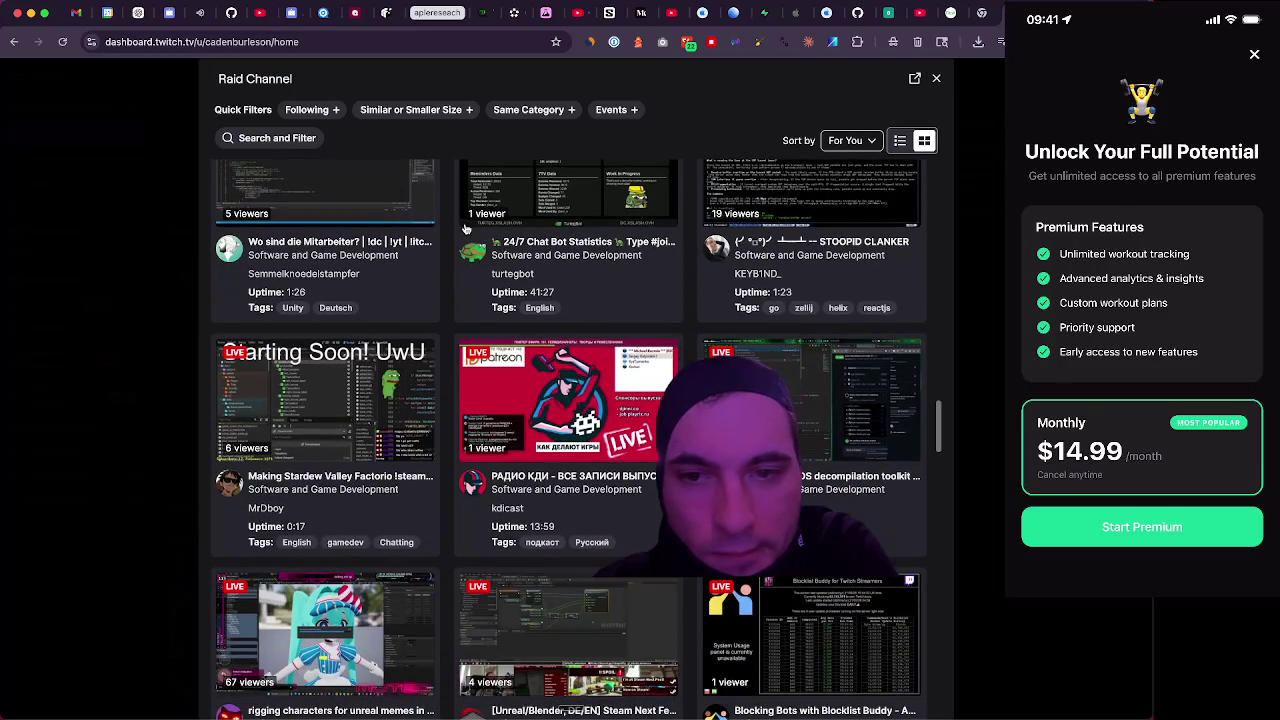
scroll(464, 229, down, 5)
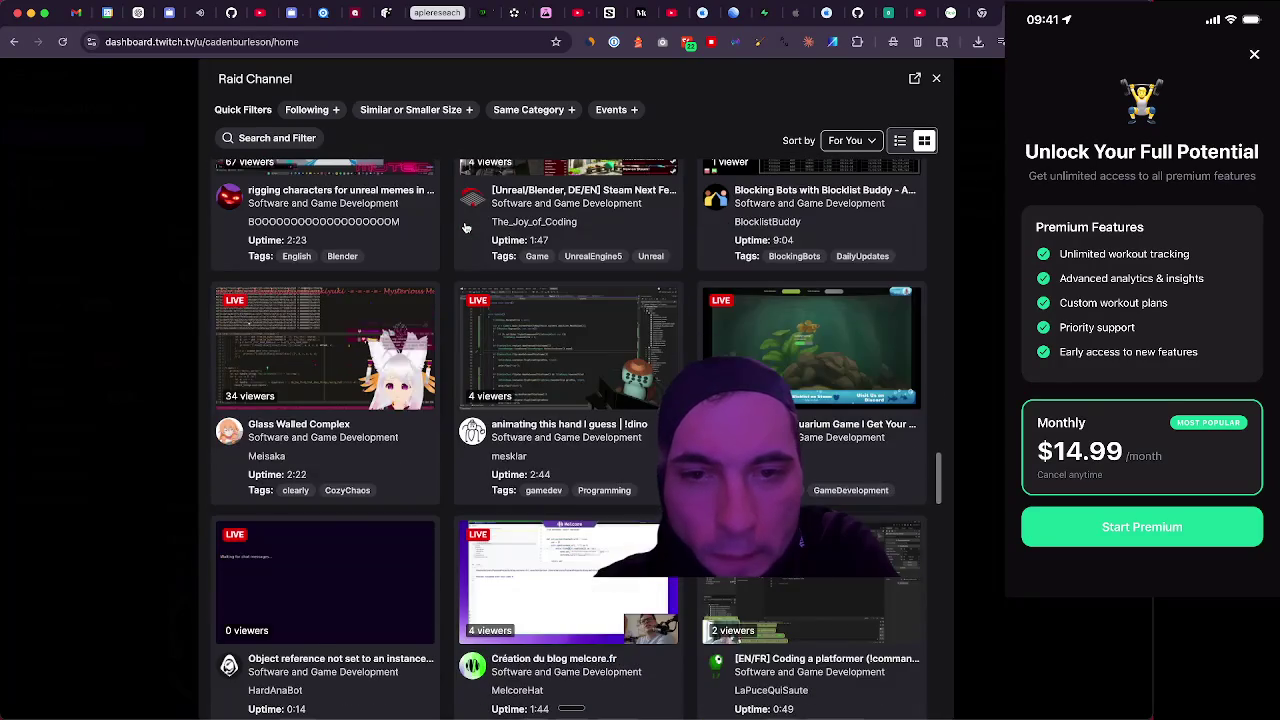
scroll(464, 229, down, 2)
scroll(464, 229, down, 2)
scroll(464, 229, up, 12)
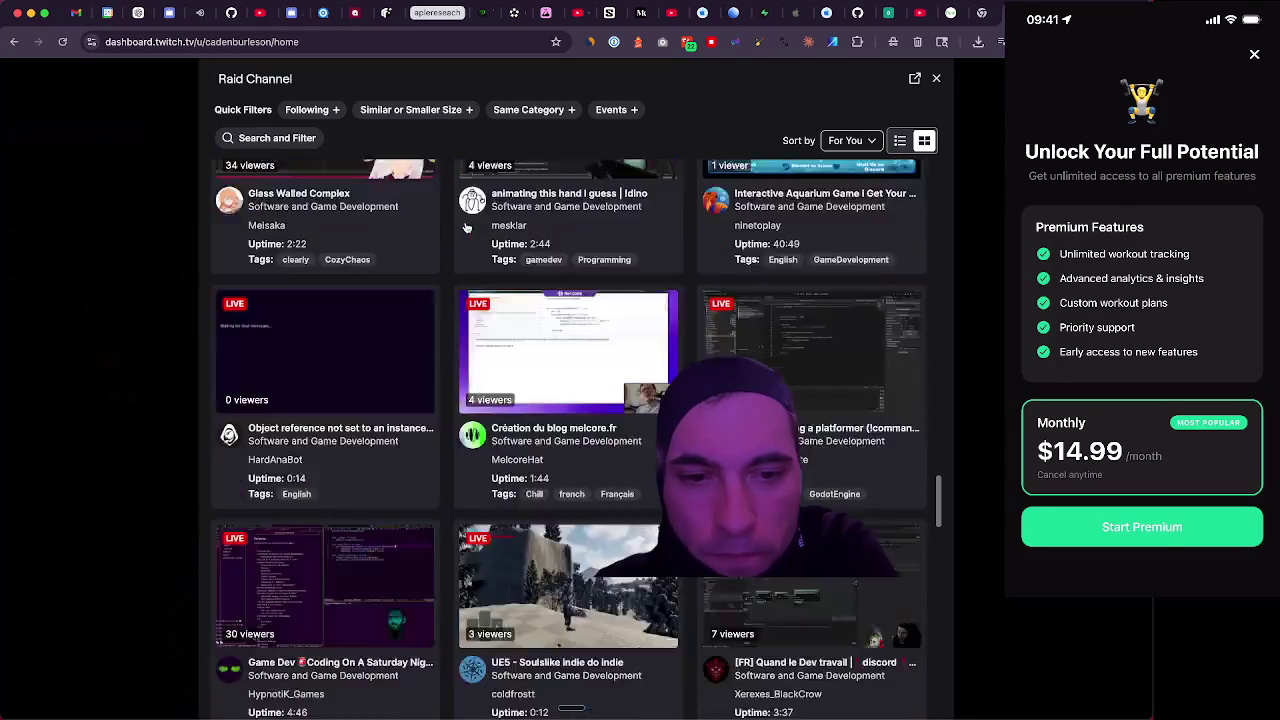
scroll(464, 229, up, 4)
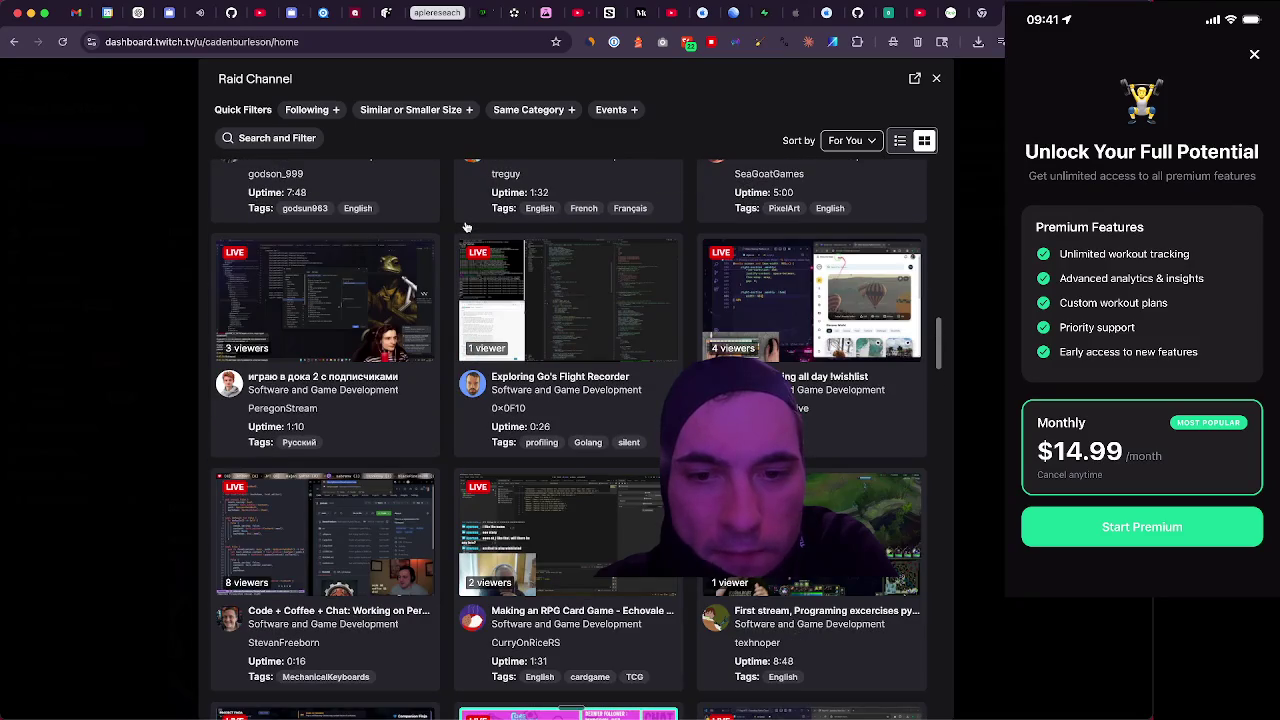
scroll(465, 227, up, 1)
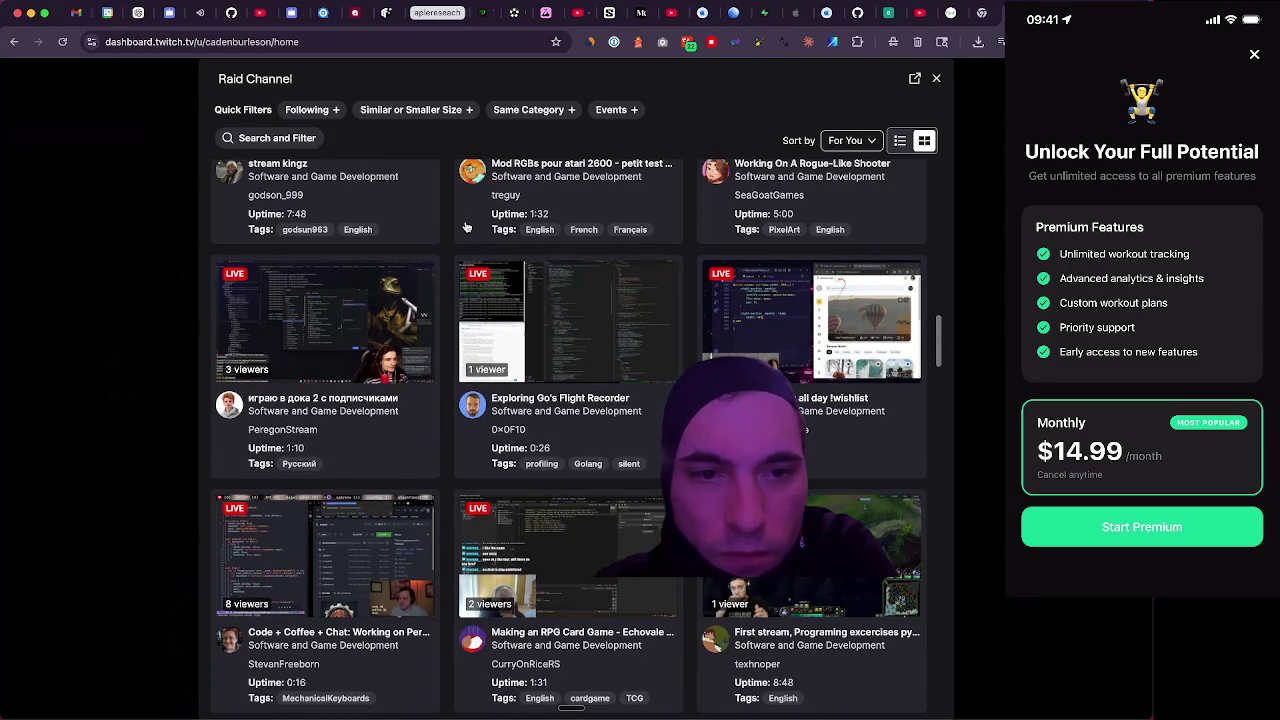
scroll(465, 227, up, 3)
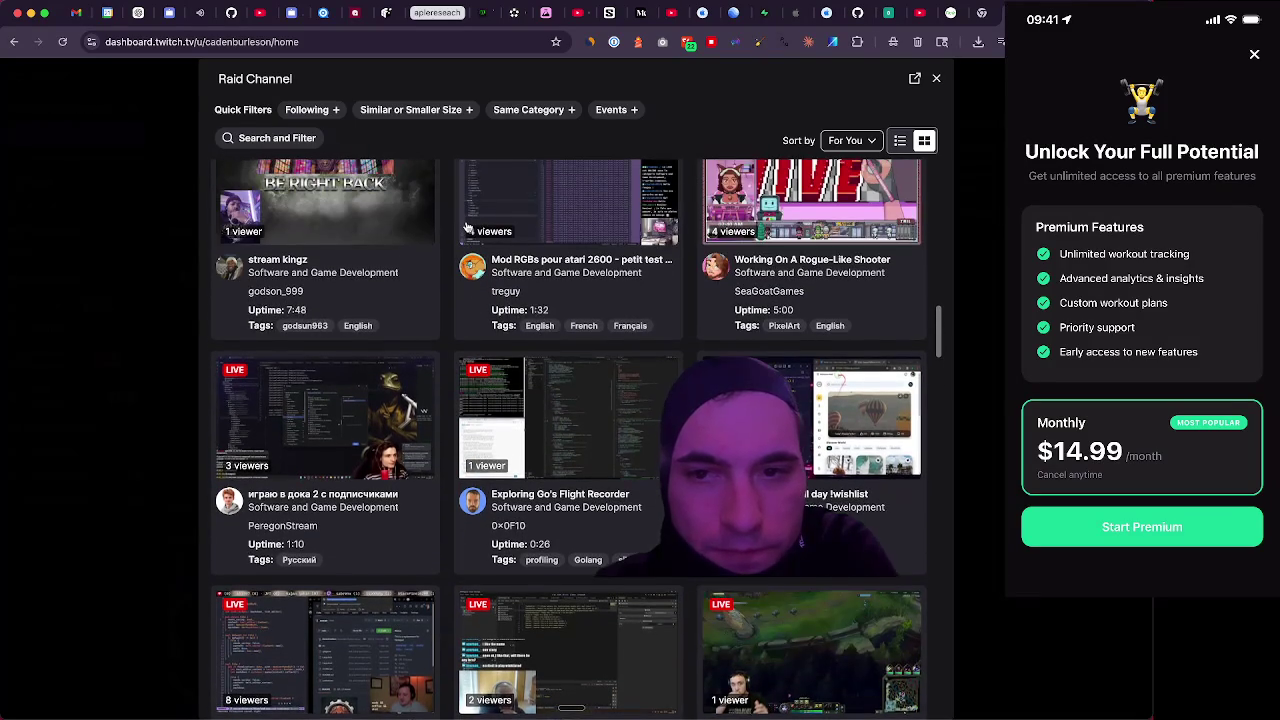
scroll(465, 227, up, 3)
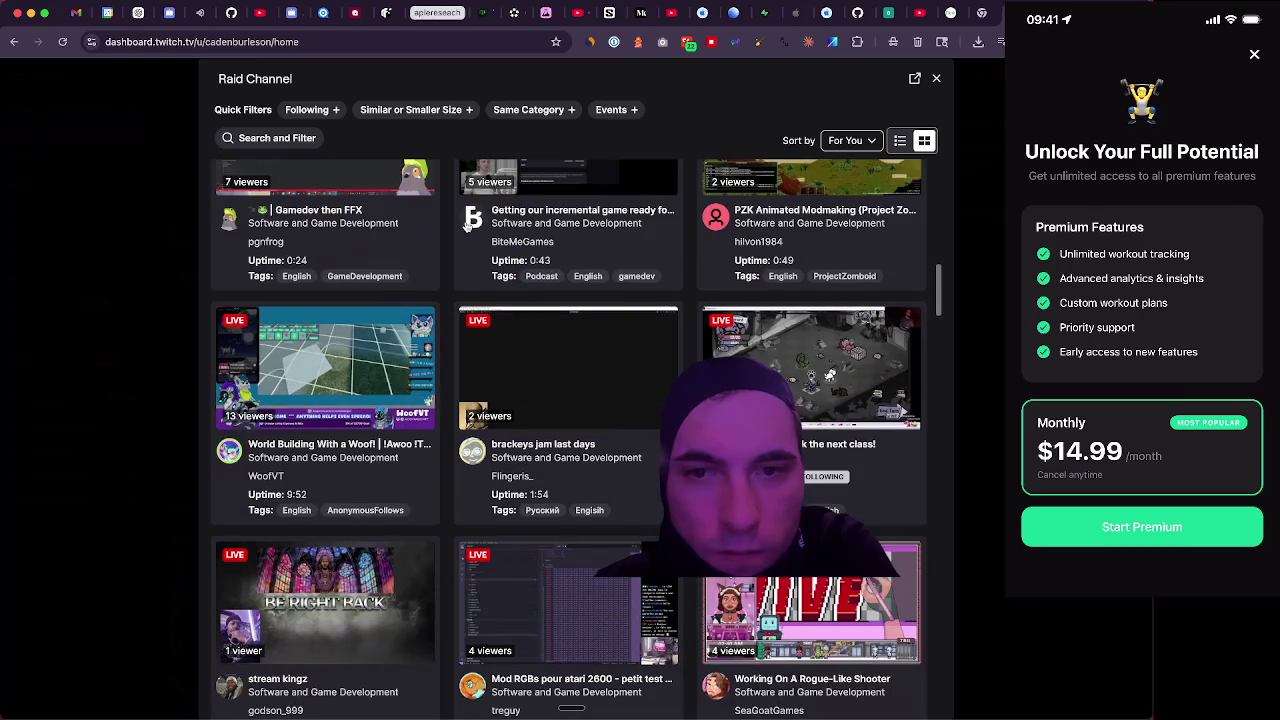
scroll(465, 227, up, 1)
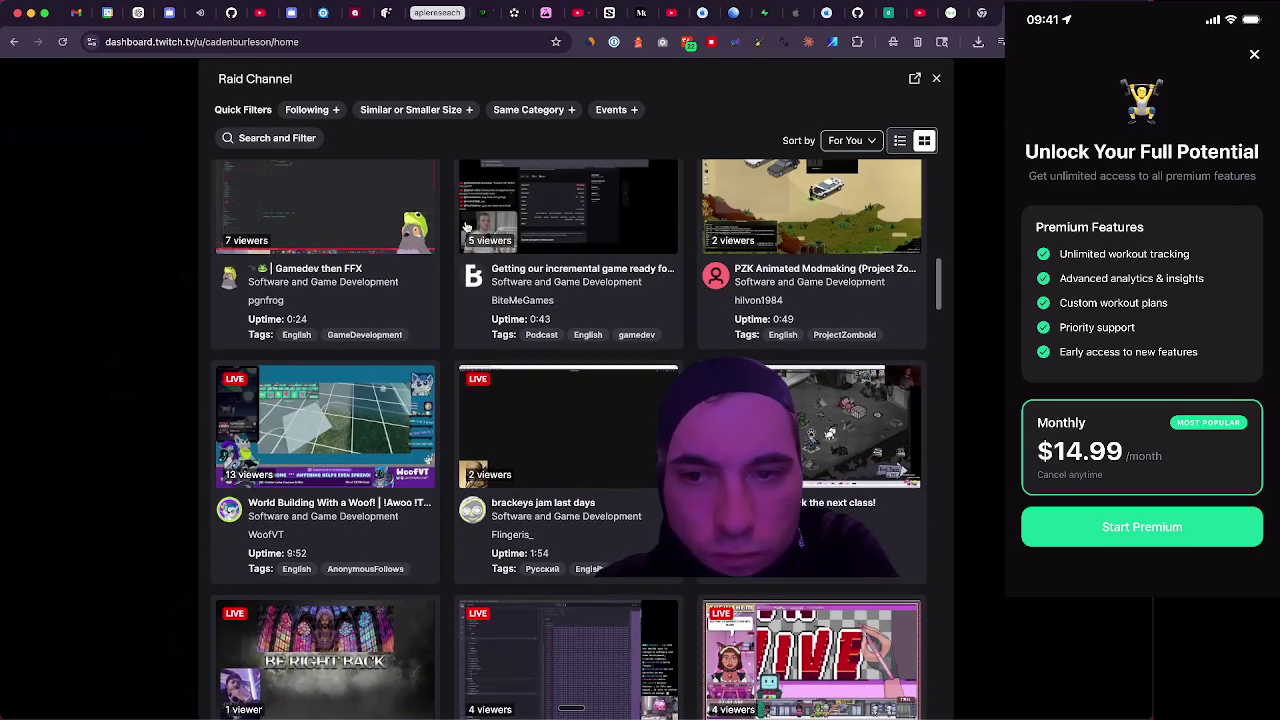
scroll(465, 227, up, 2)
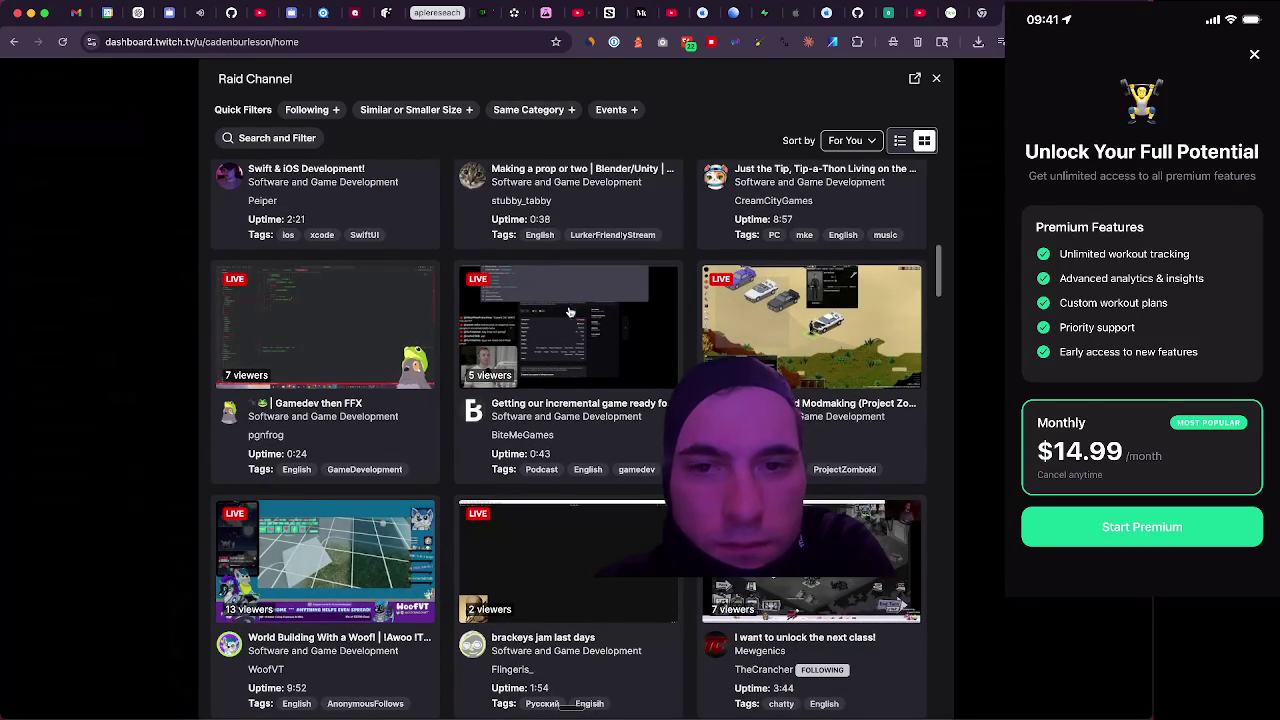
scroll(620, 346, up, 4)
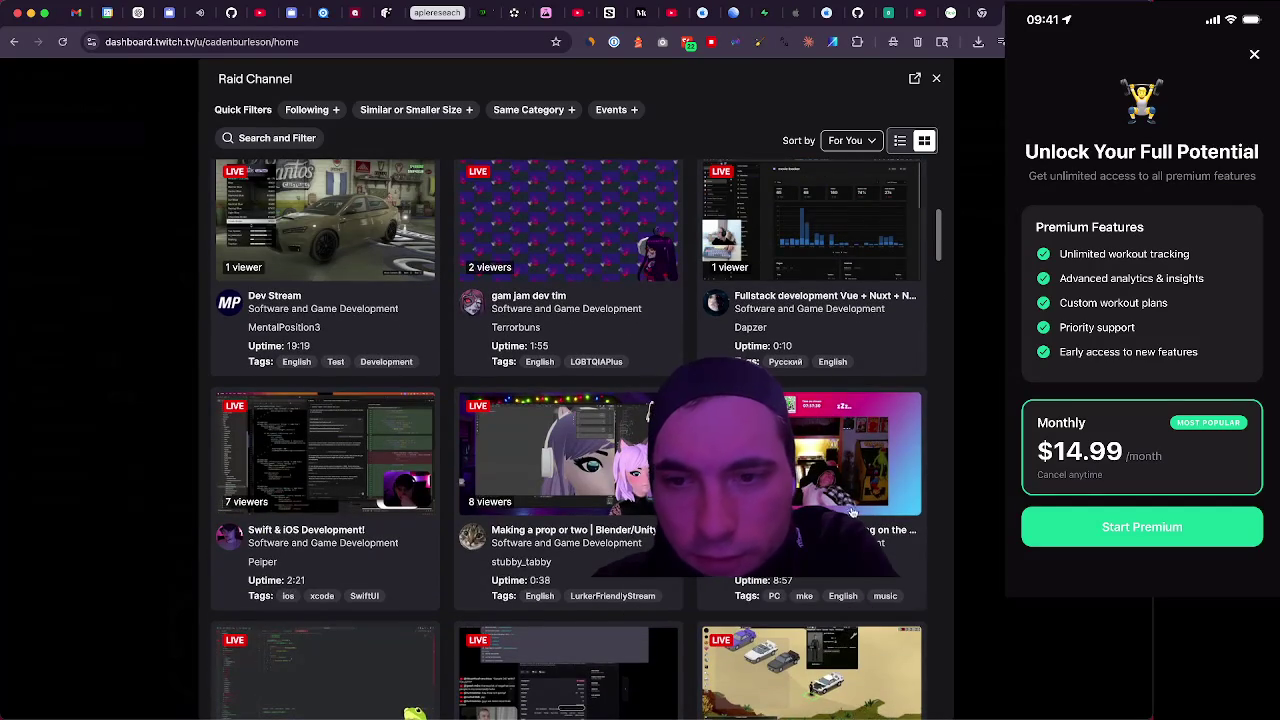
scroll(577, 483, up, 2)
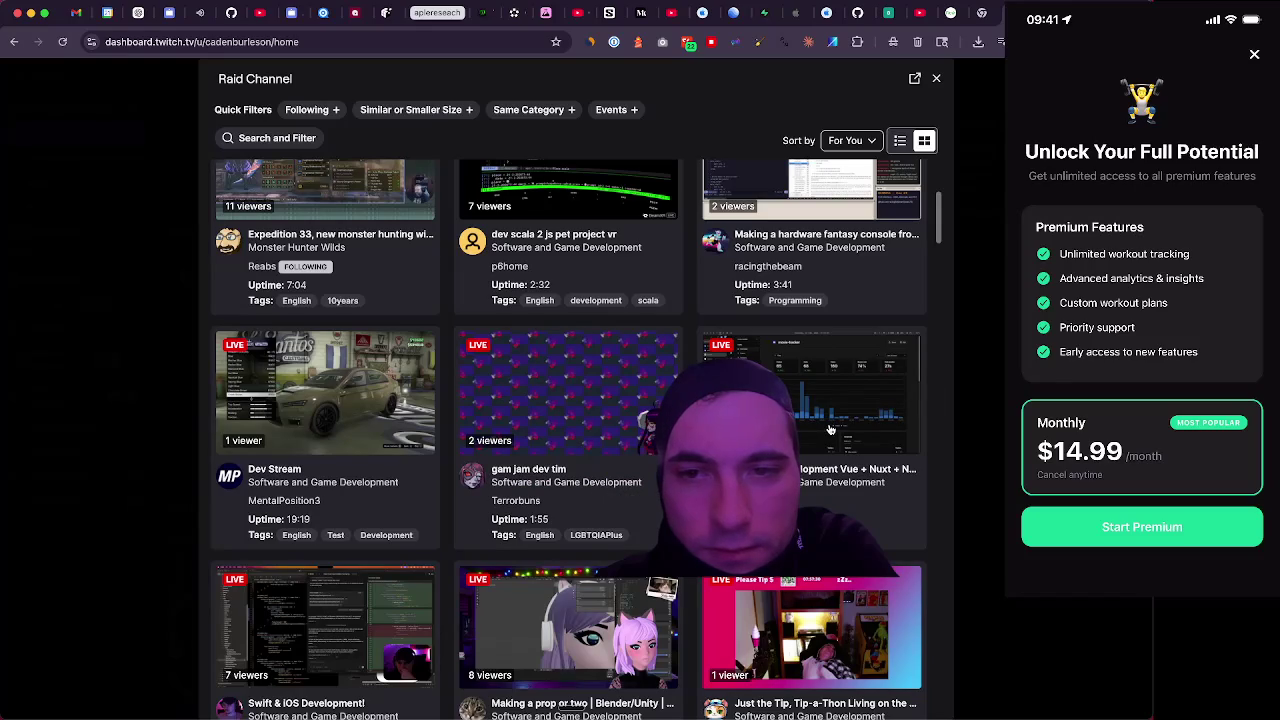
click(803, 414)
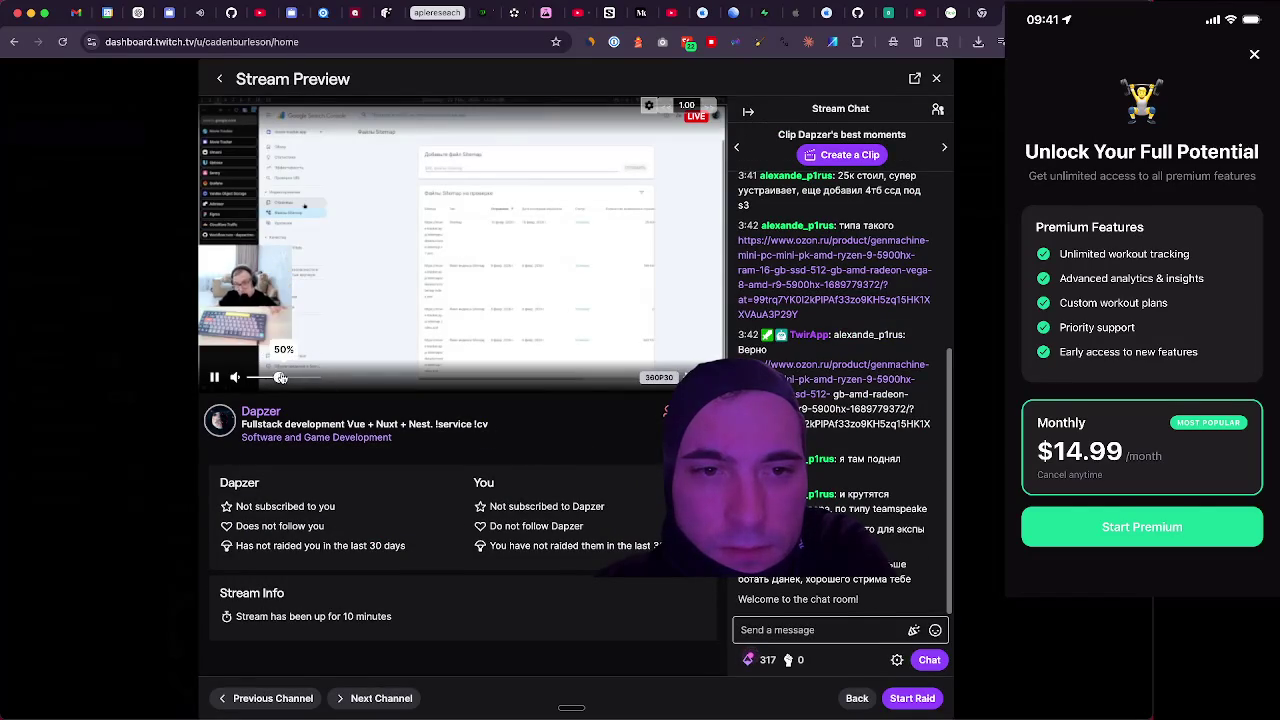
drag(282, 377, 315, 377)
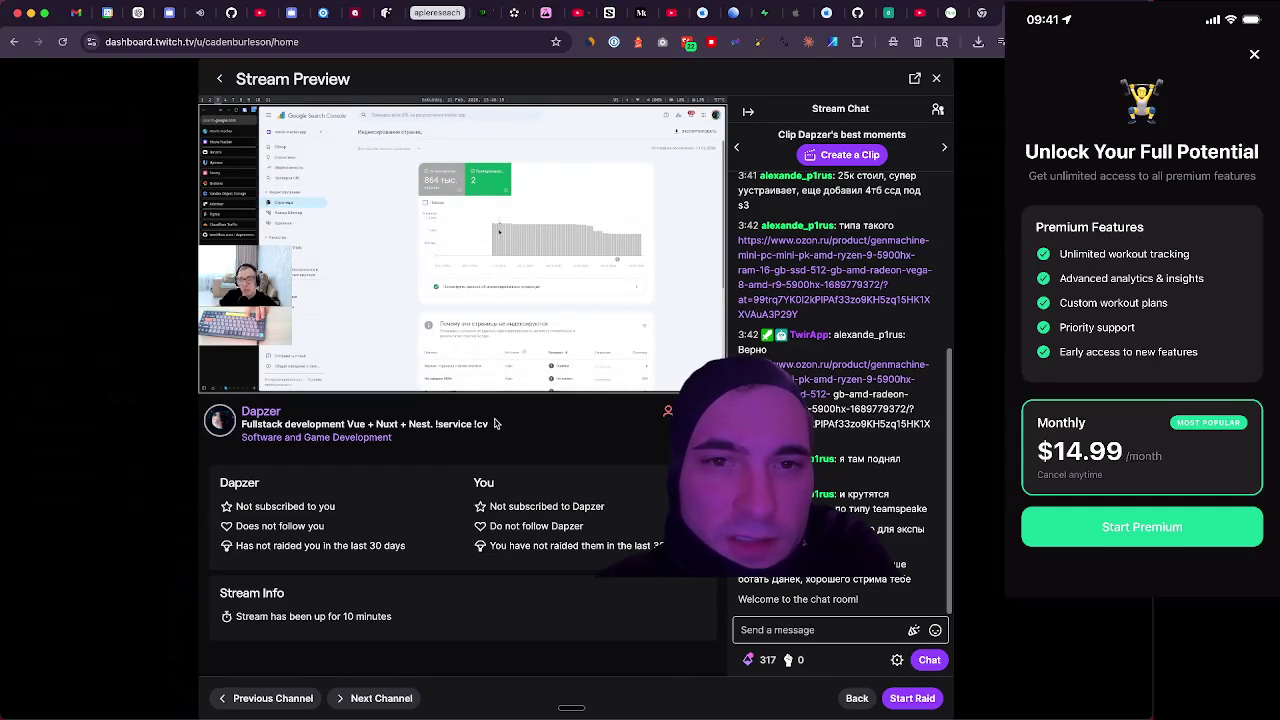
mouse_move(427, 245)
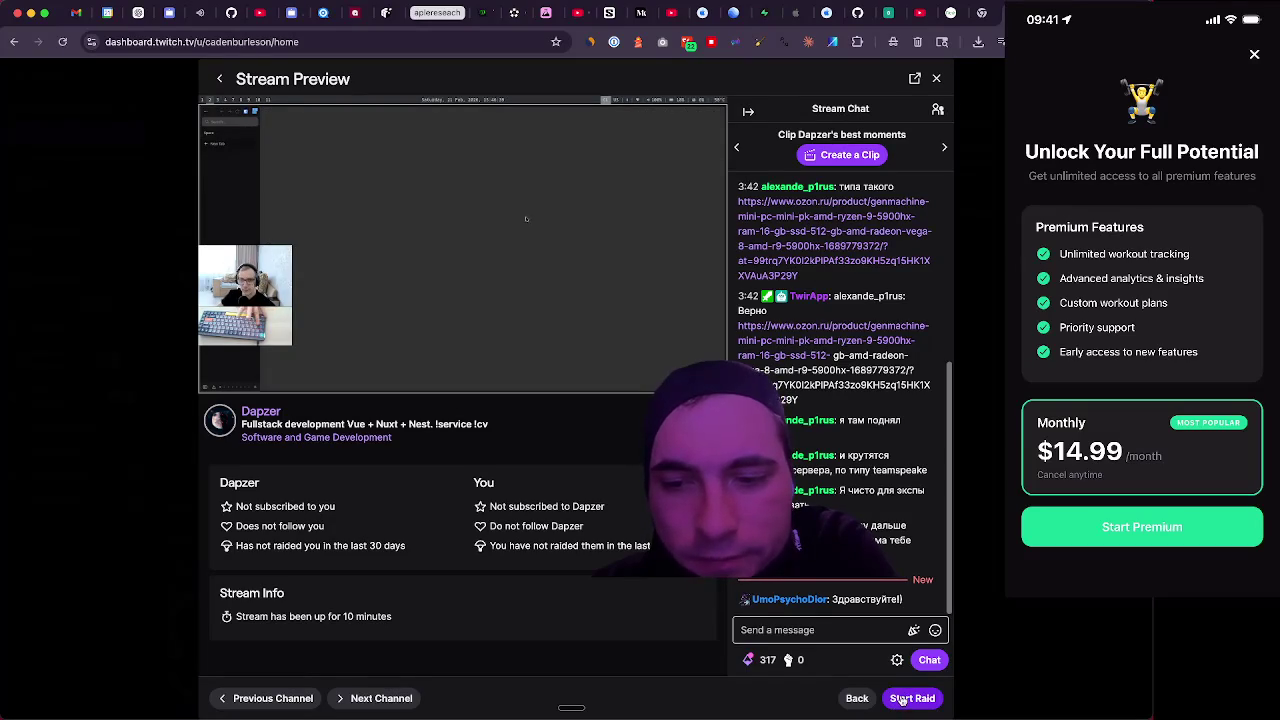
click(903, 699)
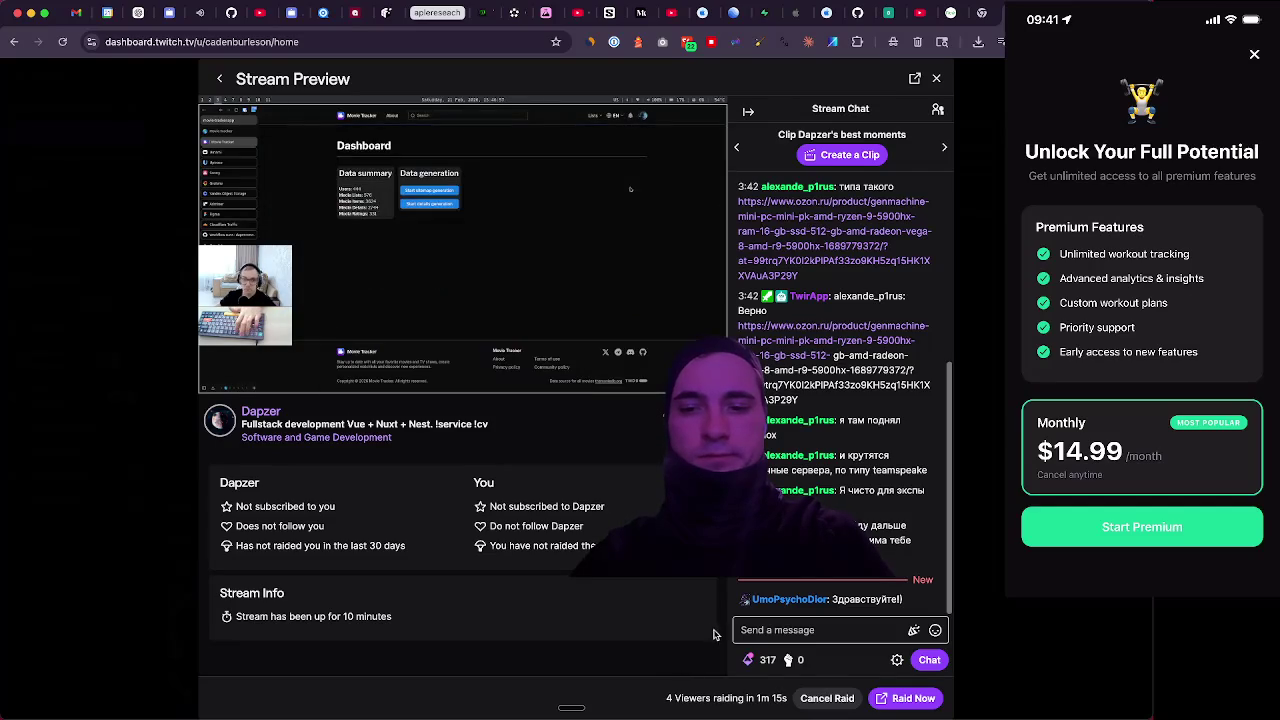
click(897, 705)
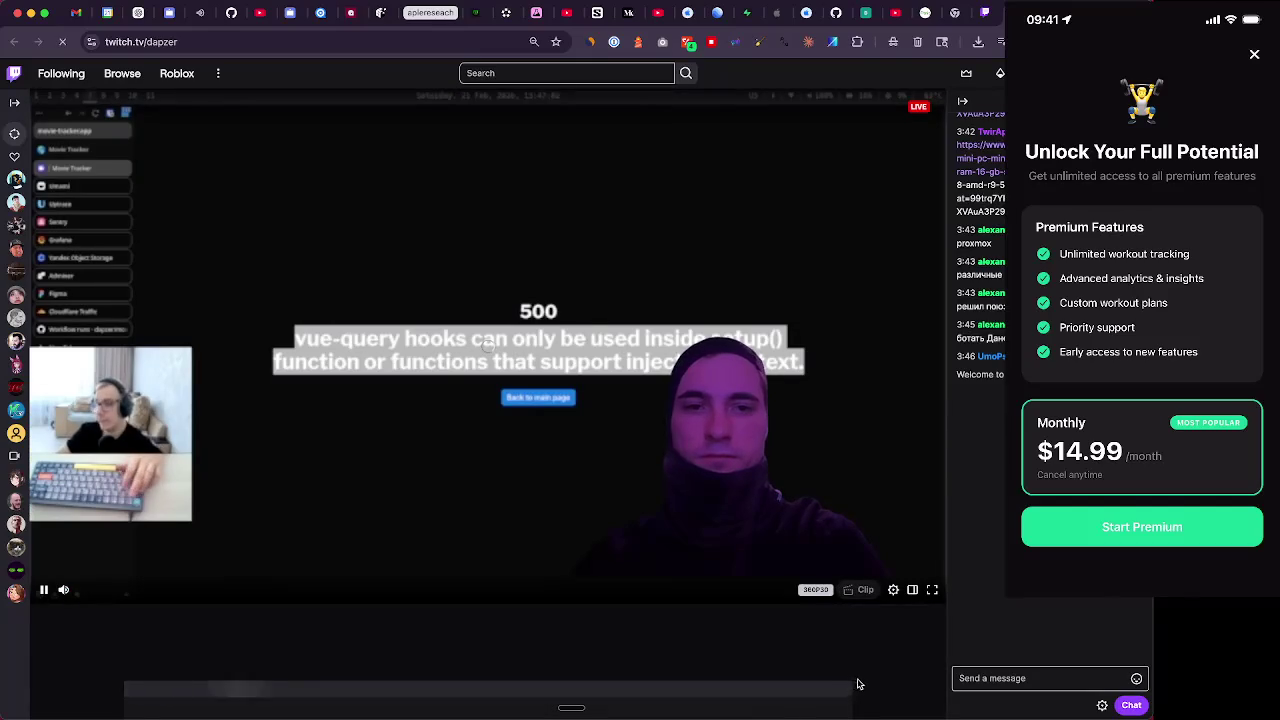
Pause Underwater Confessions in Suno and return to Dapzer's Twitch stream
click(200, 12)
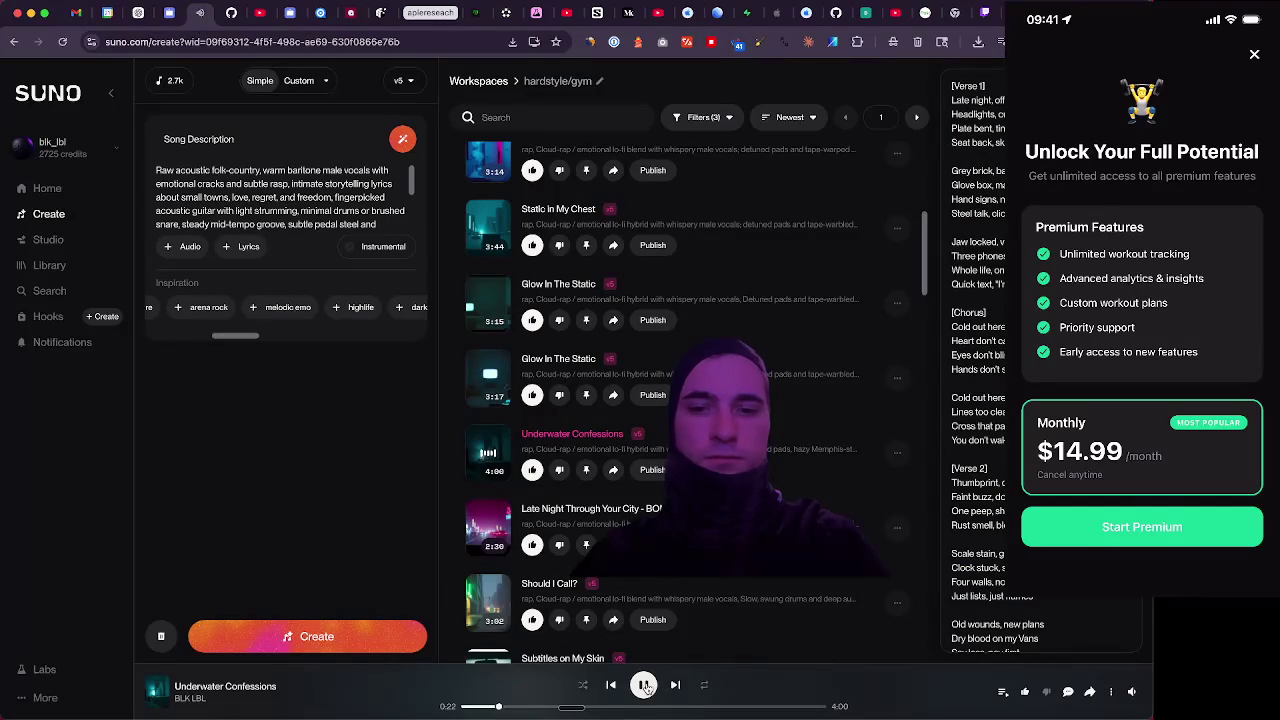
click(645, 686)
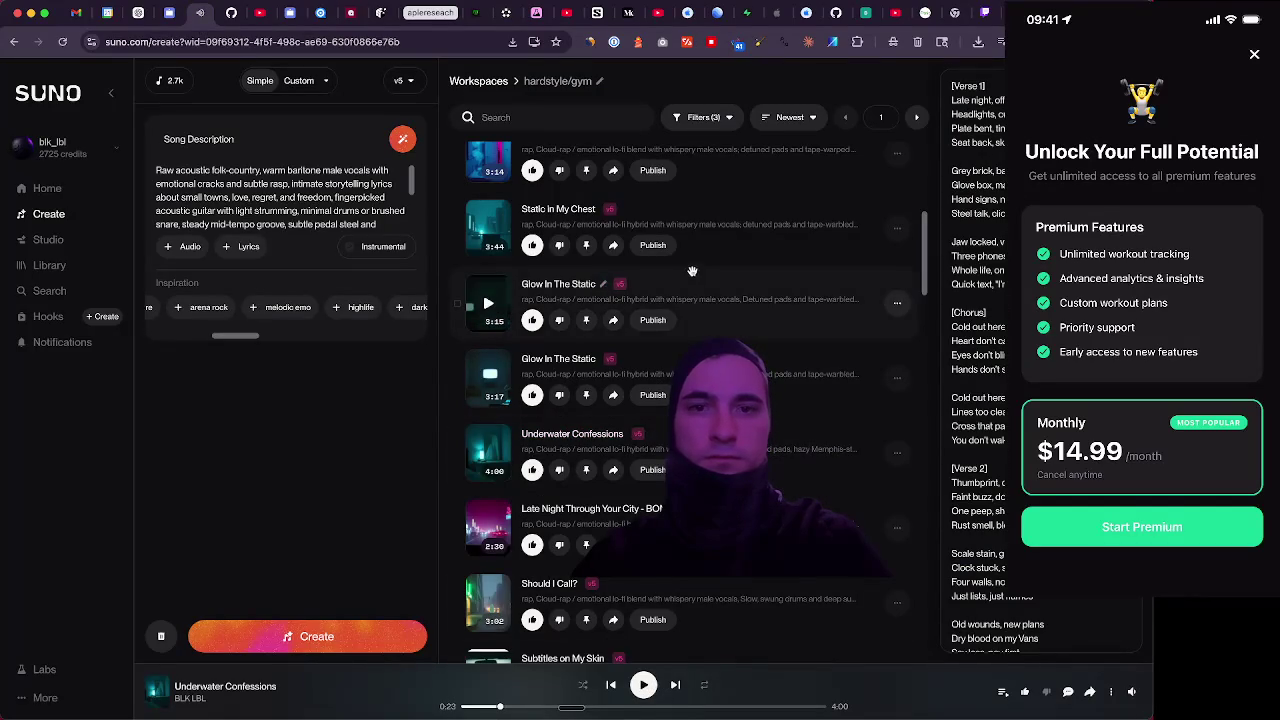
scroll(855, 225, down, 1)
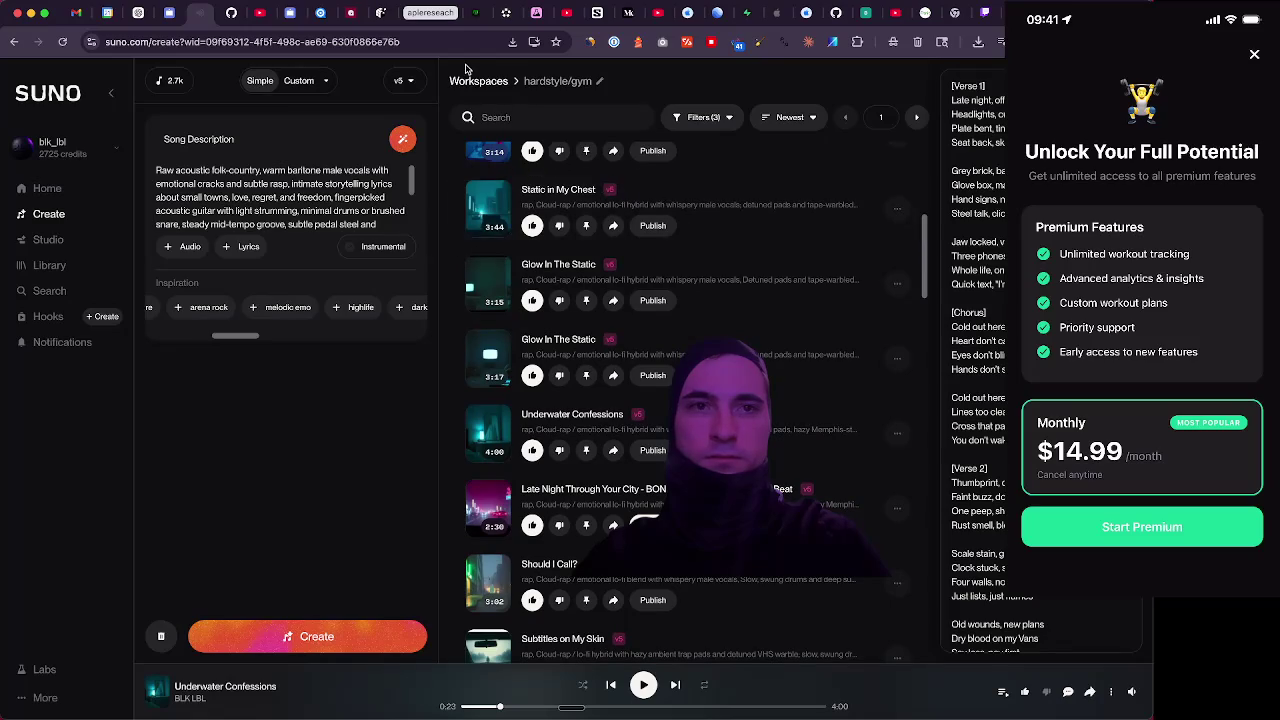
click(985, 12)
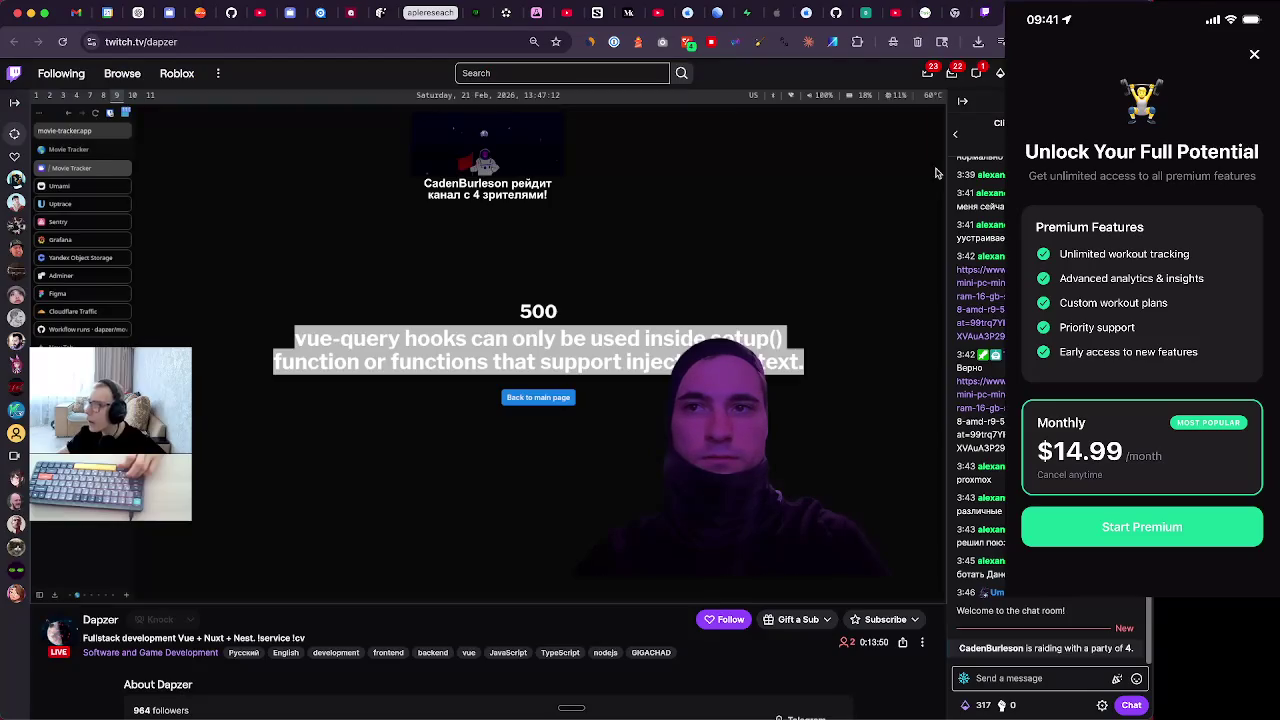
Accept Dapzer's chat rules and send the greetings 'What's up!' and 'Cheers!'
click(1000, 679)
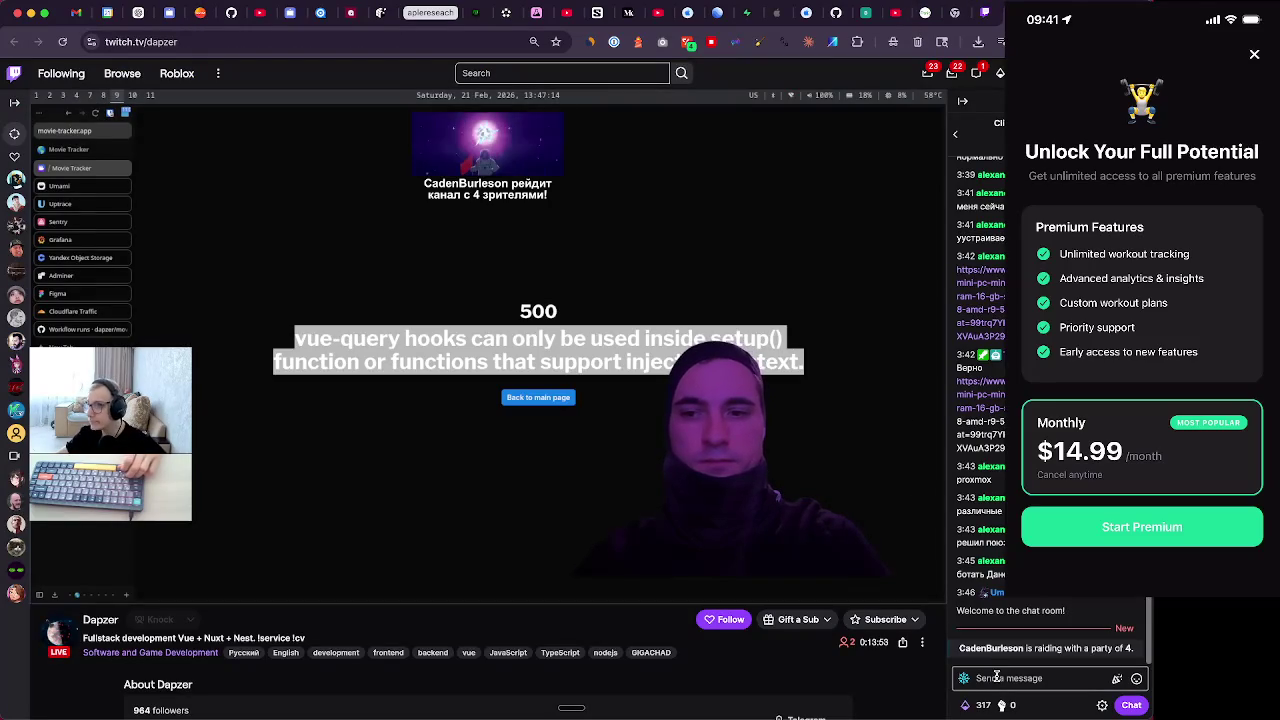
click(1000, 679)
text(What's up!)
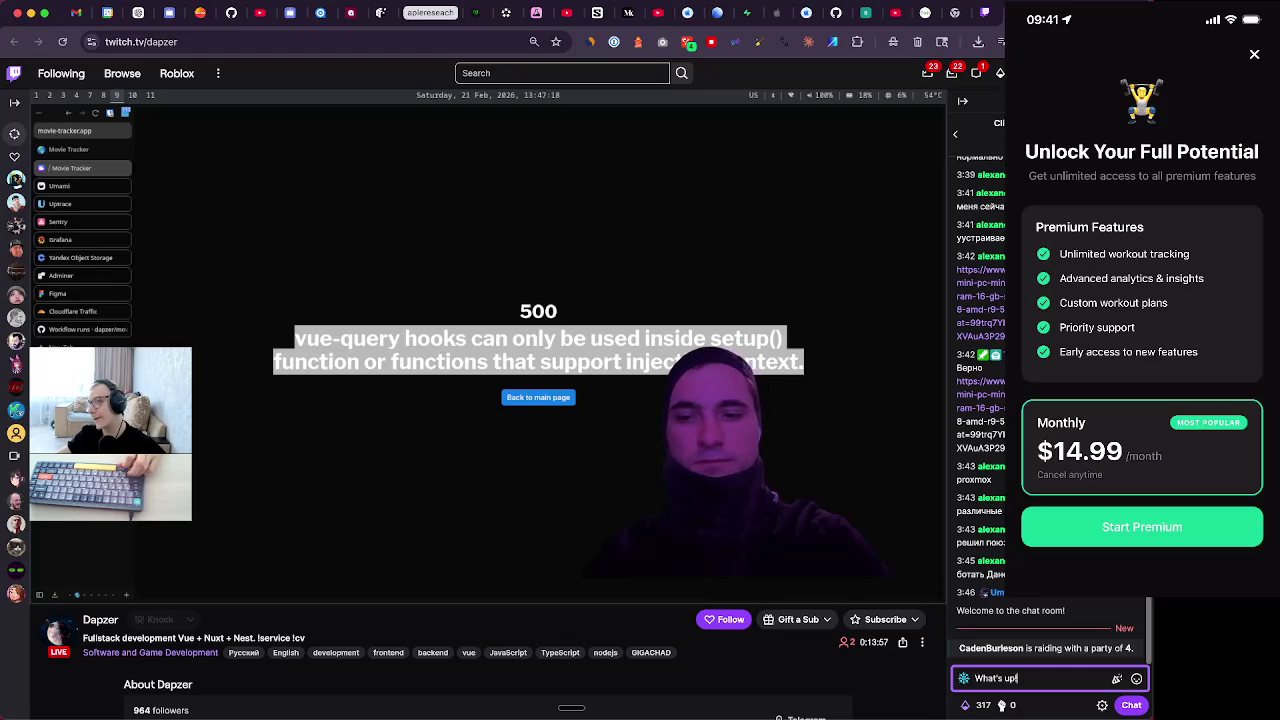
key(Return)
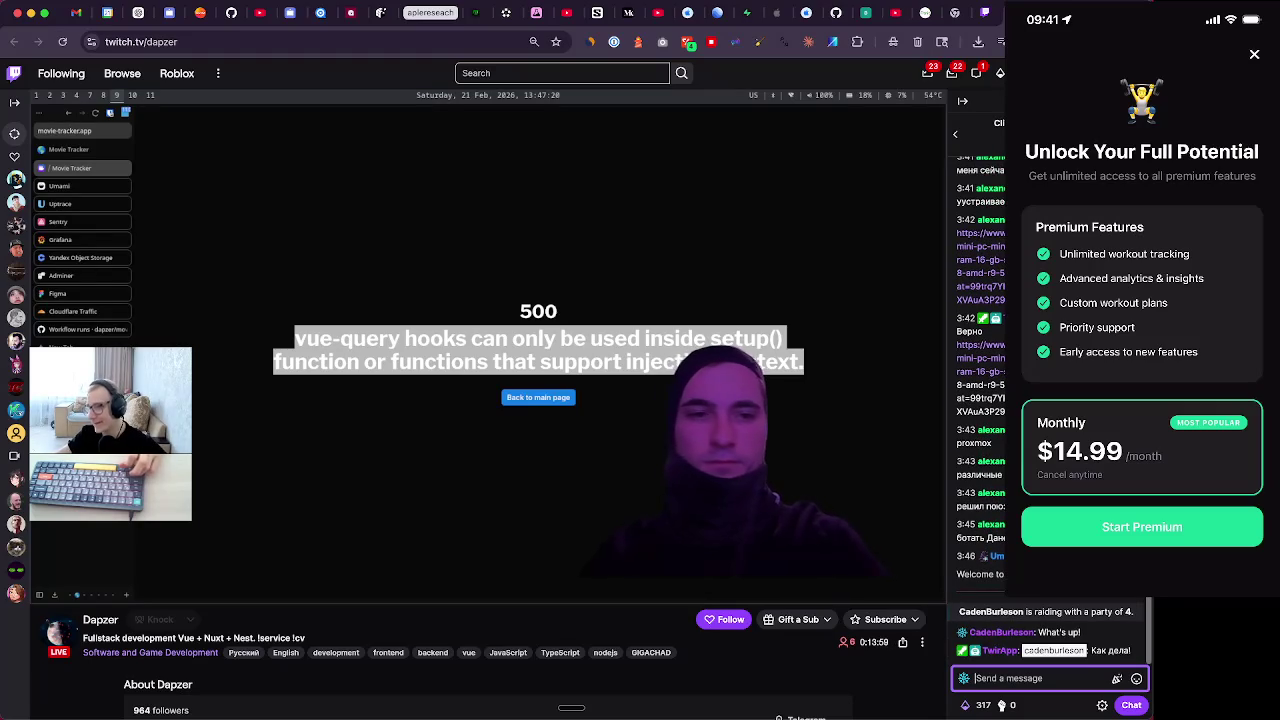
text(Cheers!)
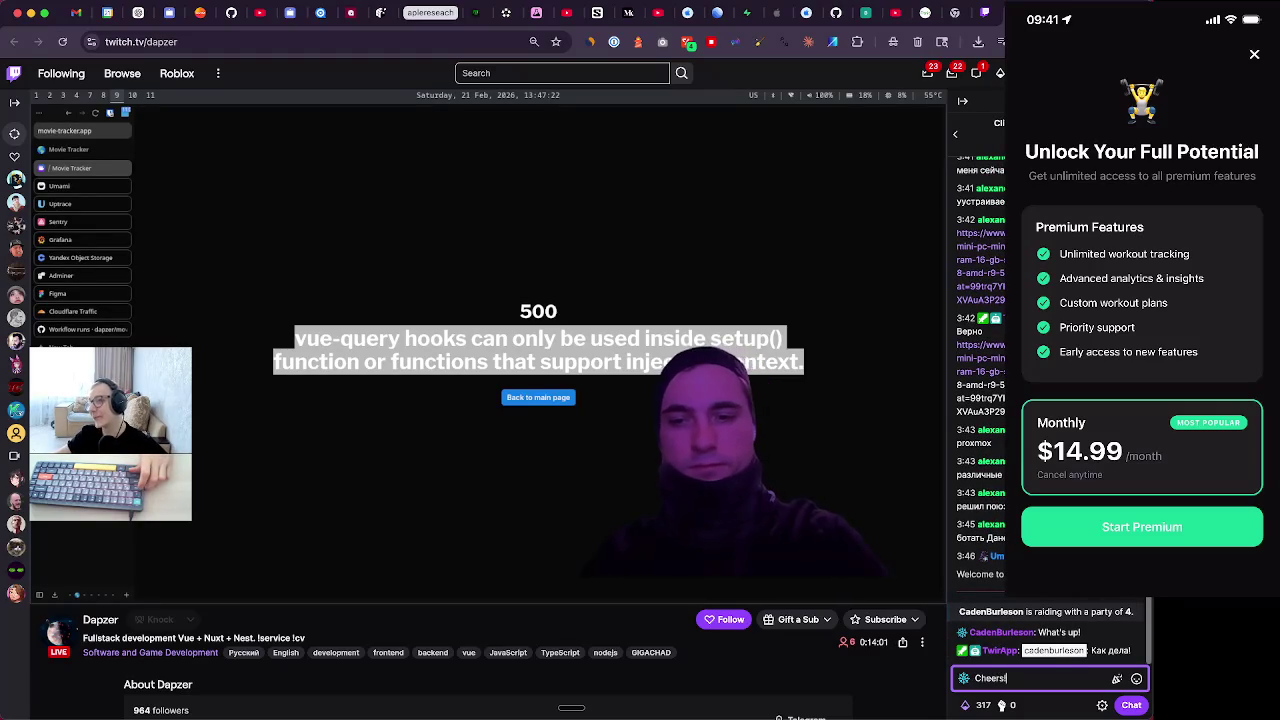
key(Return)
Post a message about also doing Google indexing, then reply 'Yea english lol'
text(I was doing google indexing)
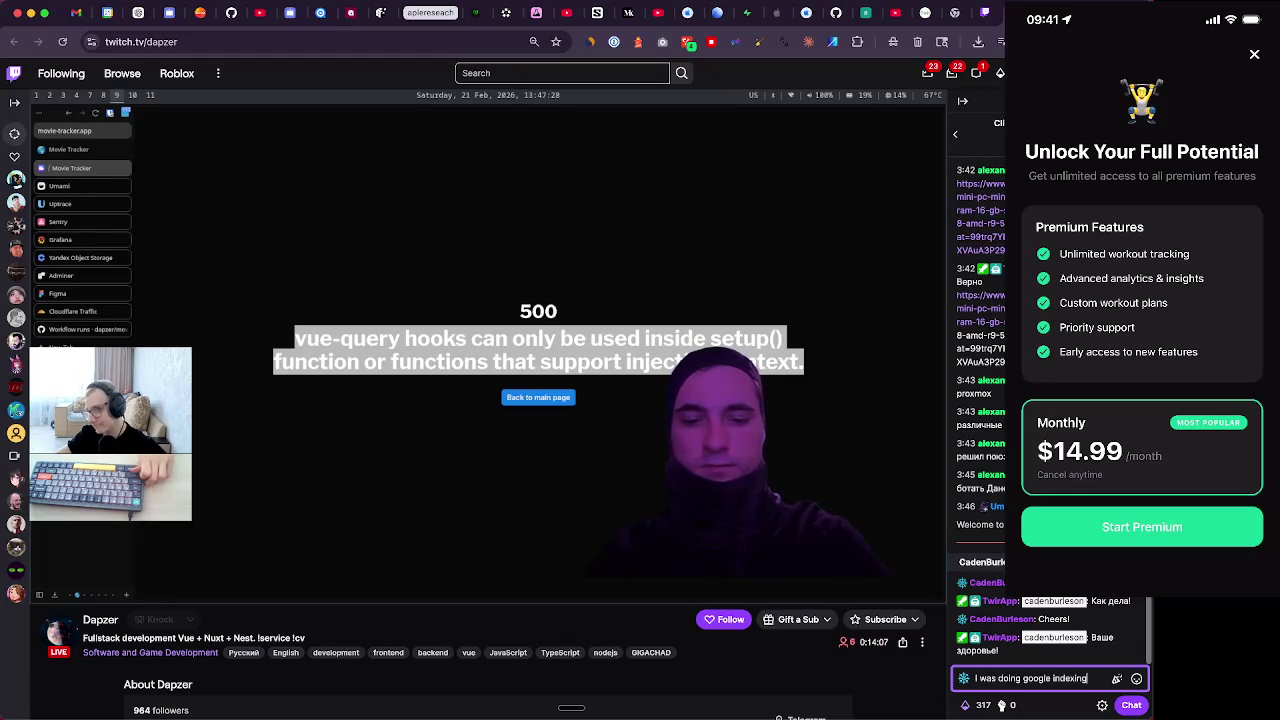
text( to)
key(Return)
text(Ye)
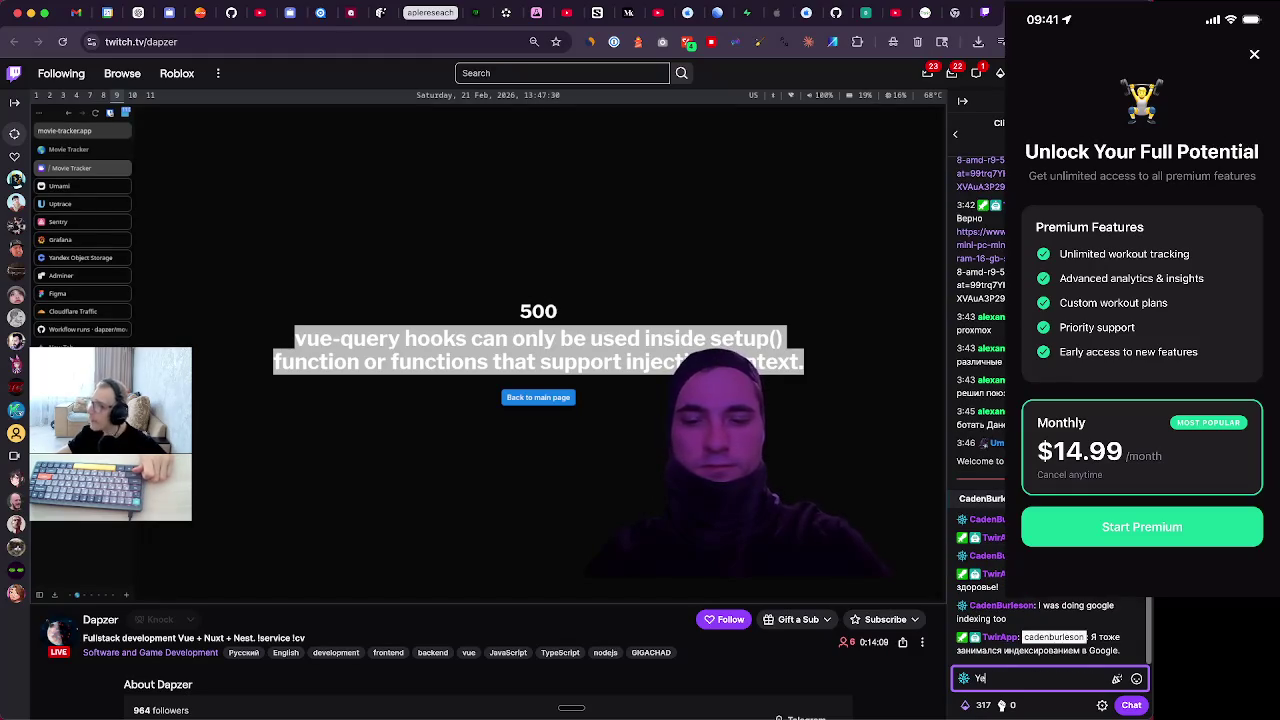
text(lish lo)
key(Return)
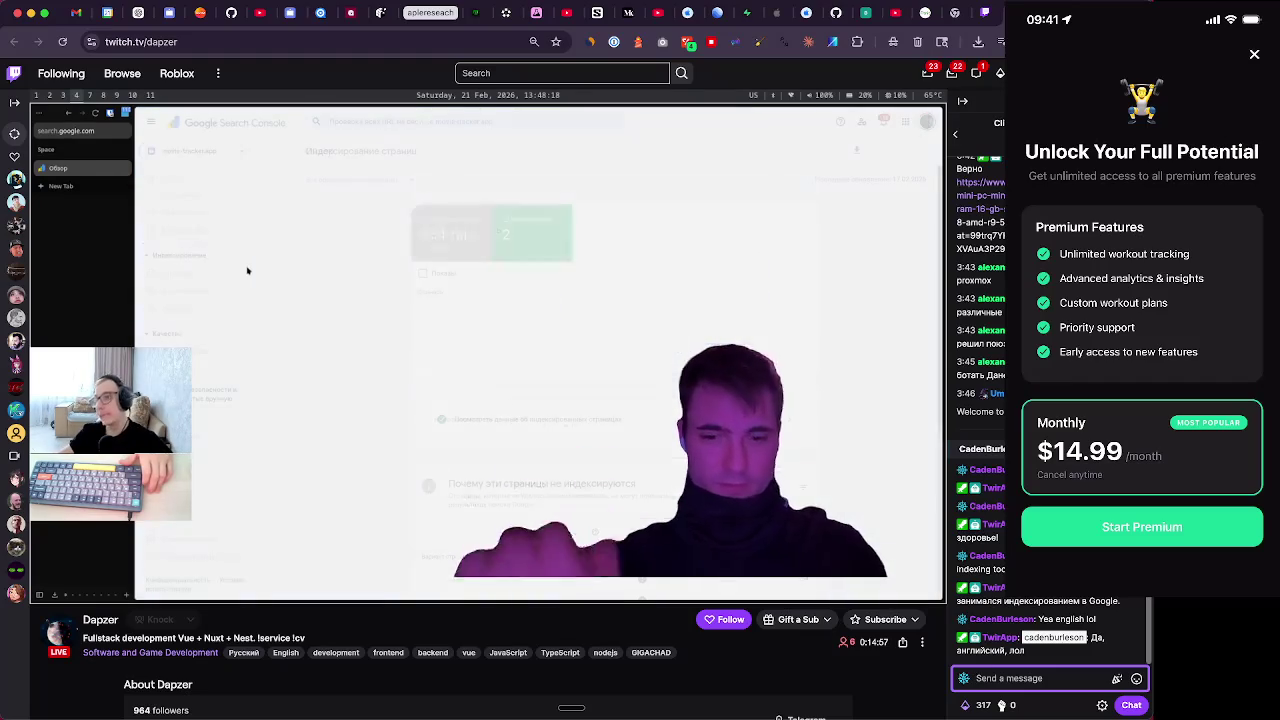
Post in chat that 365 pages exist but only ~100 are indexed, getting 5-6 clicks
text(I)
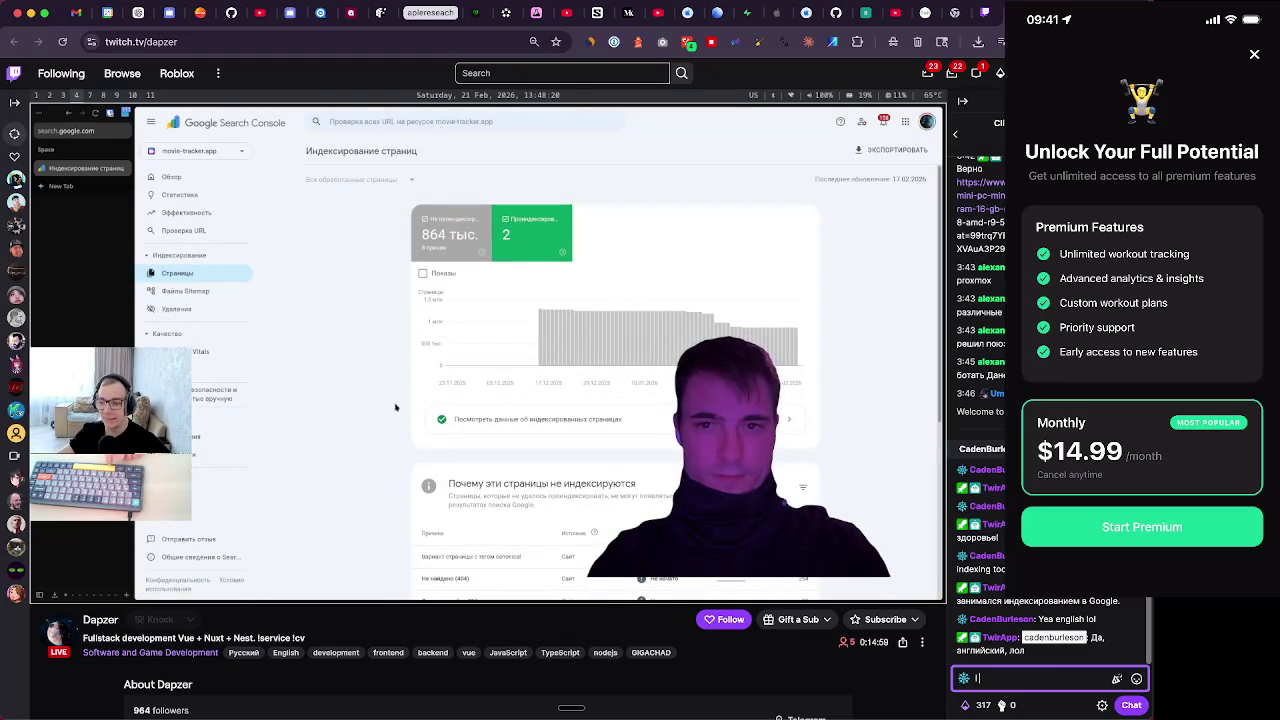
text( have 3)
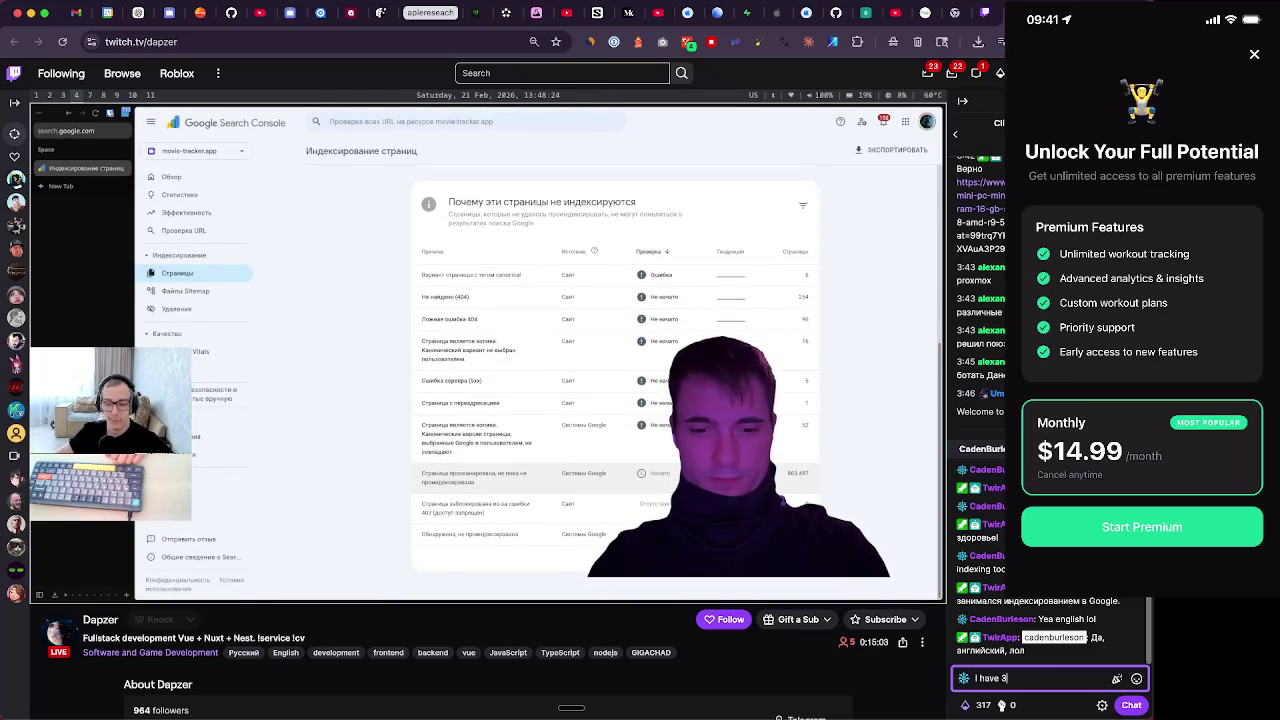
text(65 pages created )
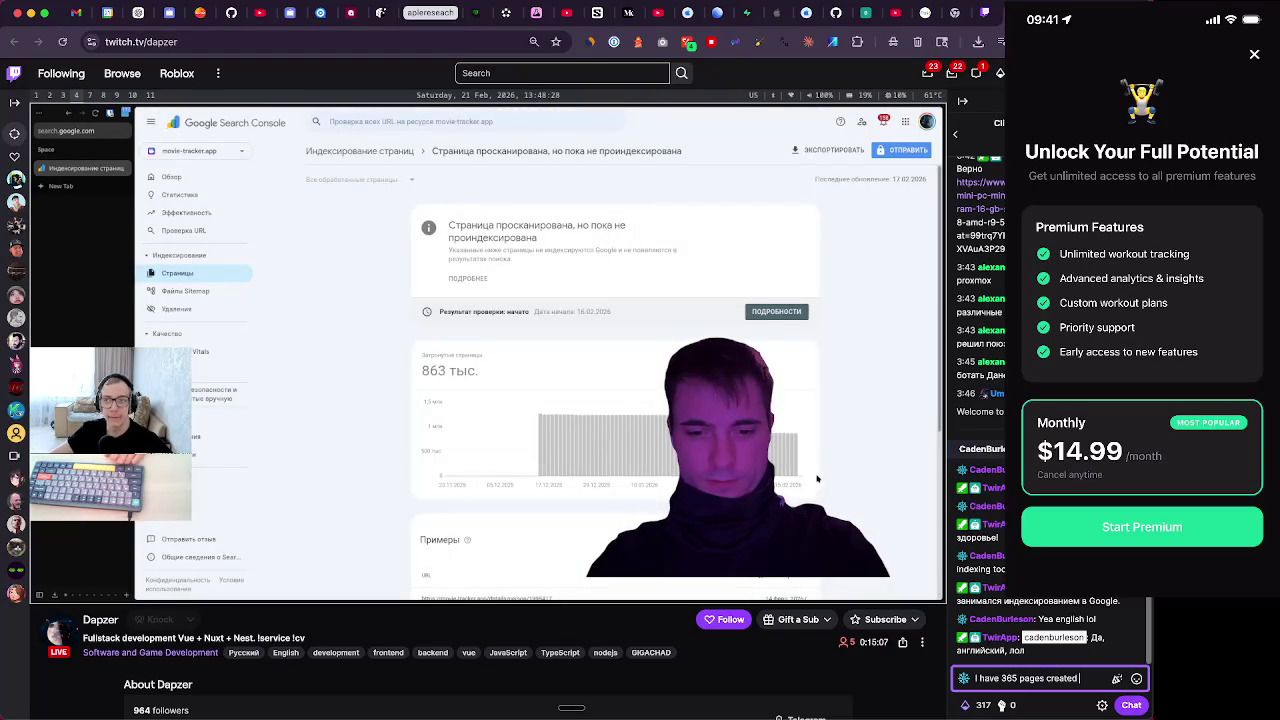
text(but only like)
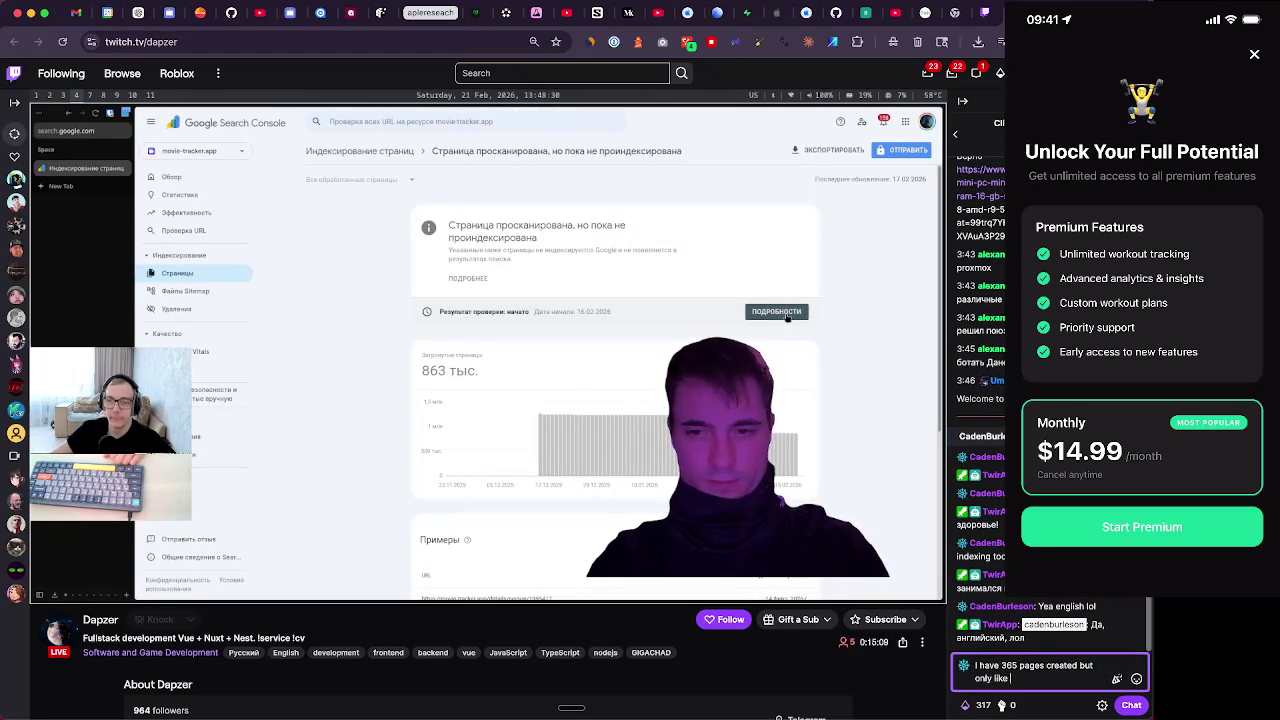
text( 100 indexed. It)
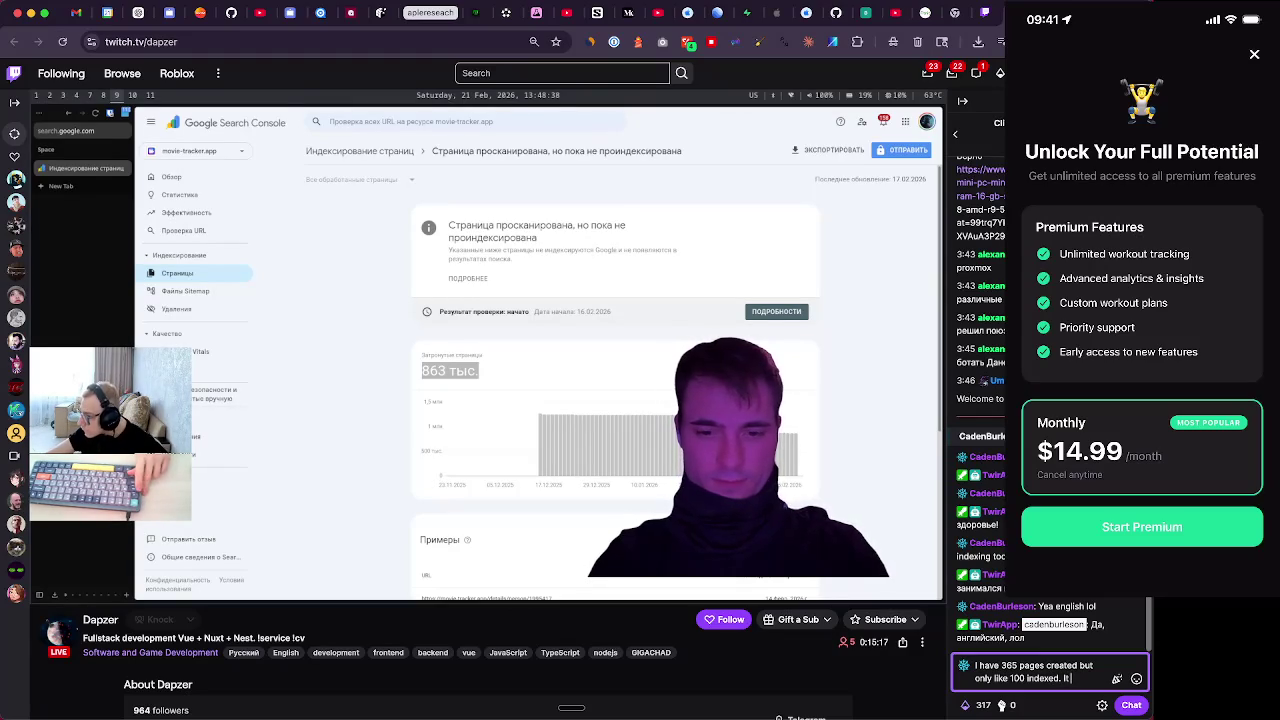
text(more)
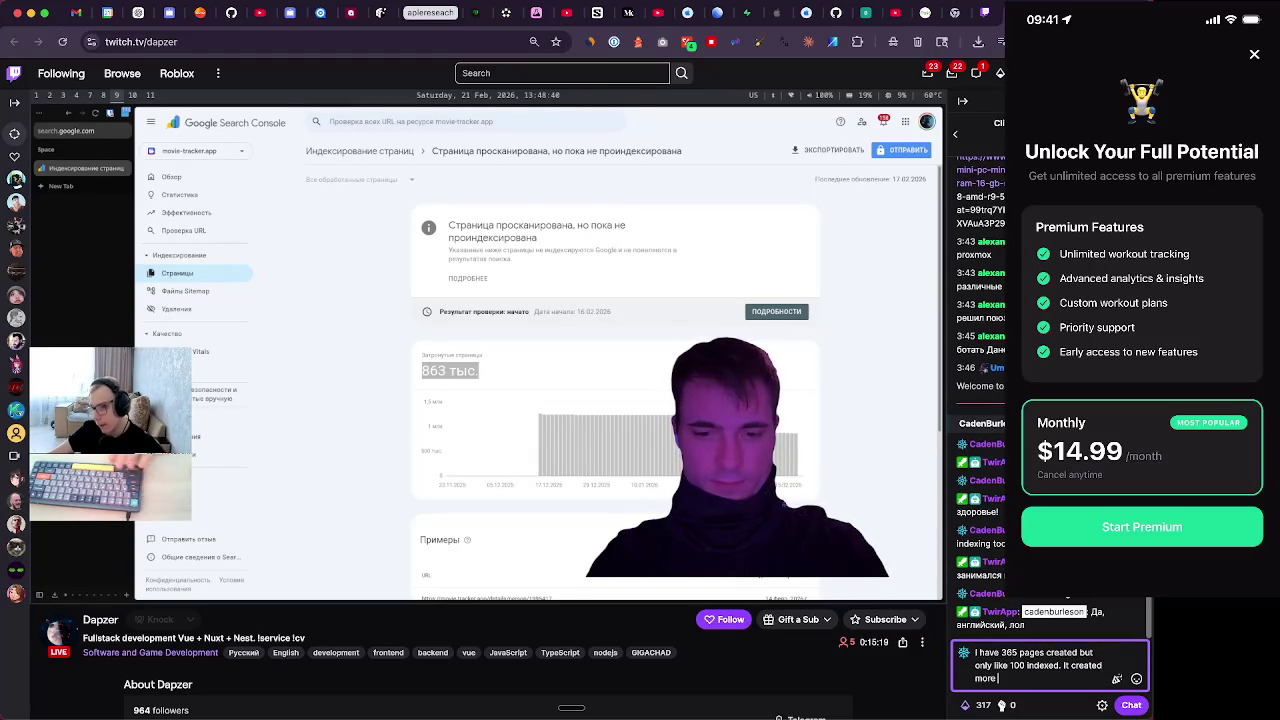
text(pressions, but onl)
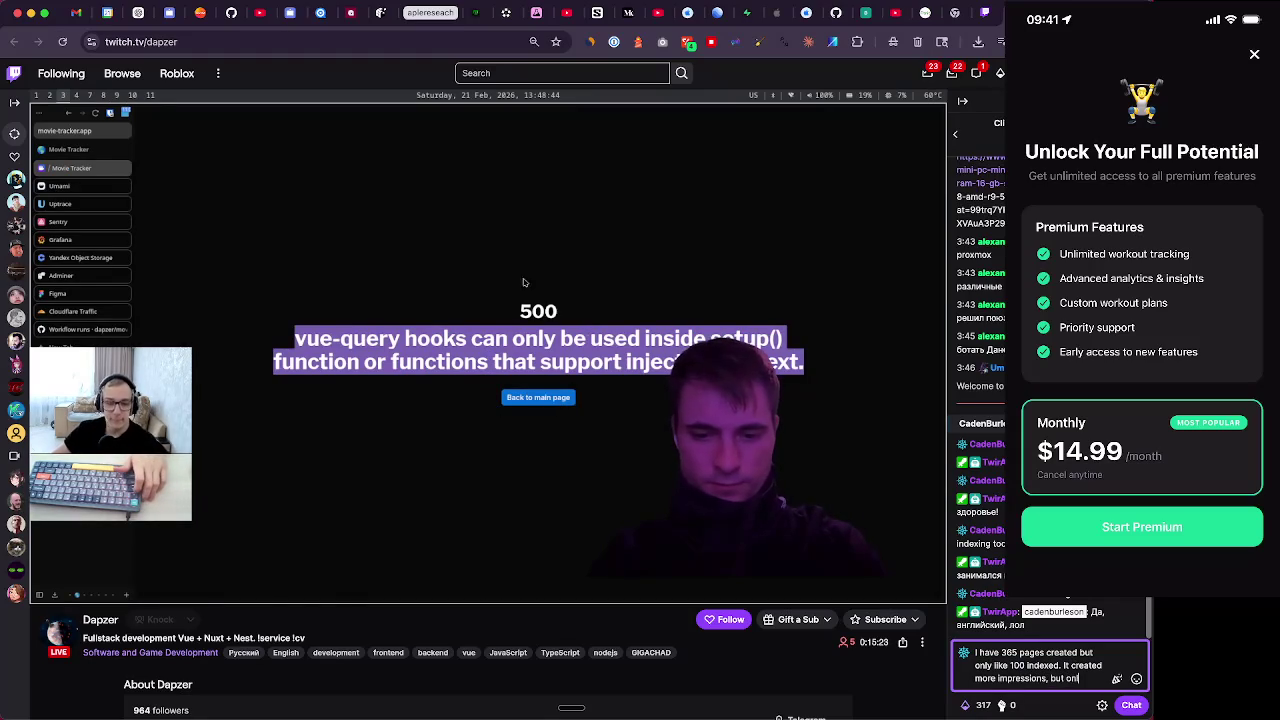
text(y like 5)
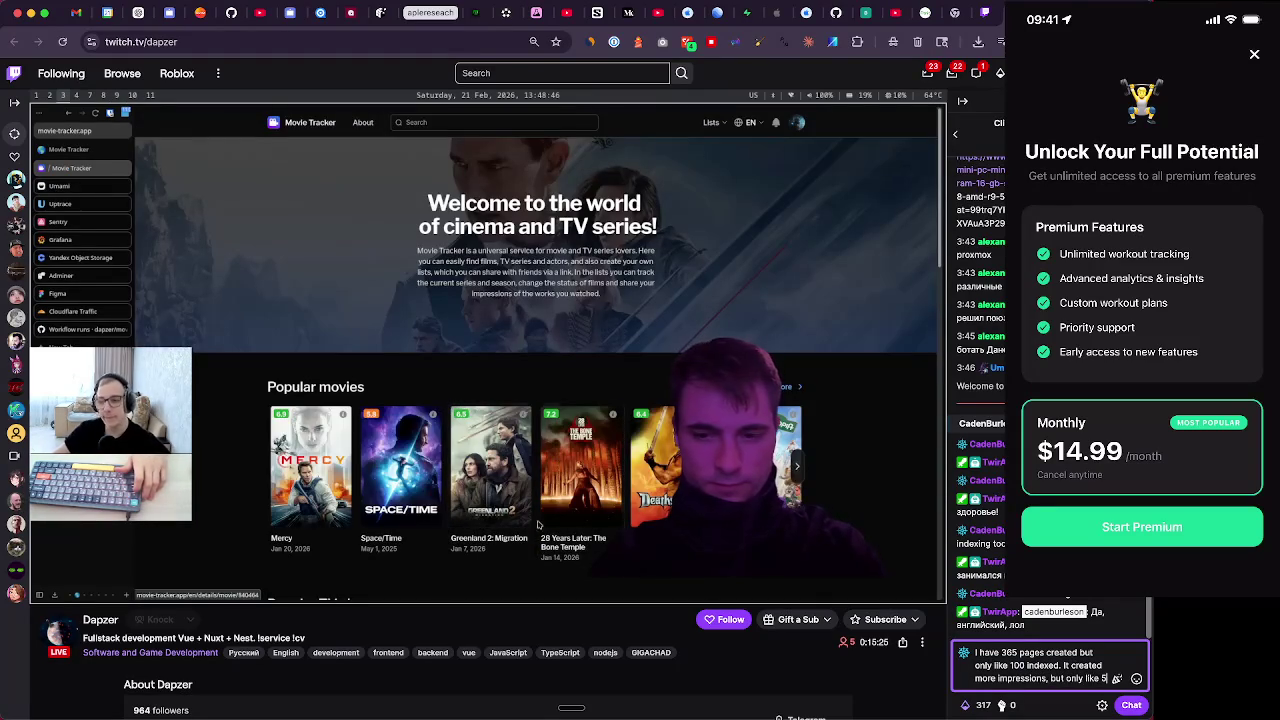
text(-6 clic)
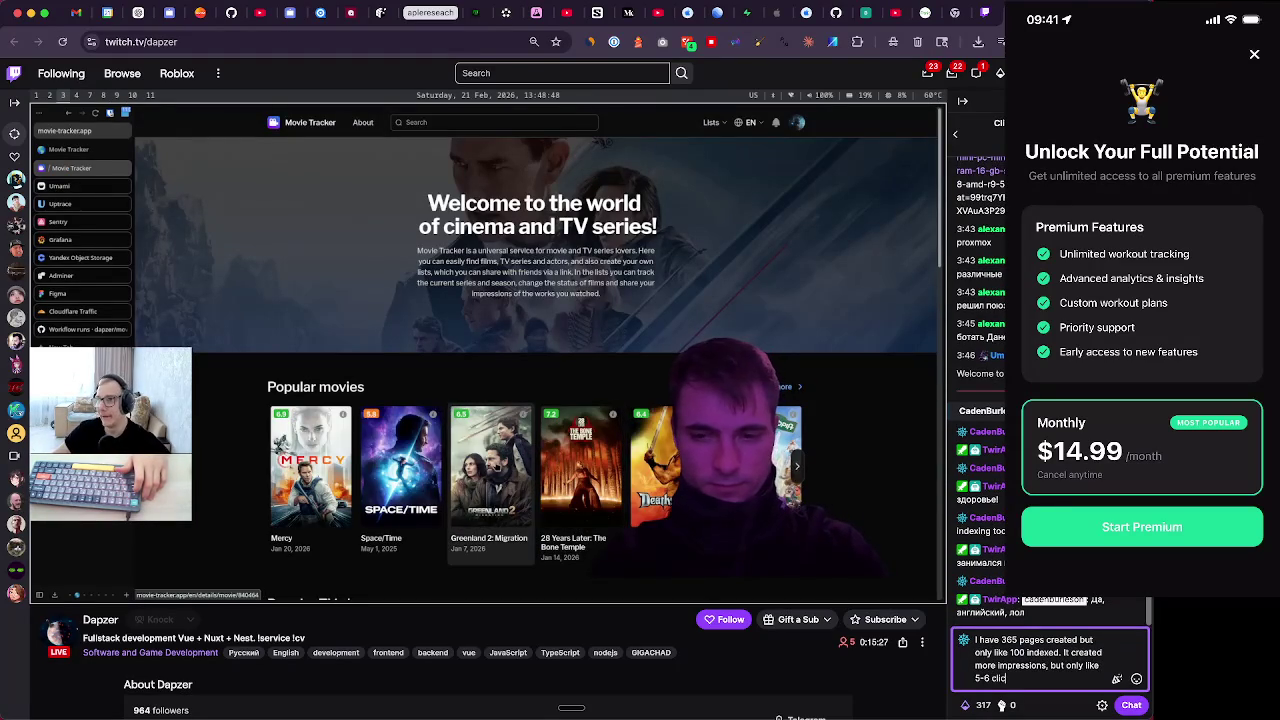
text(s smh)
key(Return)
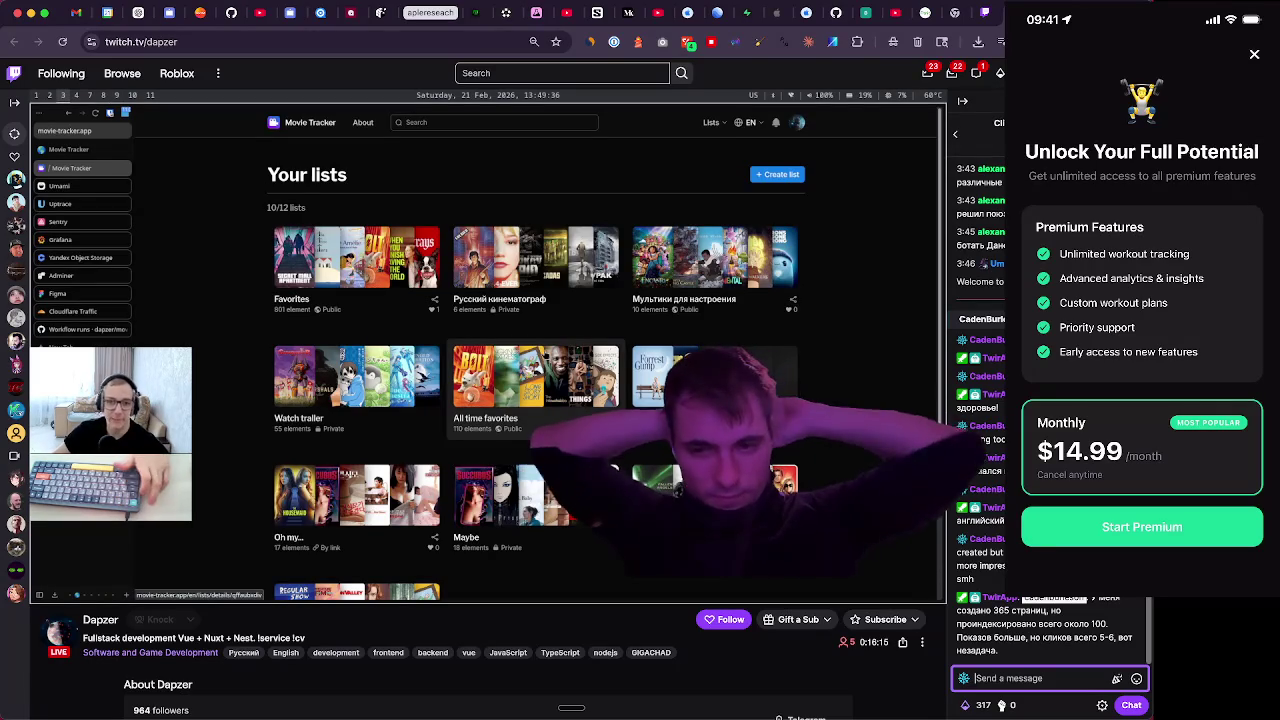
Ask in chat whether indexing some pages in English helps and if Google translates automatically
text(( wonder if you index some in)
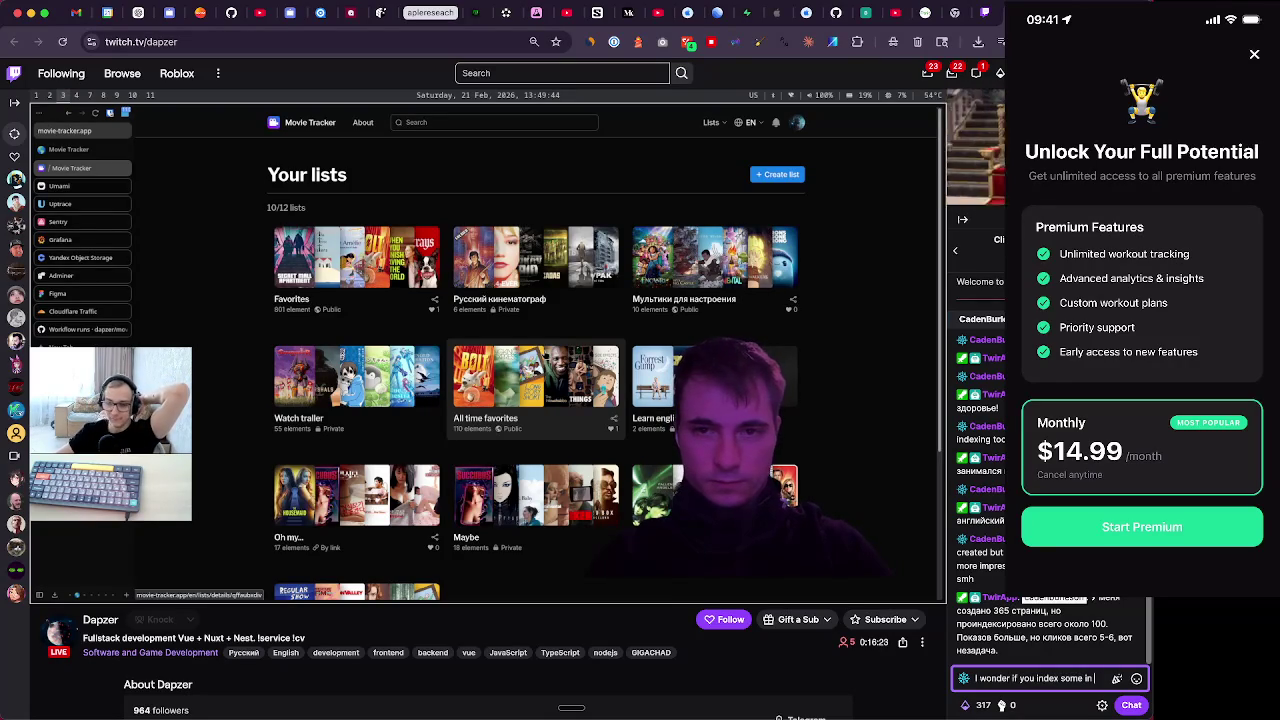
text( english)
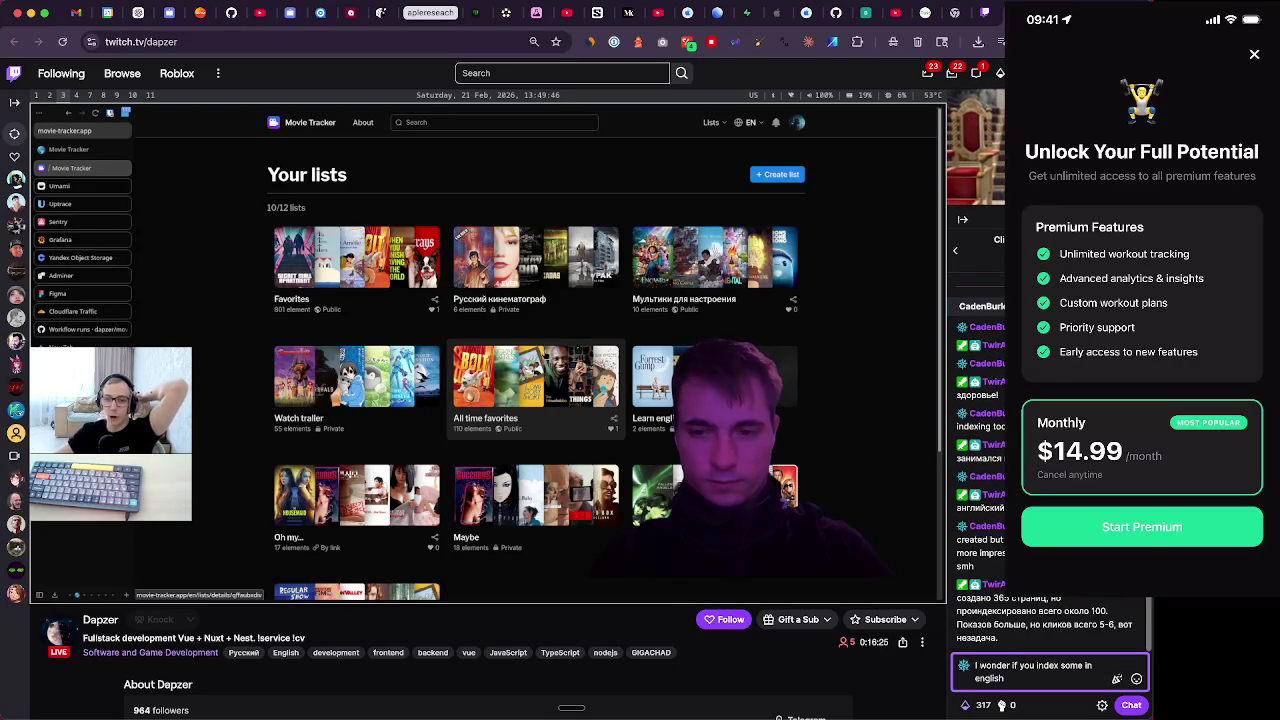
text( if it)
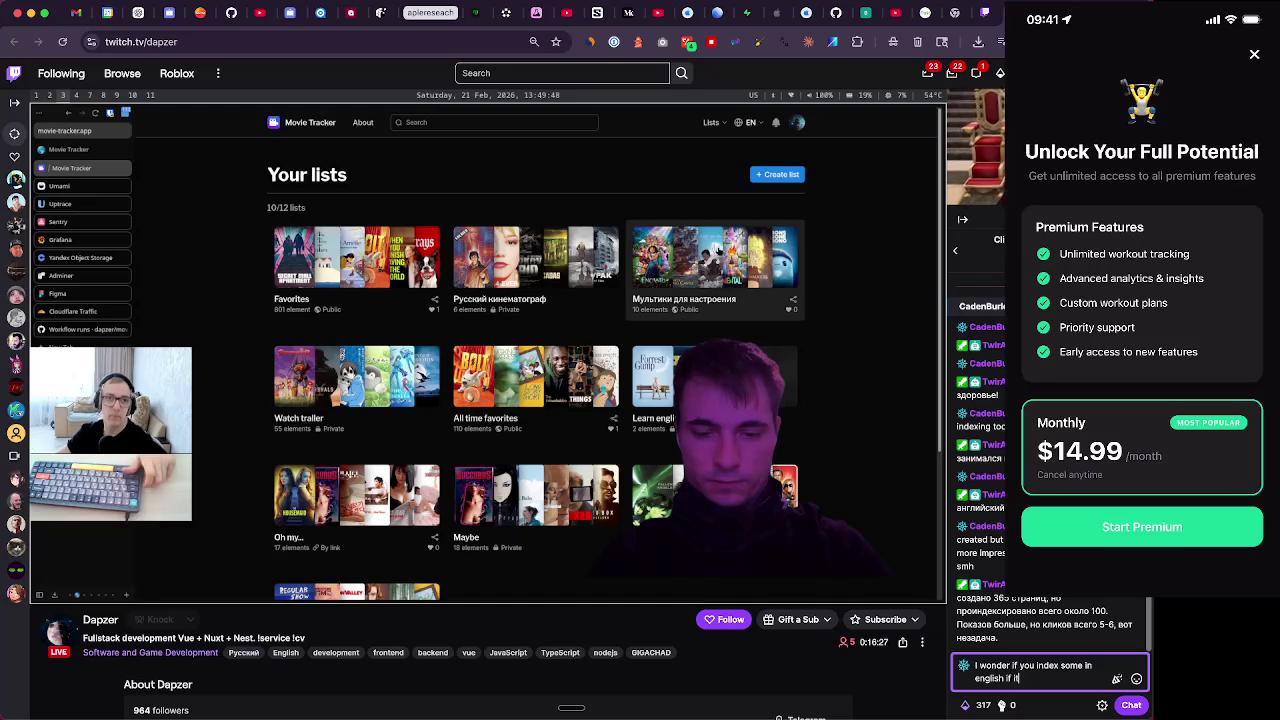
text( would do)
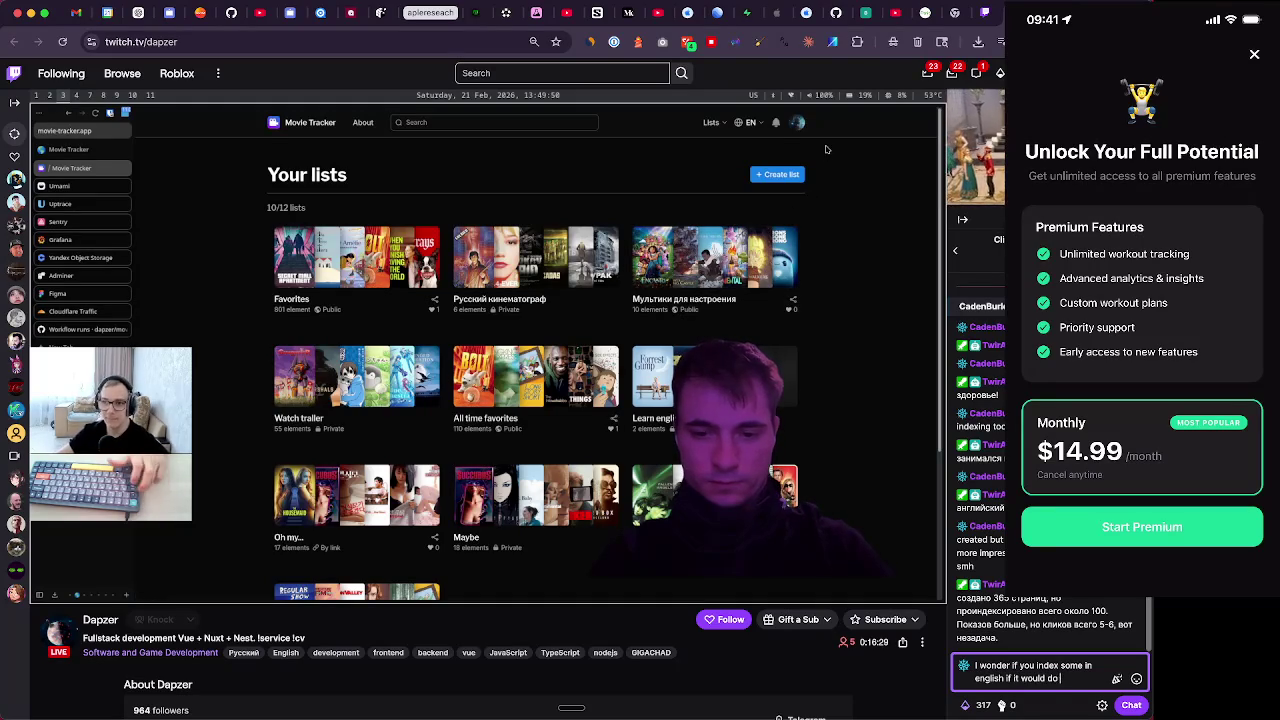
text( anything?)
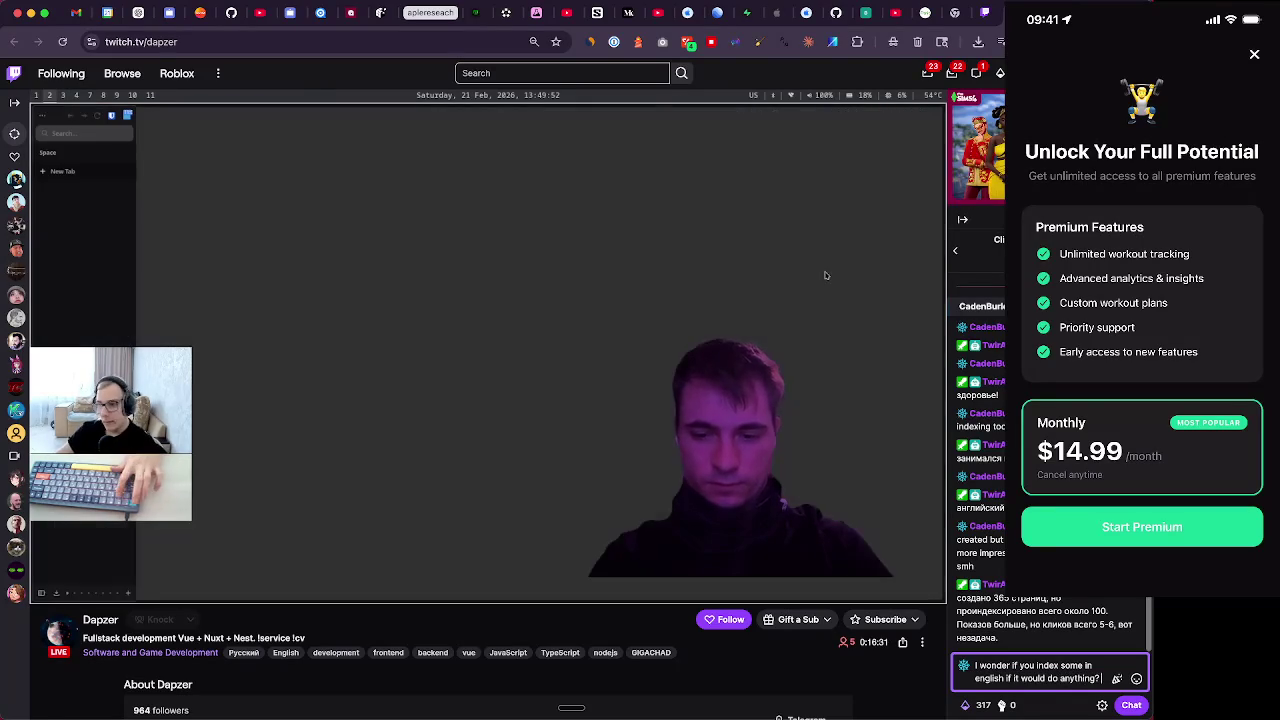
text( IDK how the tra)
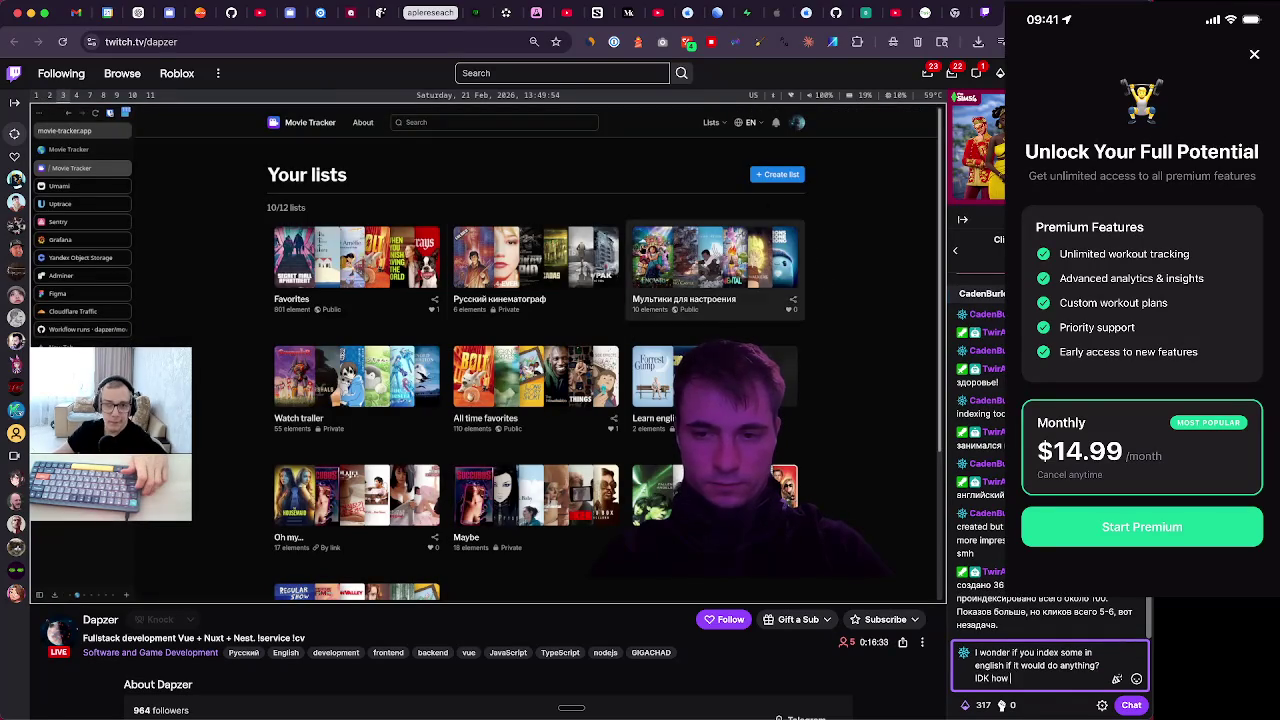
text(nslation)
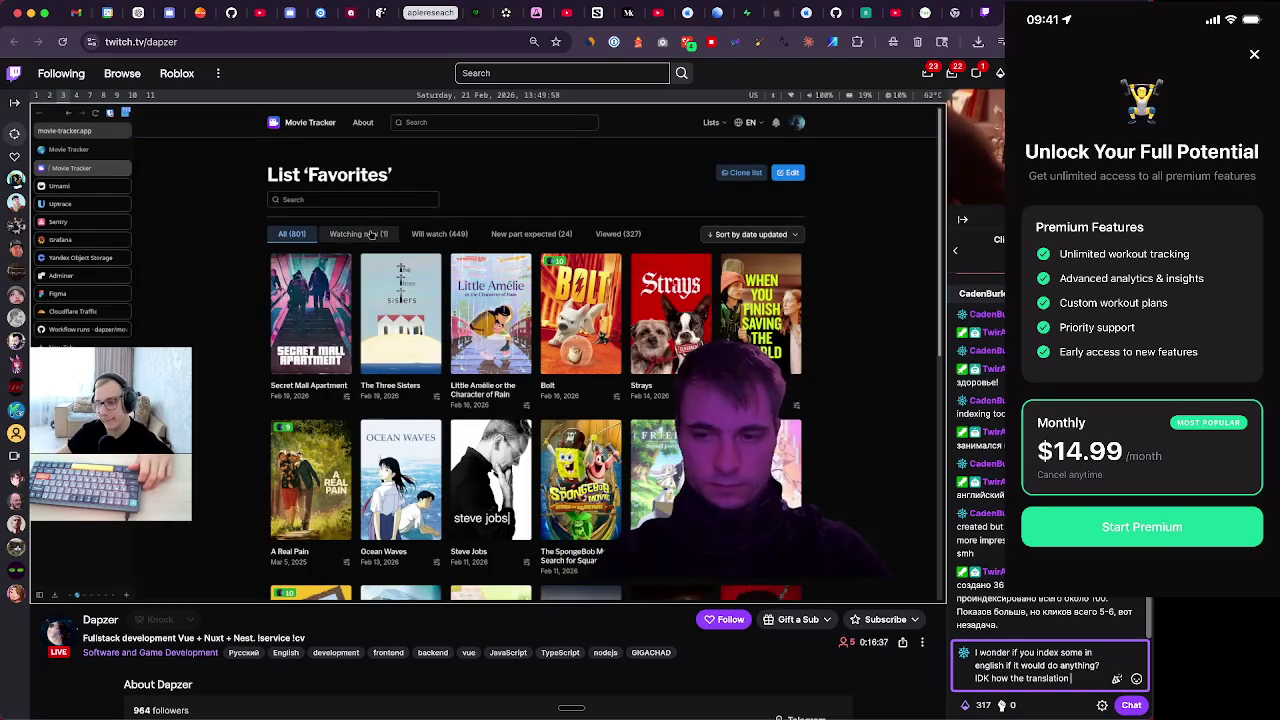
text( works.)
key(BackSpace)
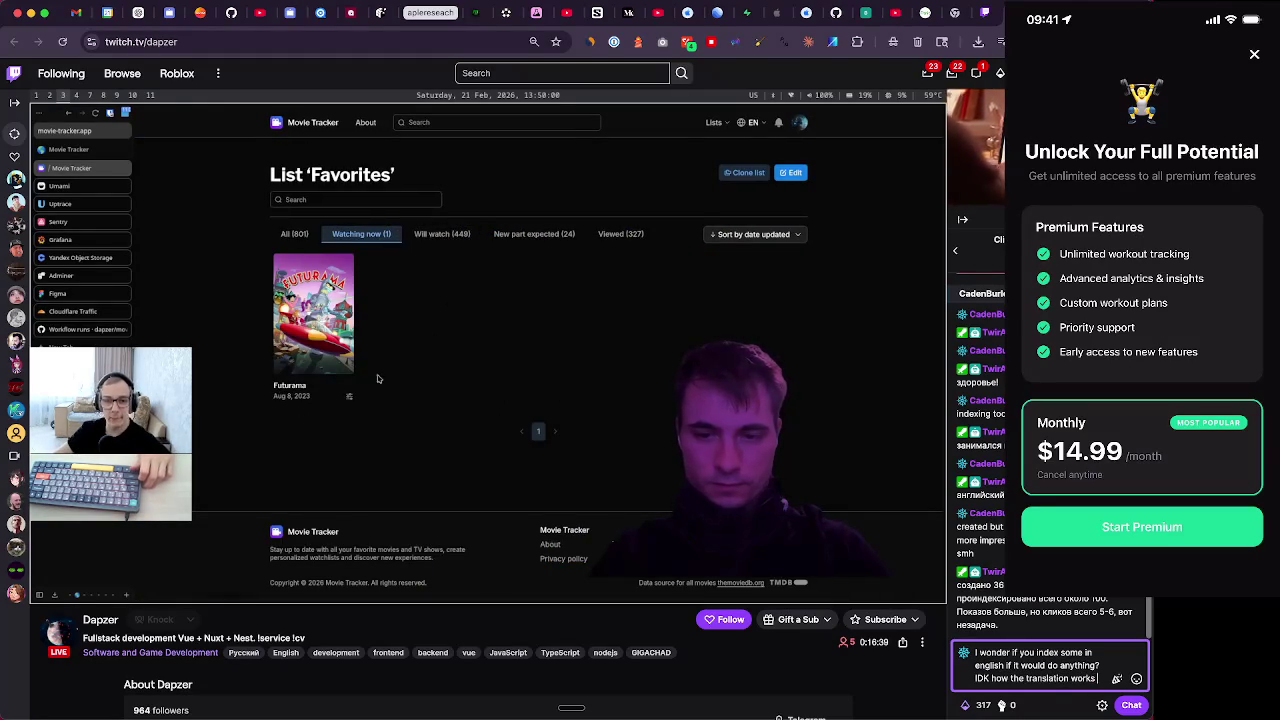
text(does google do it au)
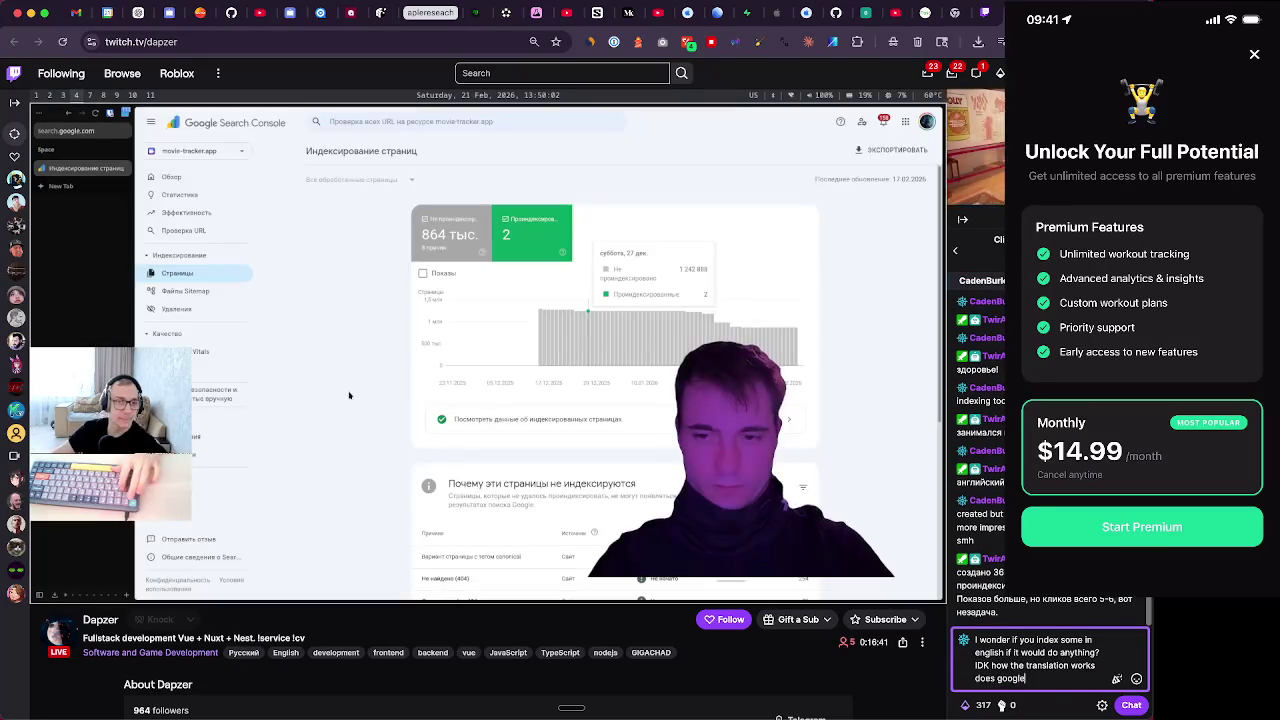
text(to)
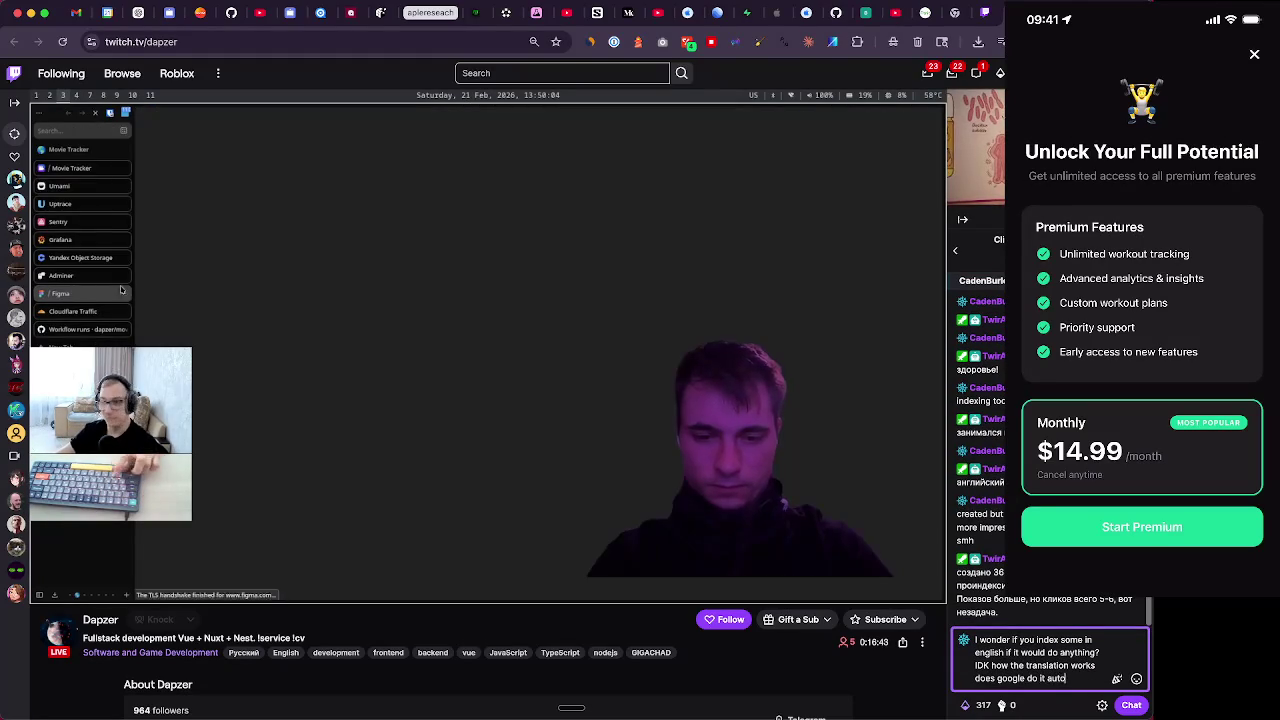
text(matically o)
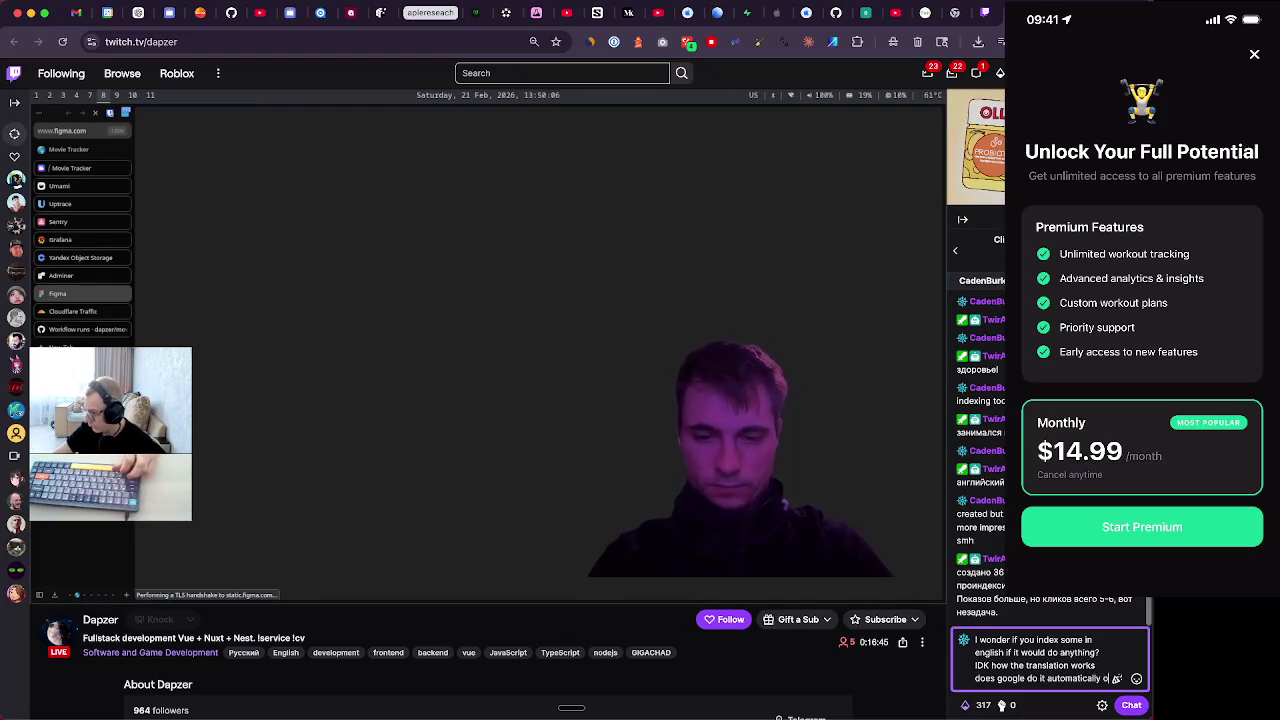
text(r is your)
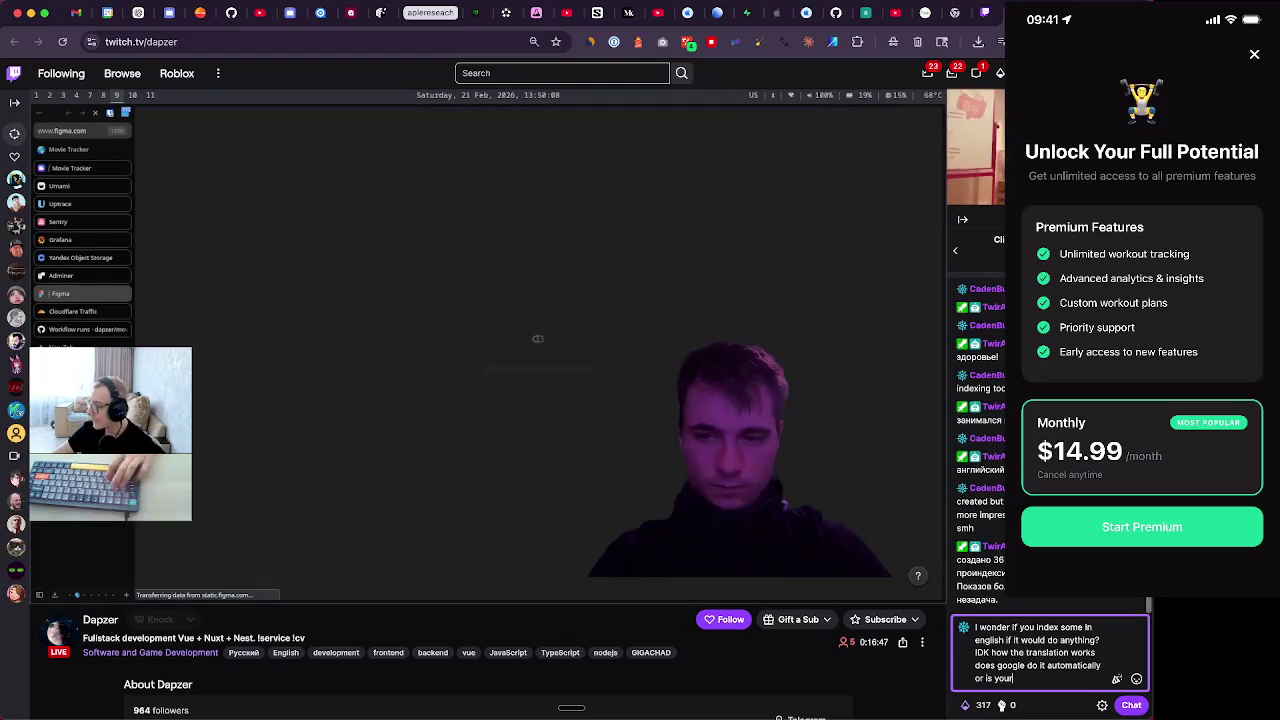
text(s showe)
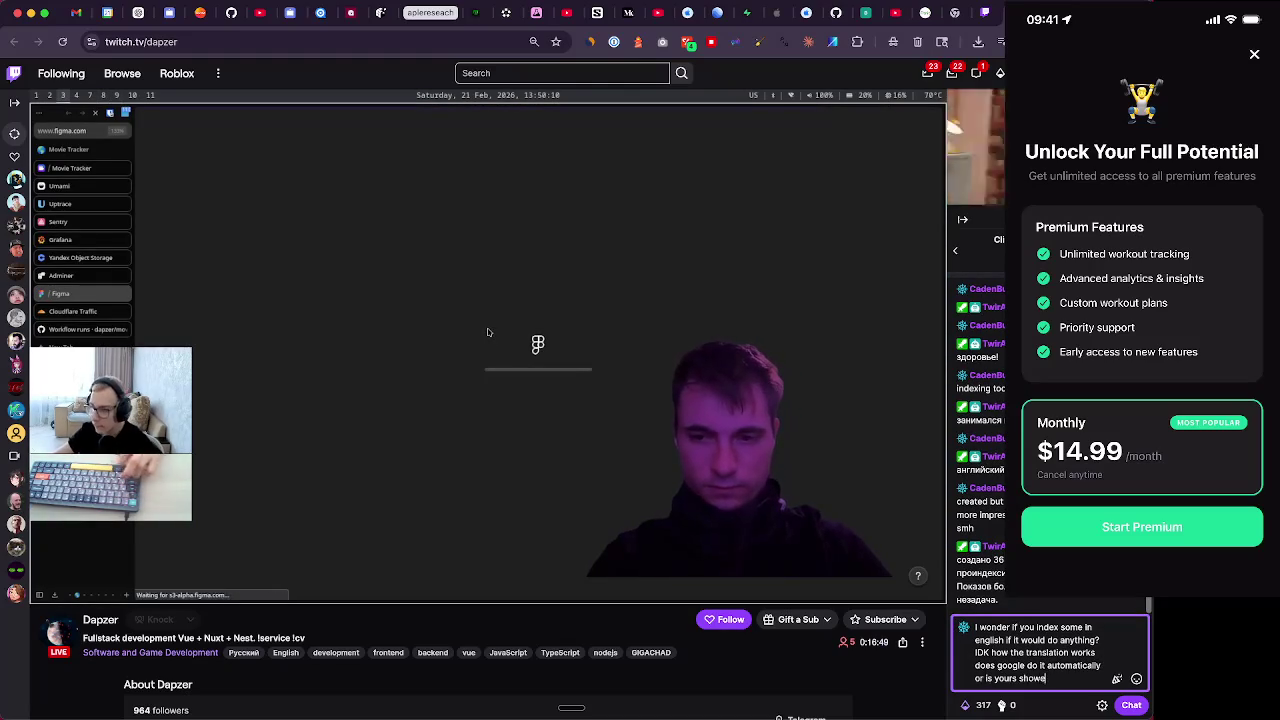
text(d more to y)
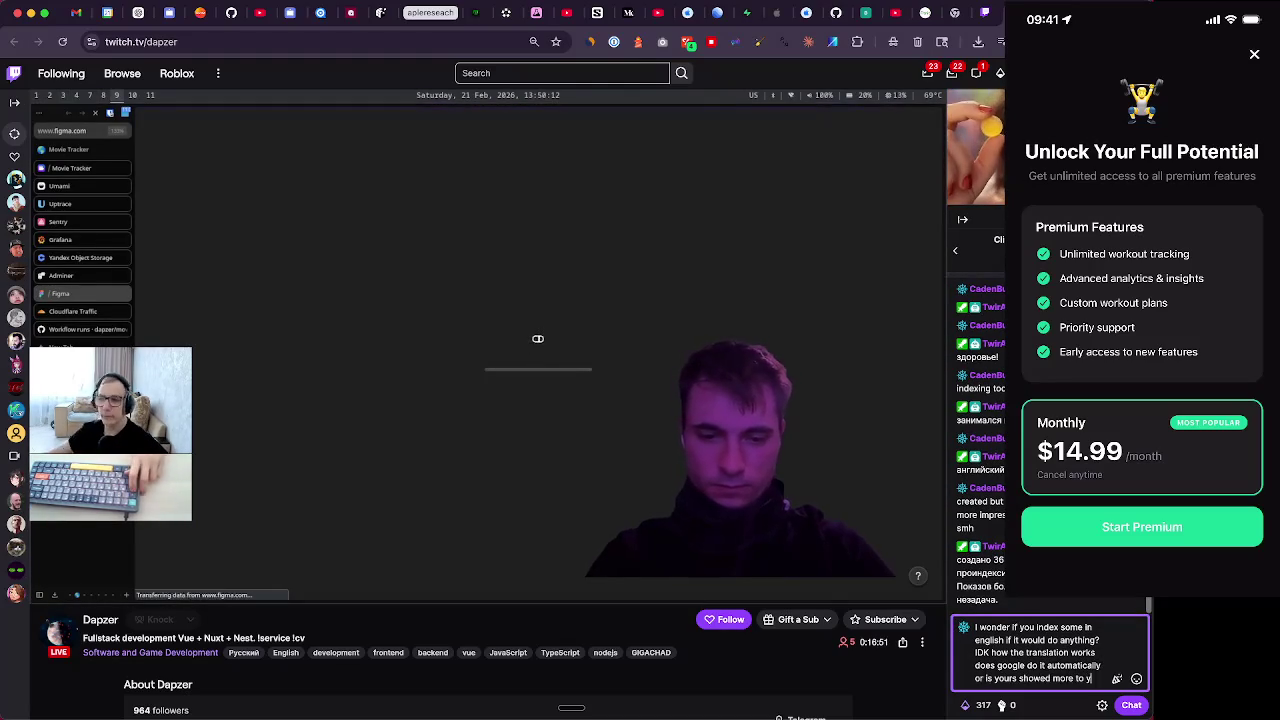
text(our country?)
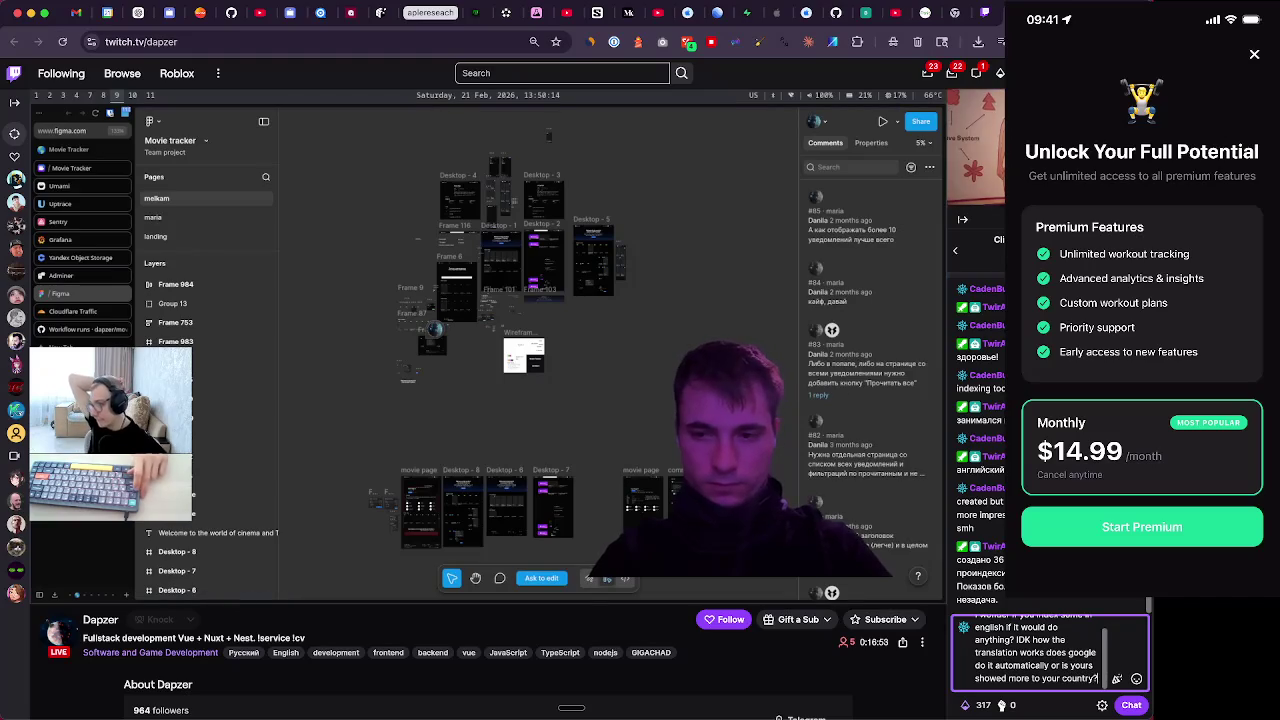
key(Return)
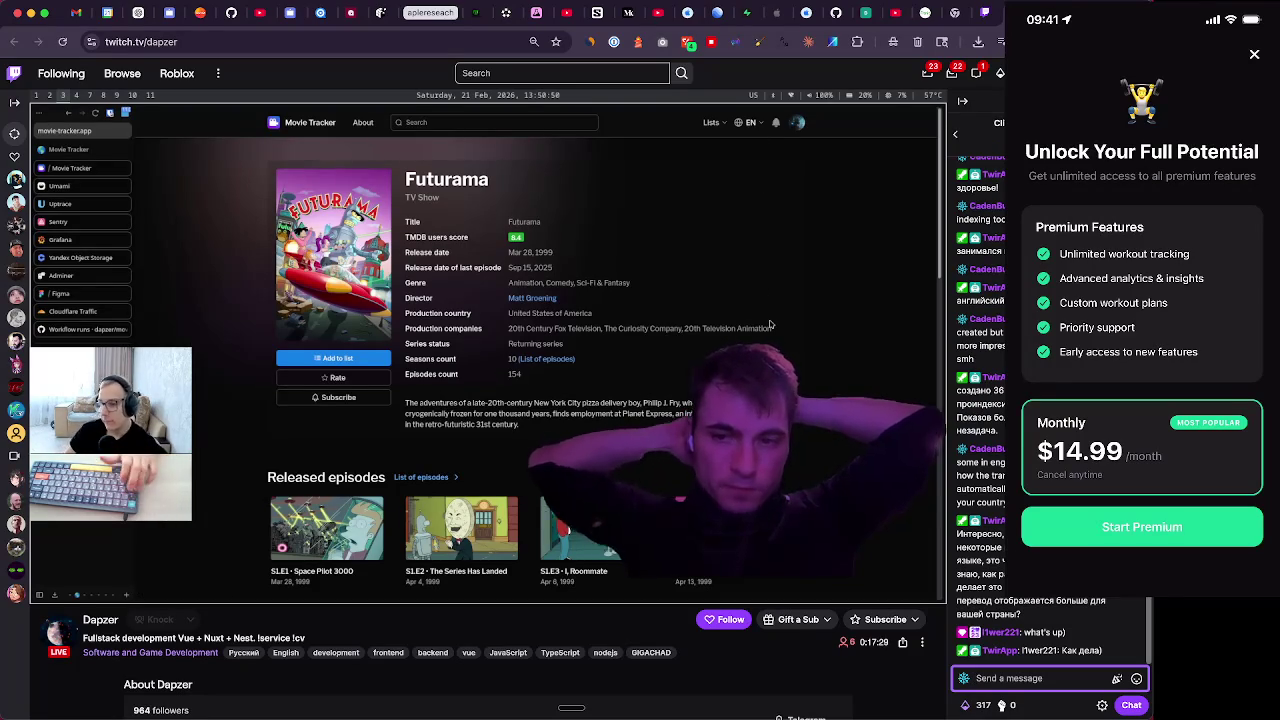
Post 'Ahh so do you have to have seperate indexes for each then?' in chat
text(Ahh so)
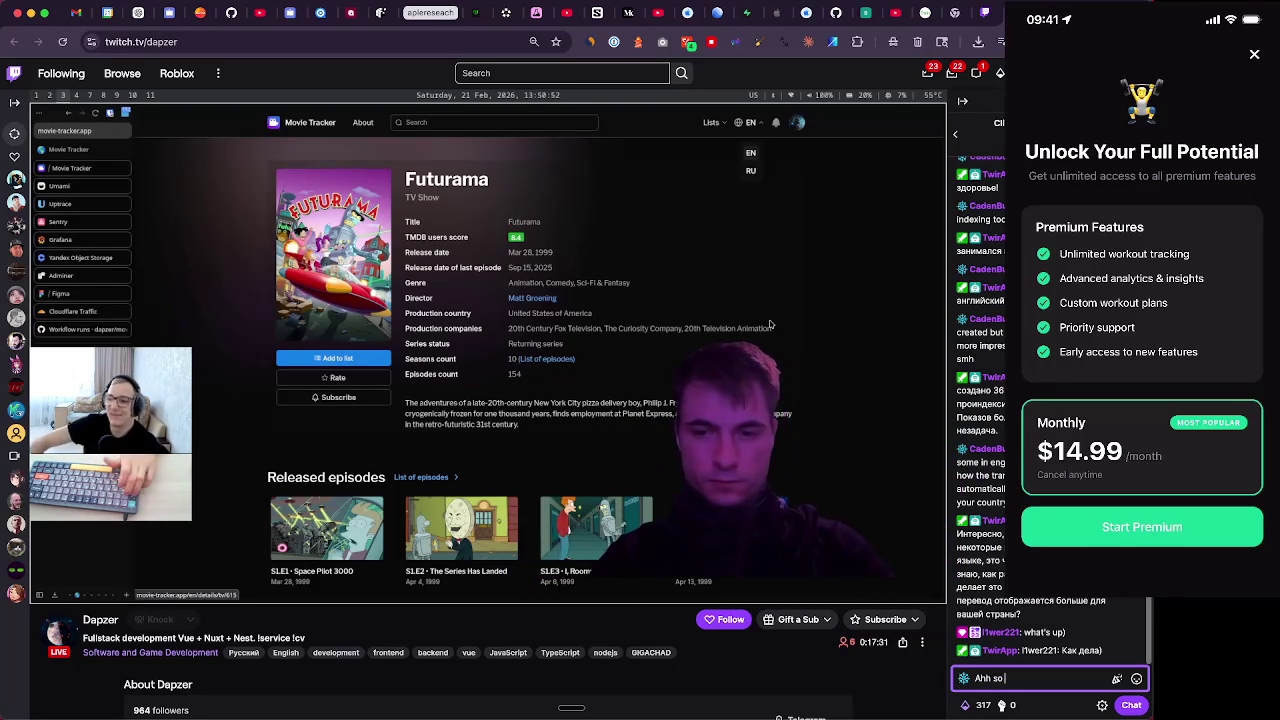
text(do you have to hav)
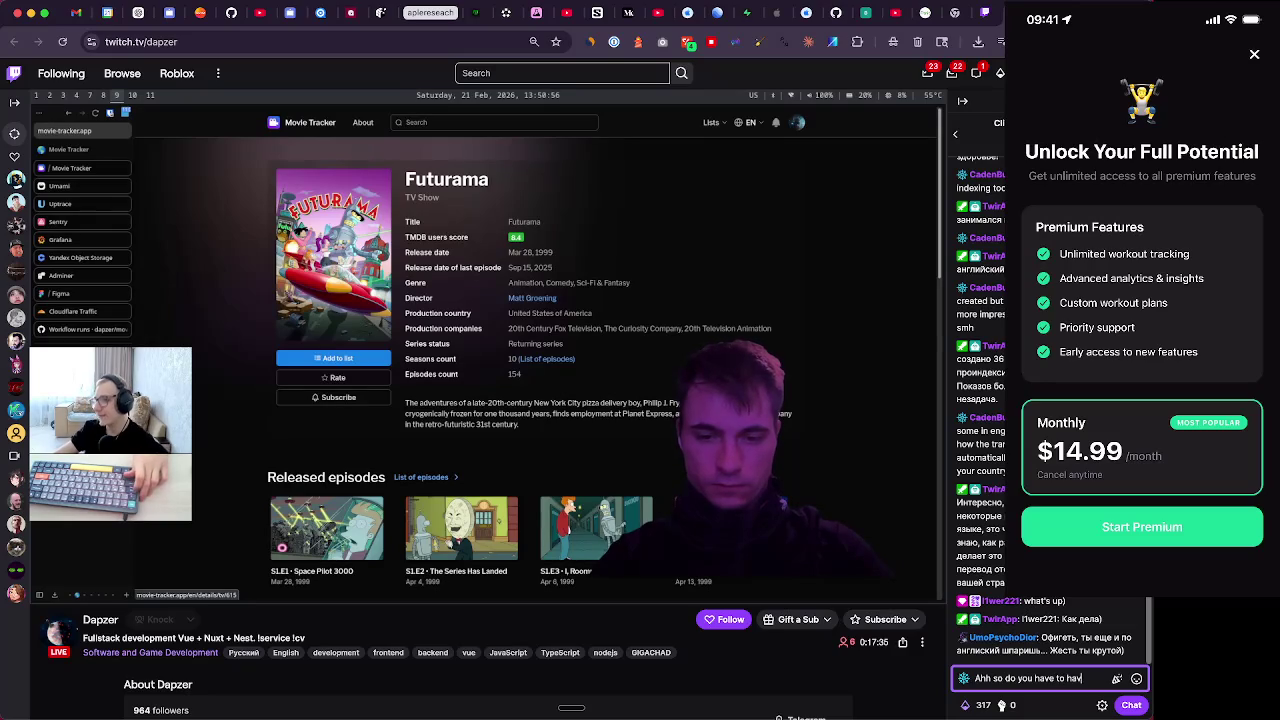
text(e seperate indexes for e)
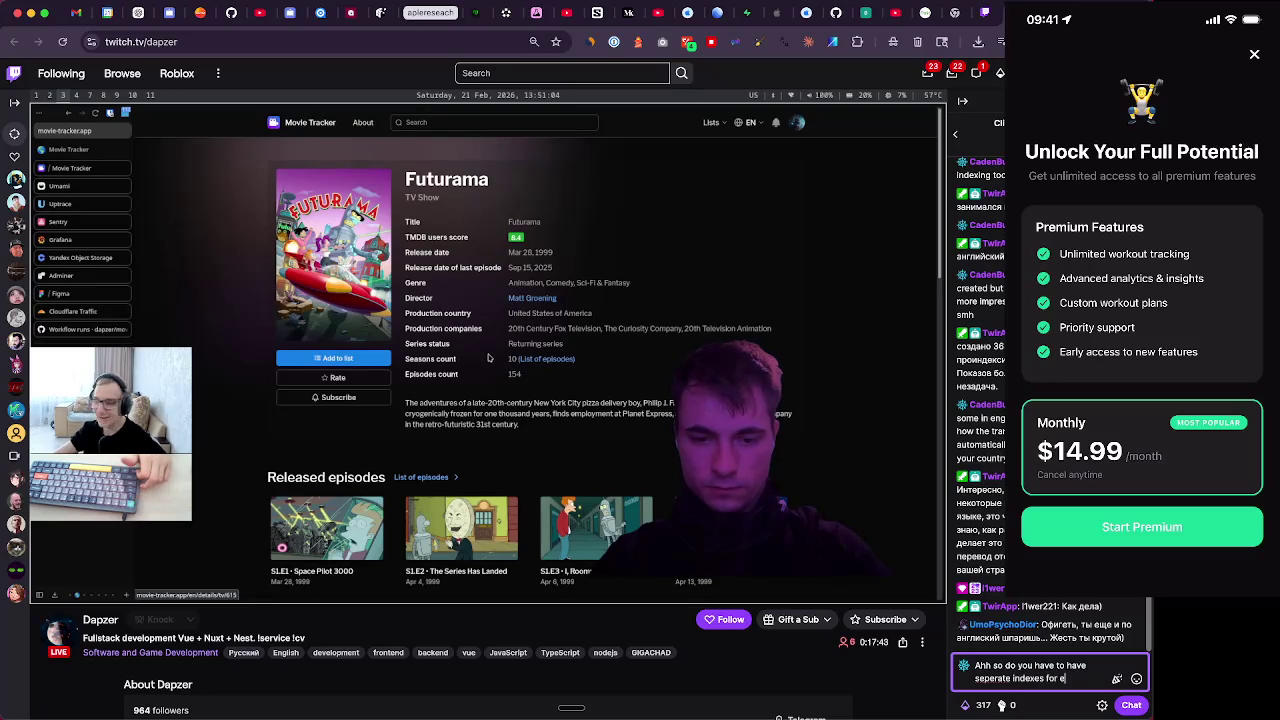
text(then?)
key(Return)
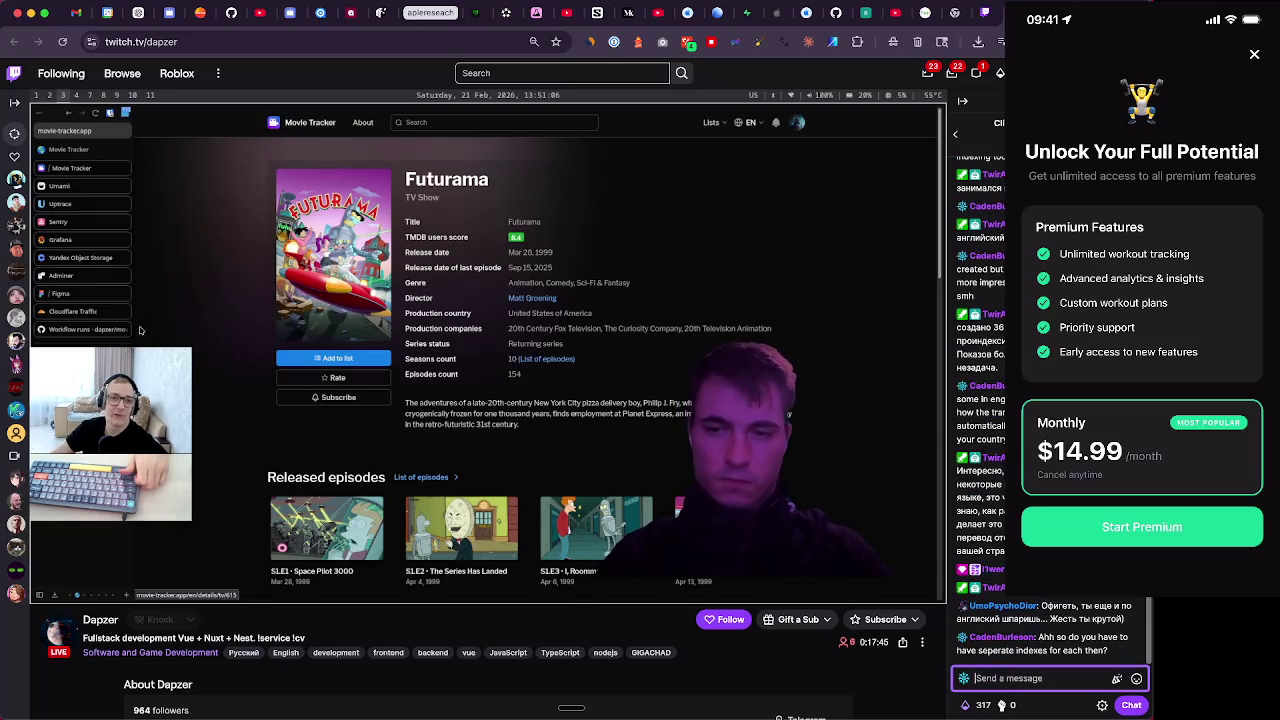
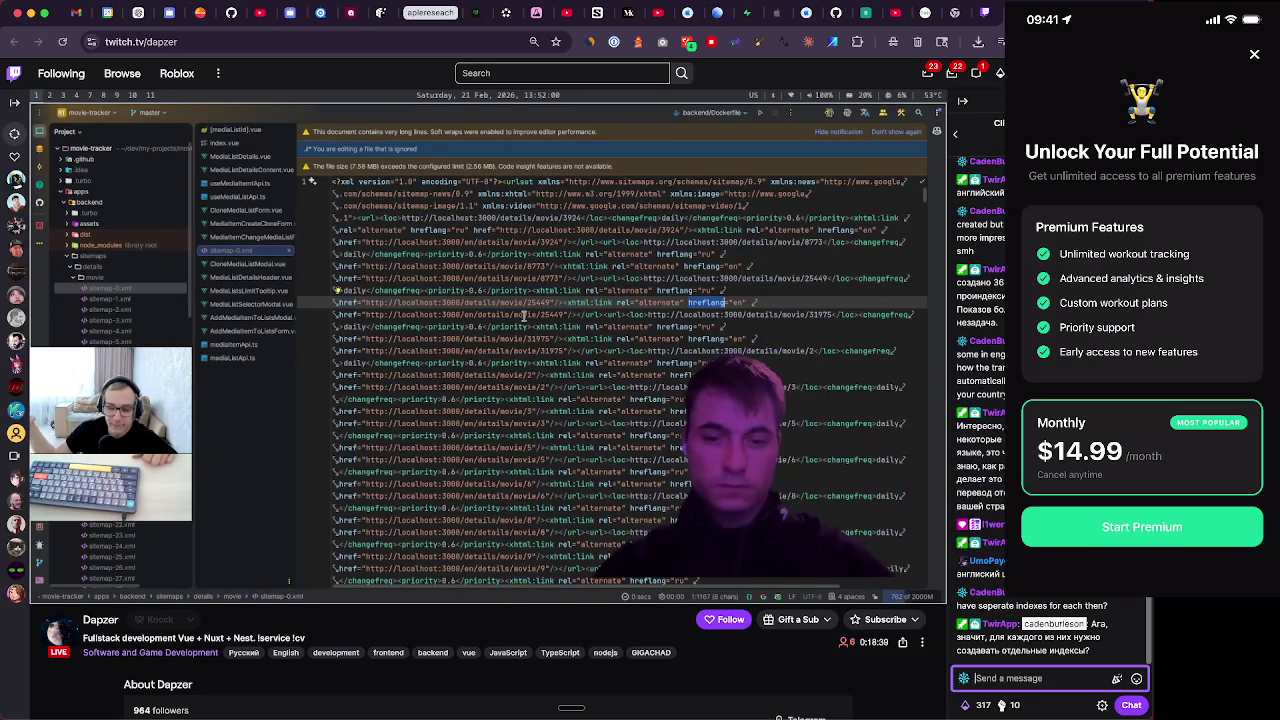
Ask 'Where do most of your users come from?' in the Dapzer stream chat
text(Wha)
text( do most of your use)
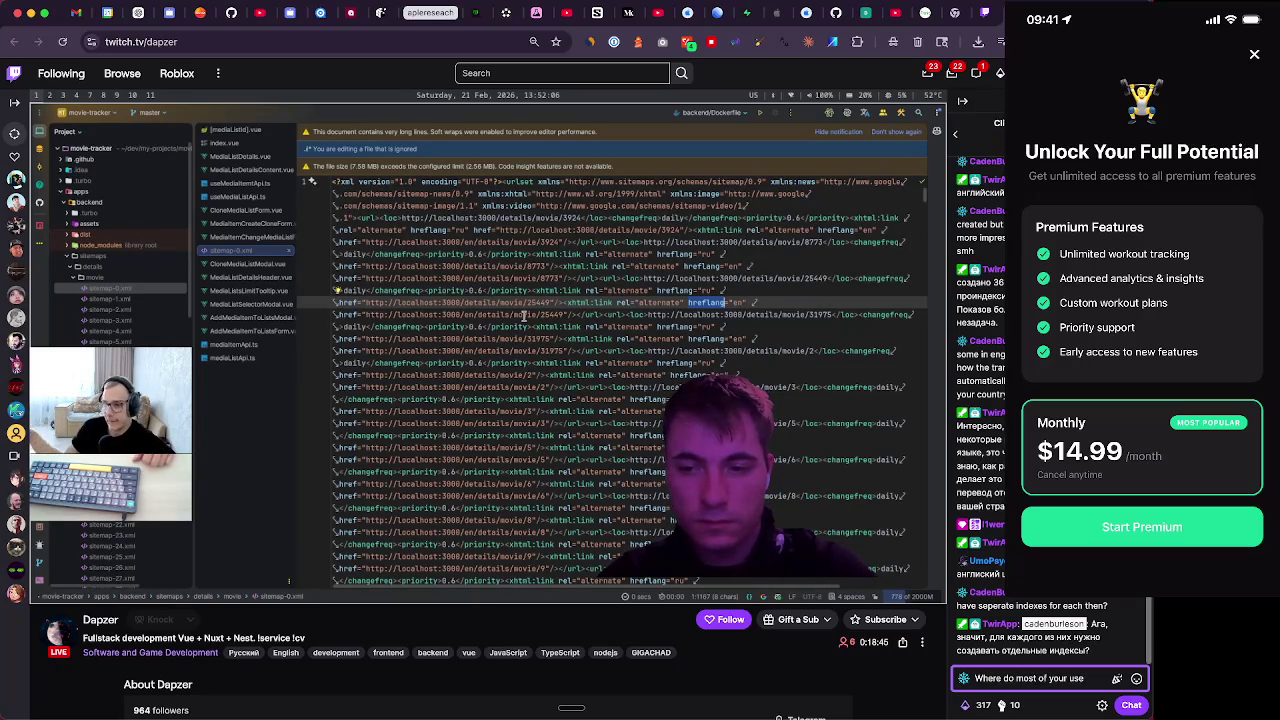
text( come from?)
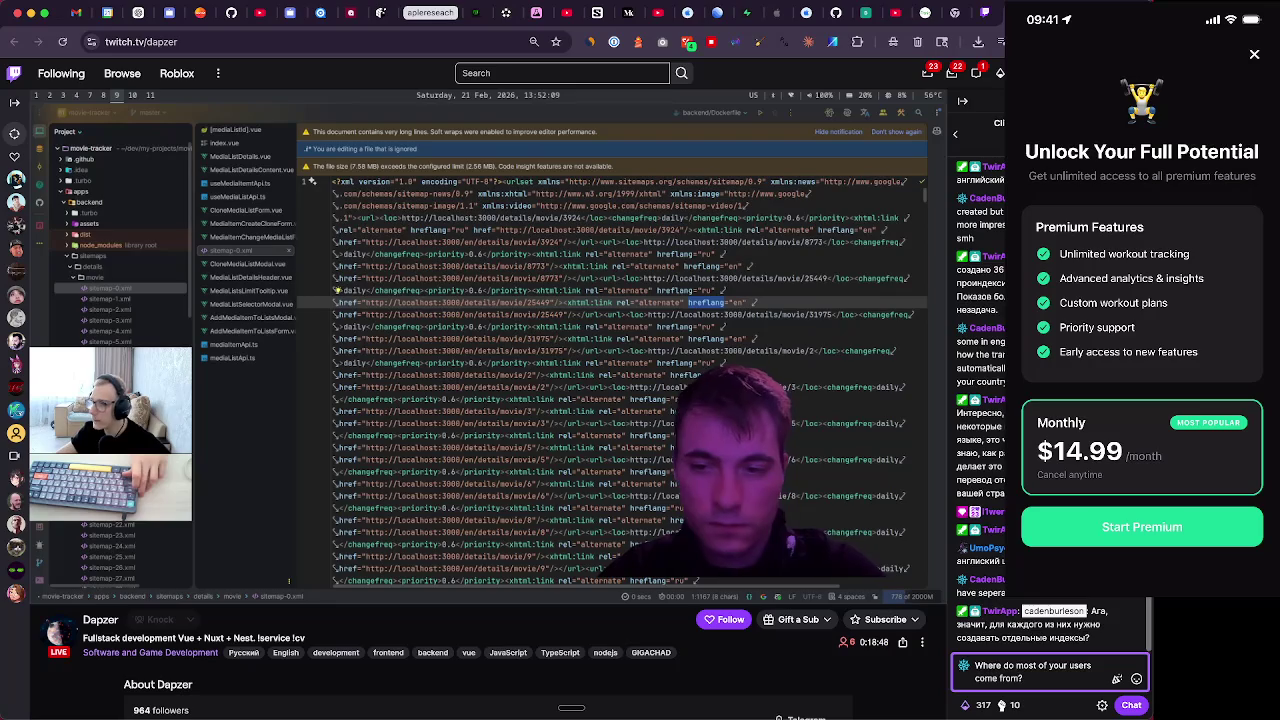
key(Return)
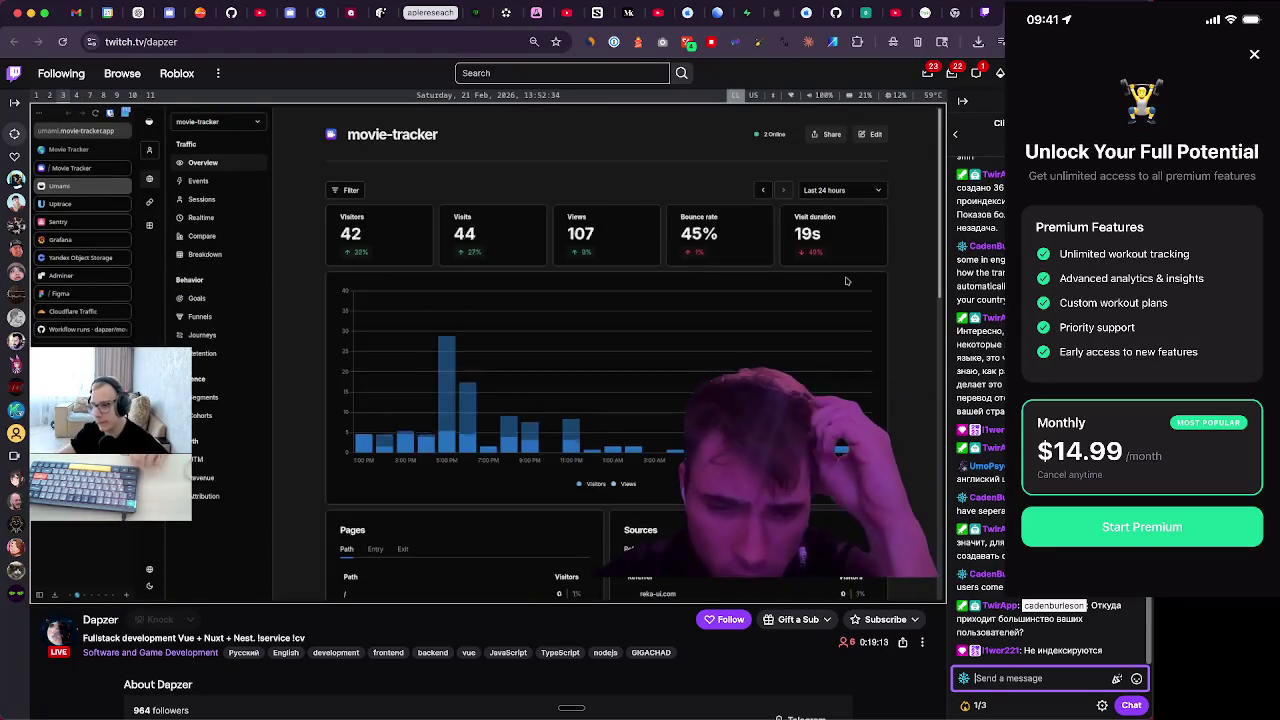
Return to the Twitch stream window using the window overview
key(ctrl+Up)
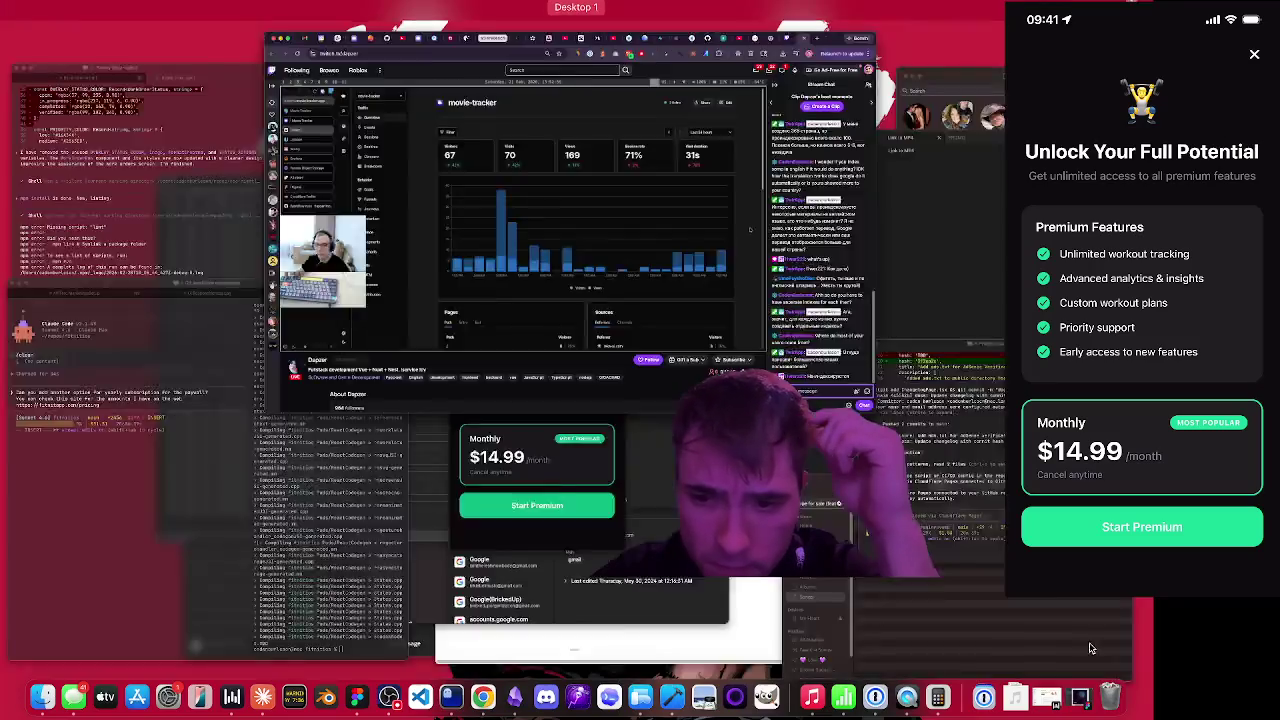
click(997, 365)
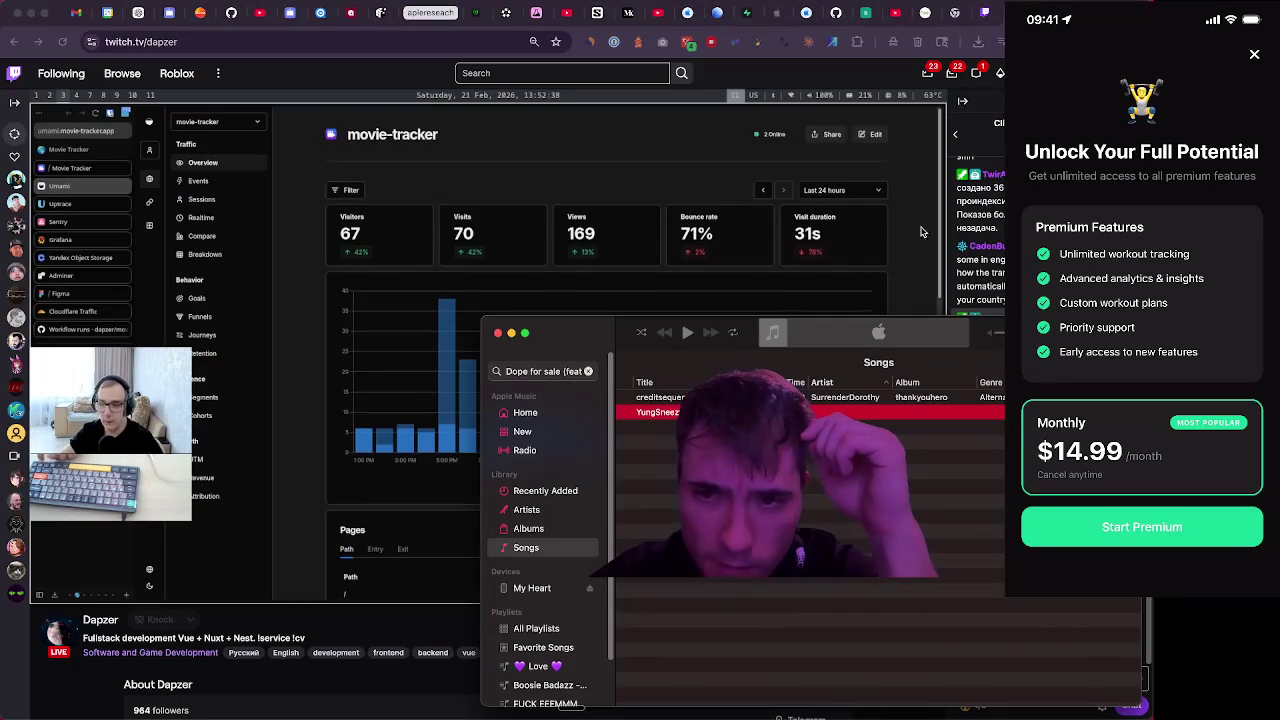
click(1025, 632)
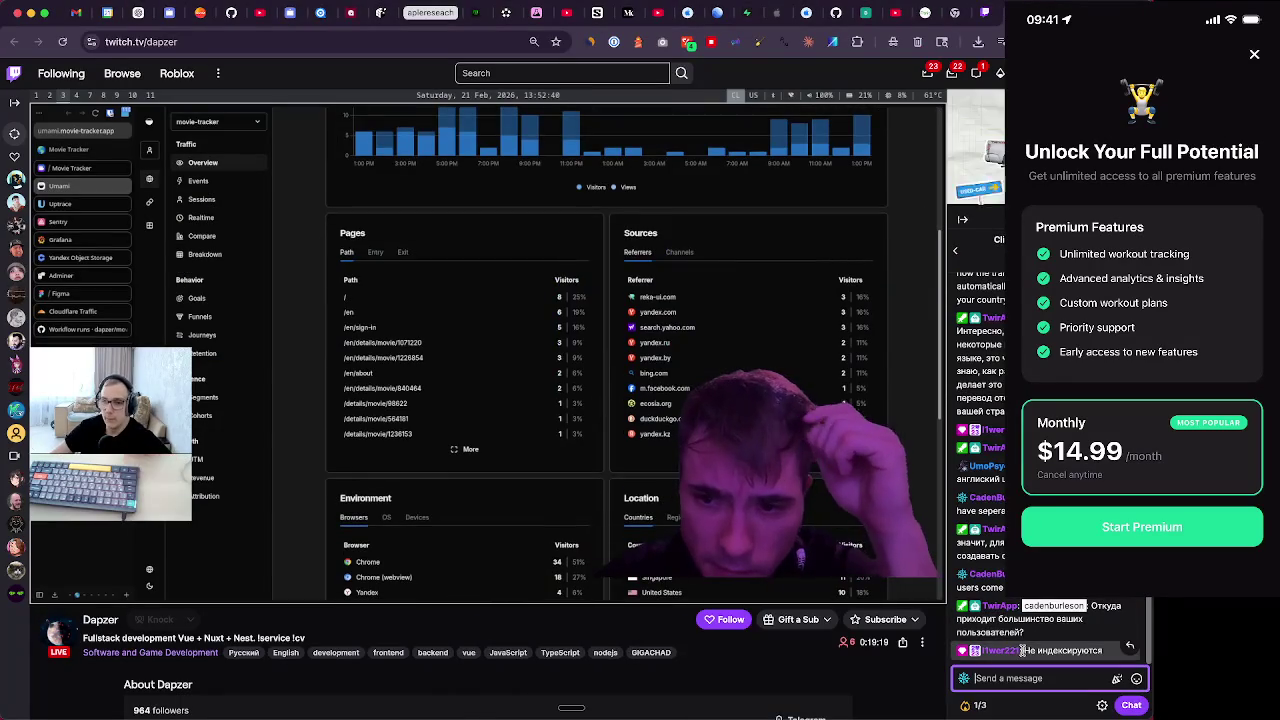
Translate the Russian reply 'Не индексируются' to English ('Not indexed'), then close the popup
drag(1022, 650, 1065, 650)
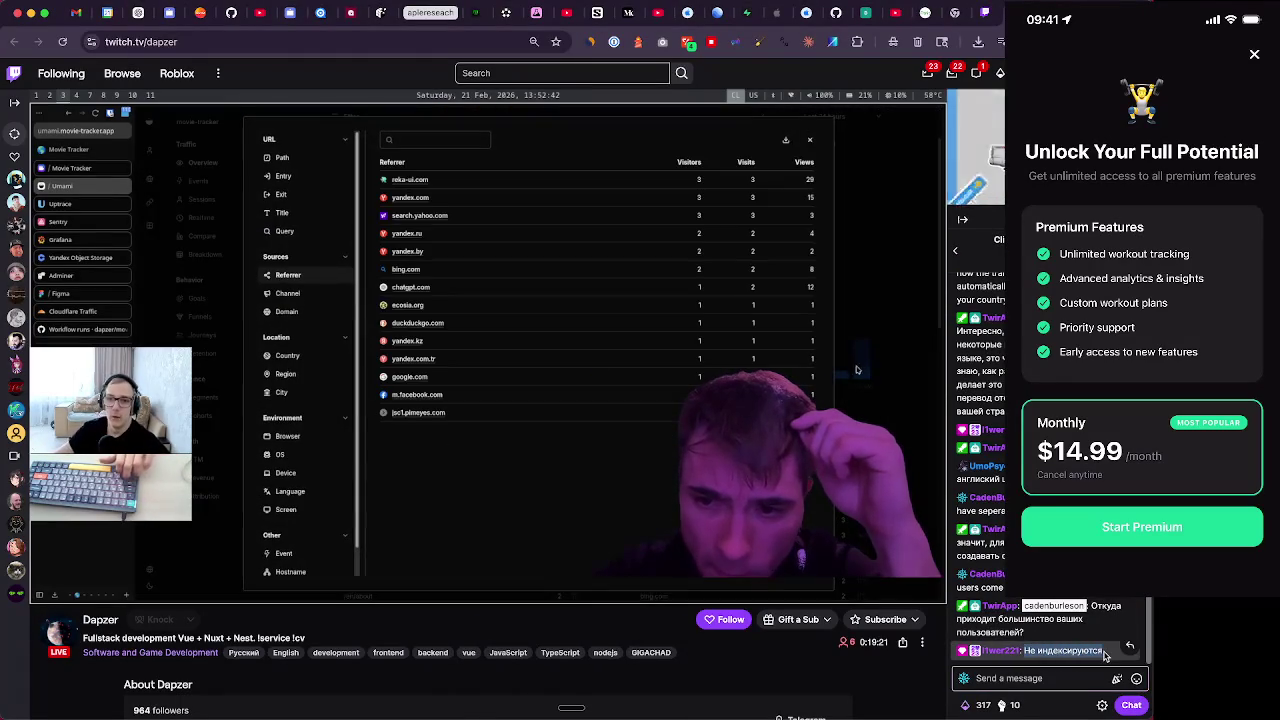
right_click(1071, 654)
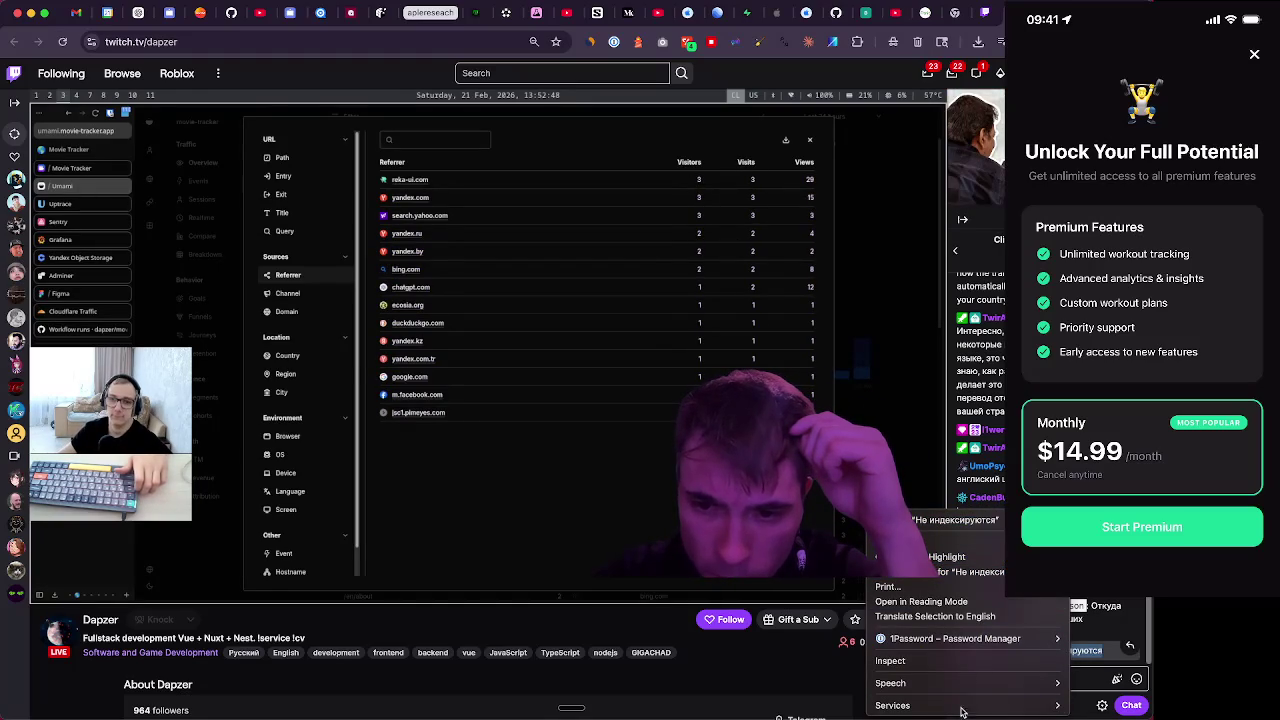
mouse_move(964, 705)
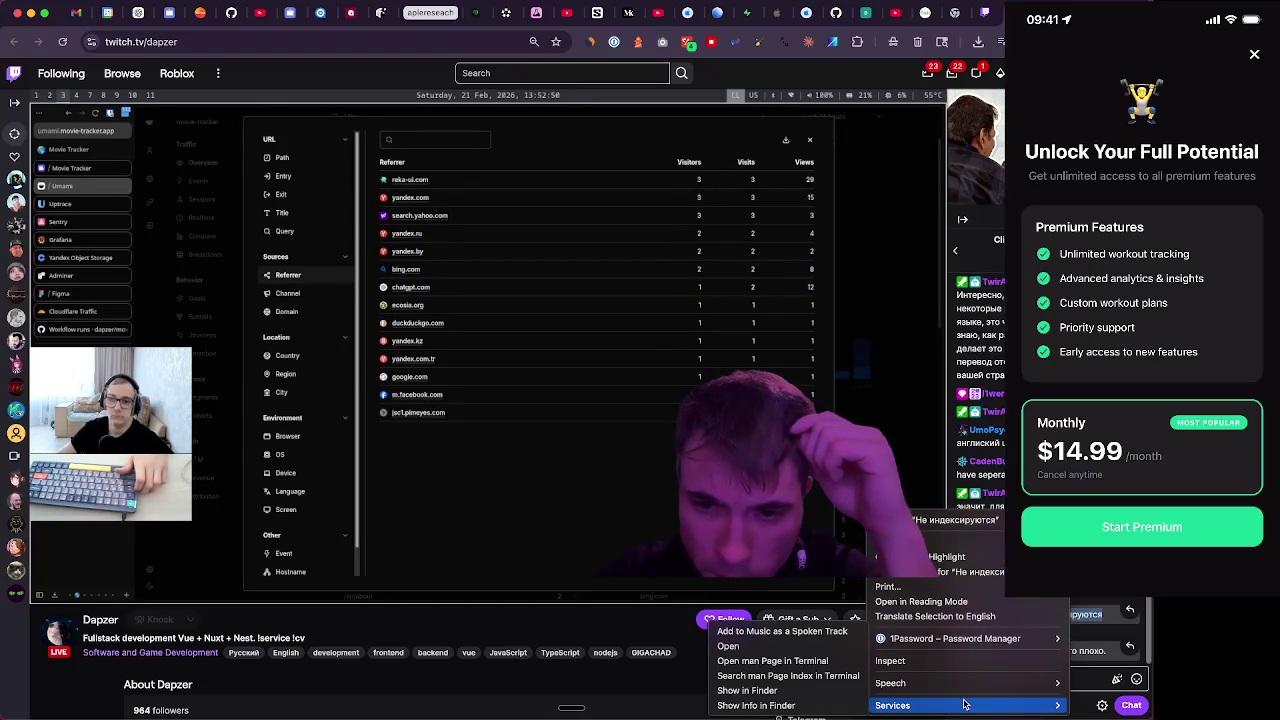
click(967, 616)
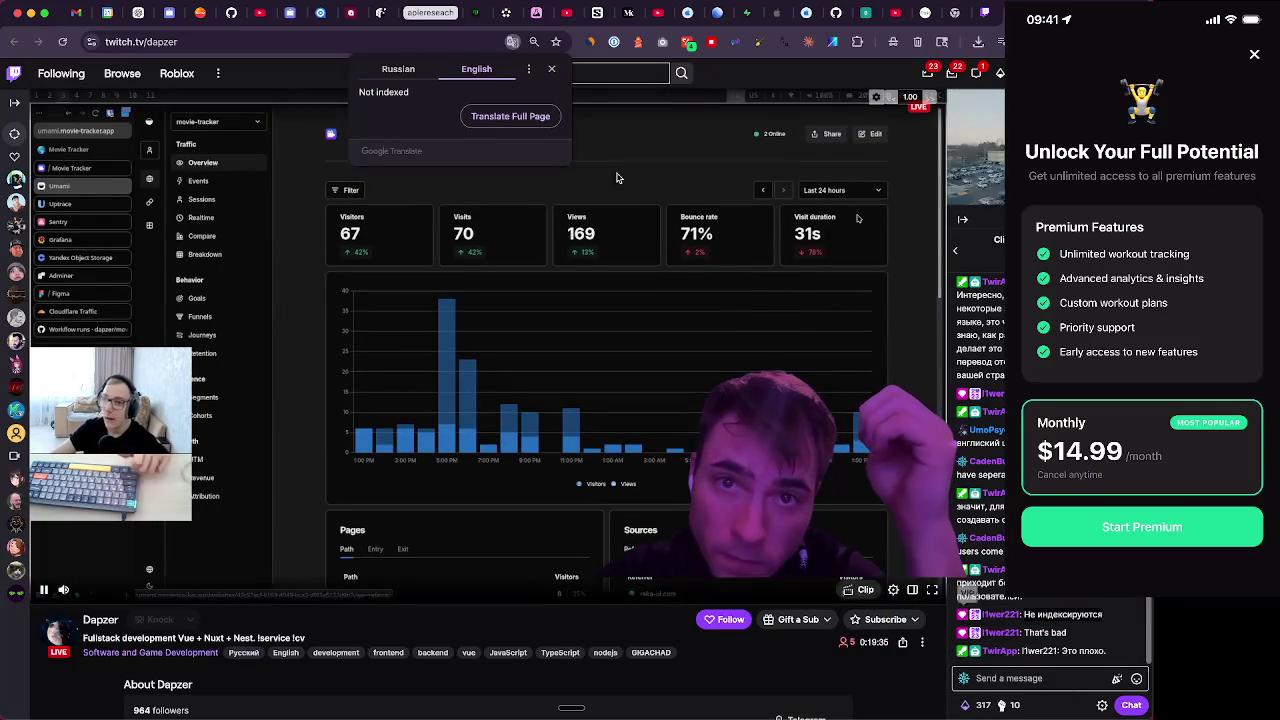
click(551, 68)
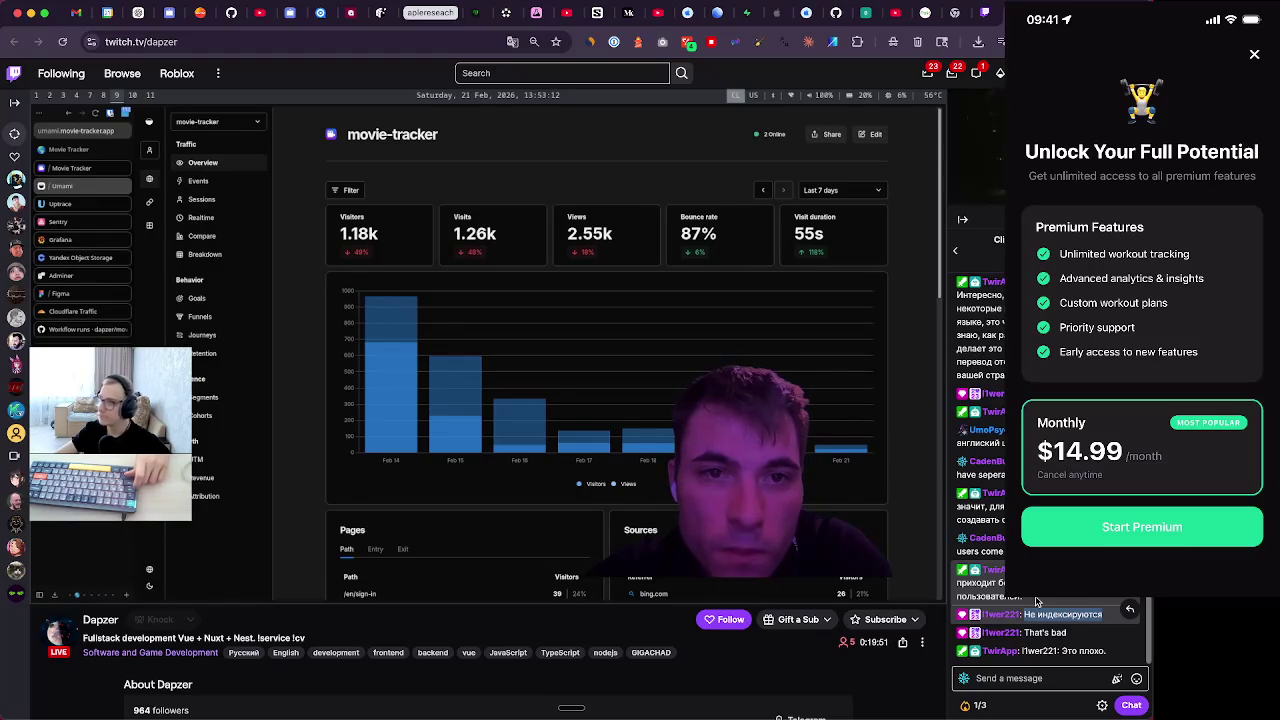
Reply 'surprised bing is number one.' in the stream chat
click(1019, 688)
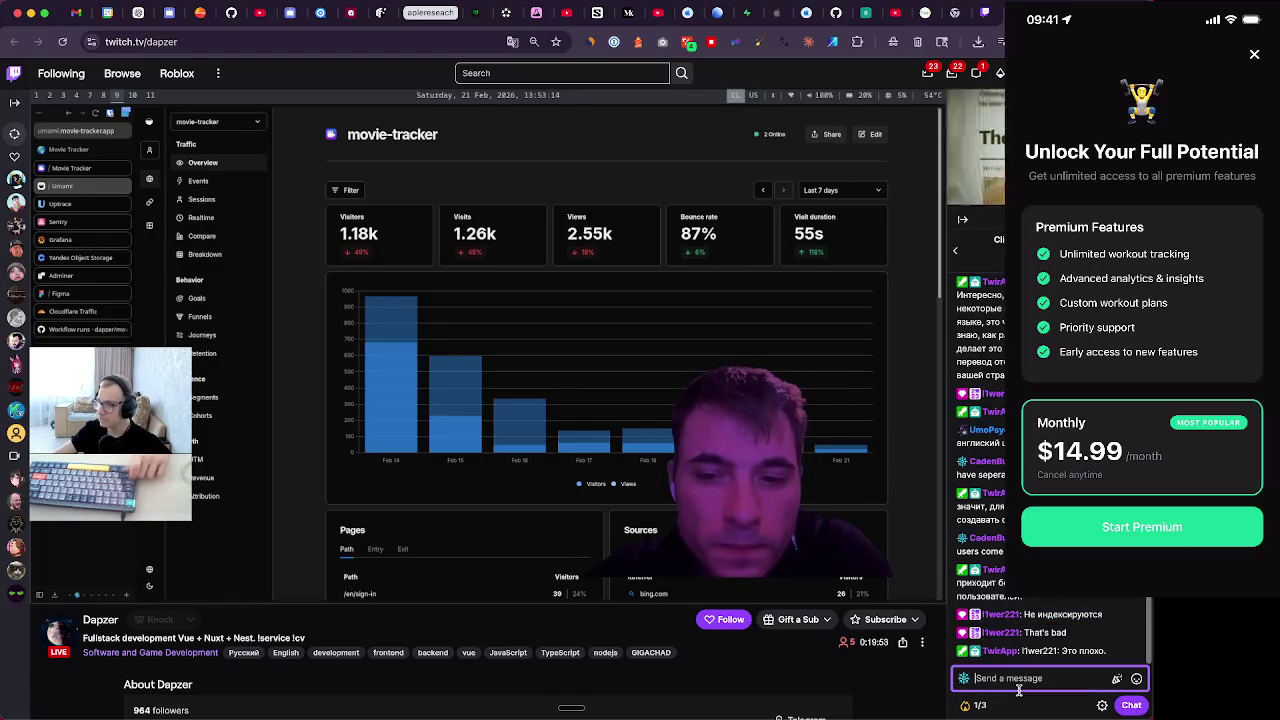
text(s )
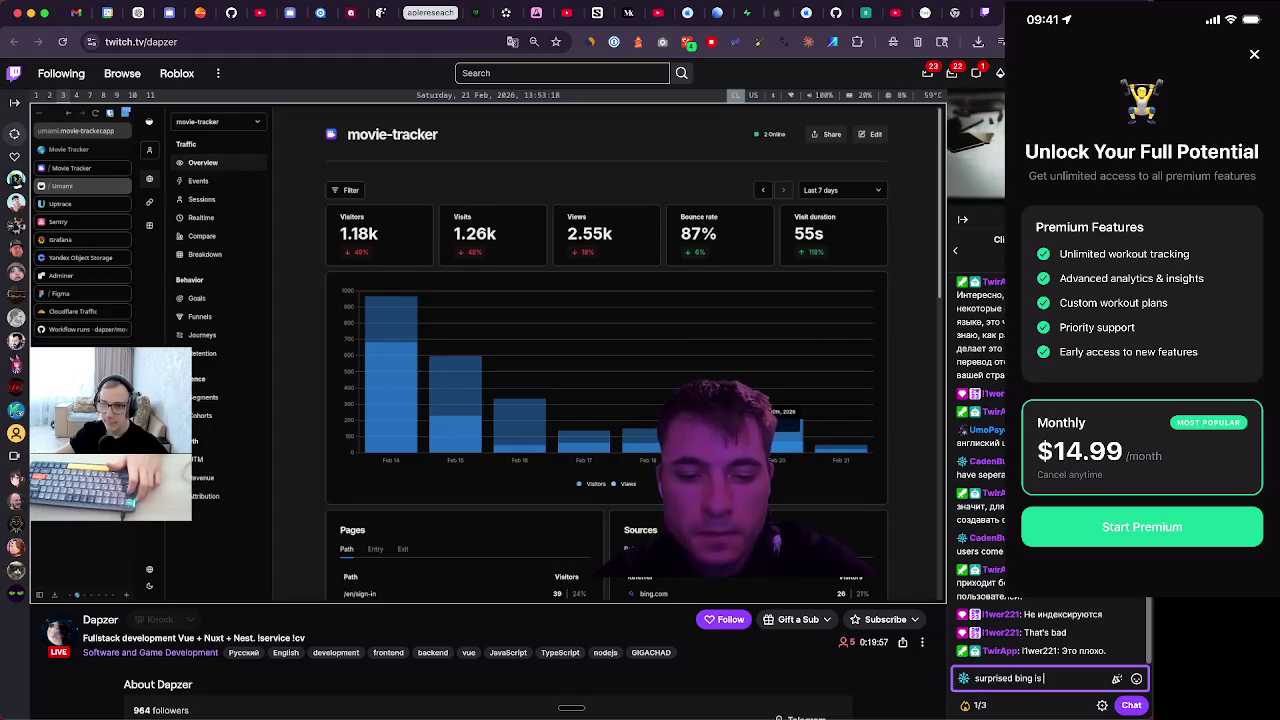
text(number one.)
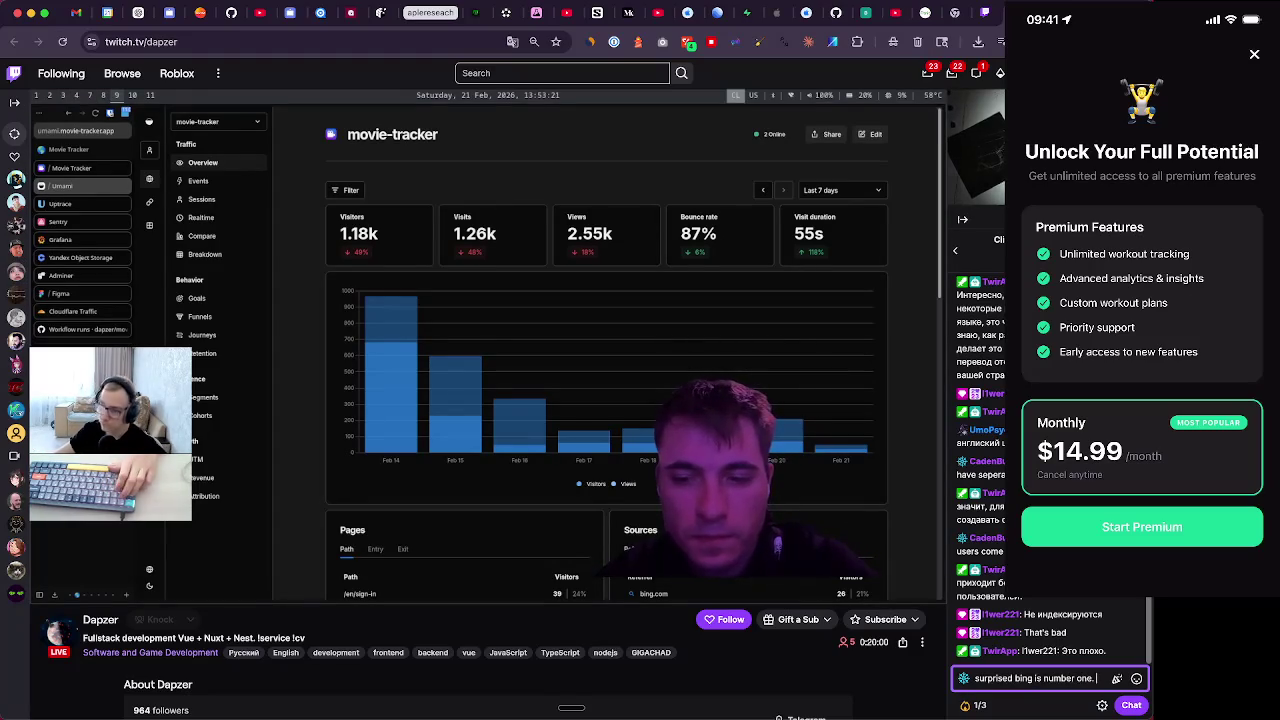
key(Return)
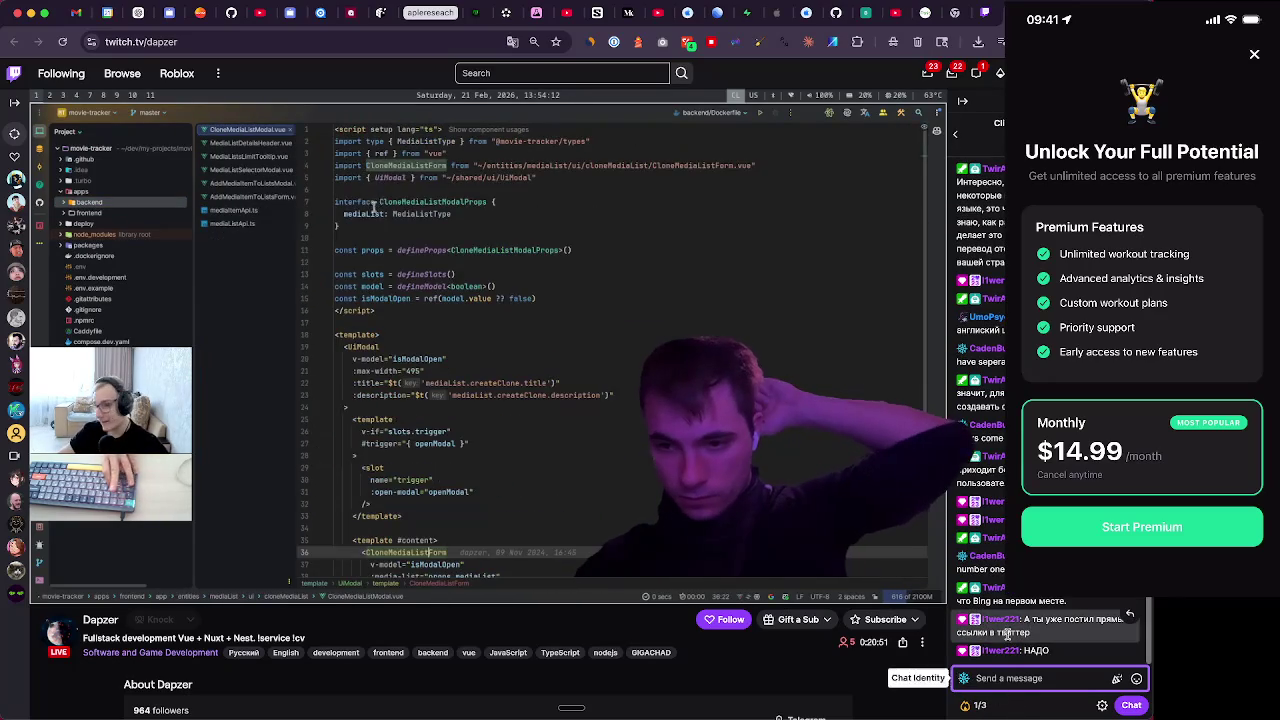
Translate a Russian chat message to English and dismiss the result
drag(1024, 619, 1031, 634)
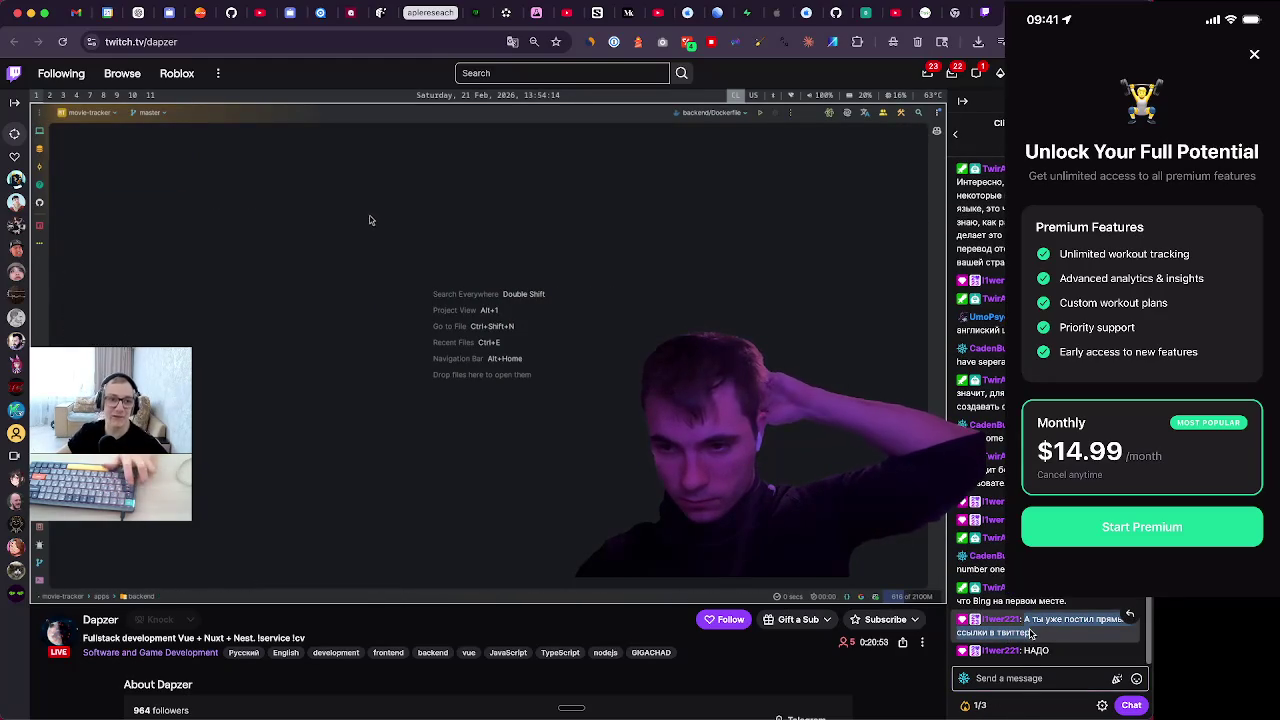
right_click(950, 620)
click(948, 620)
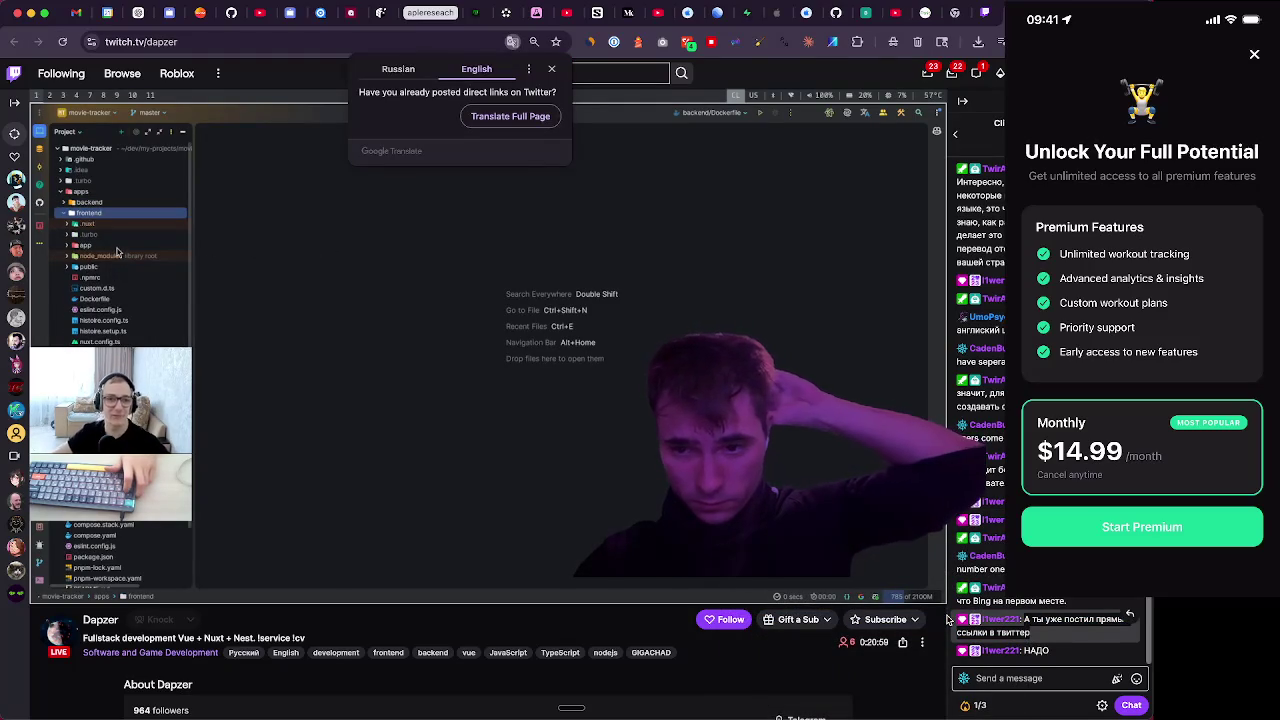
click(948, 620)
Translate the chat word 'НАДО' to English ('NECESSARY') and close the popup
drag(1022, 651, 1065, 655)
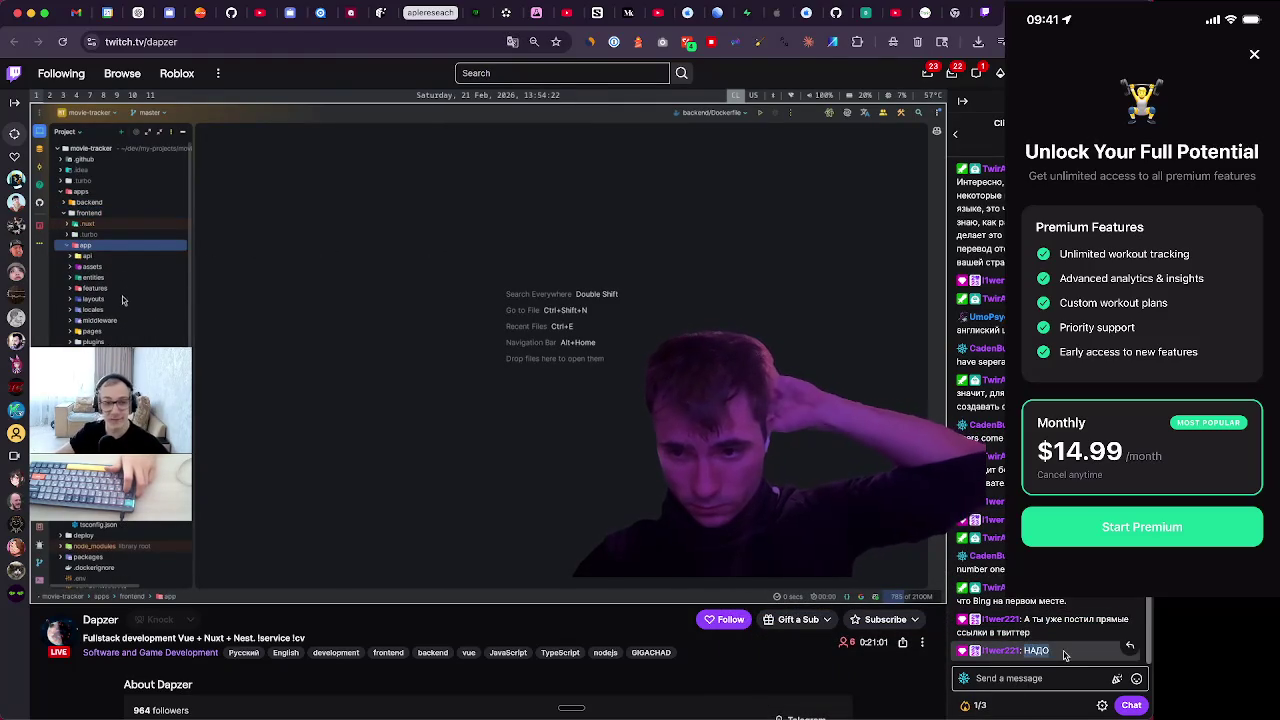
right_click(1048, 654)
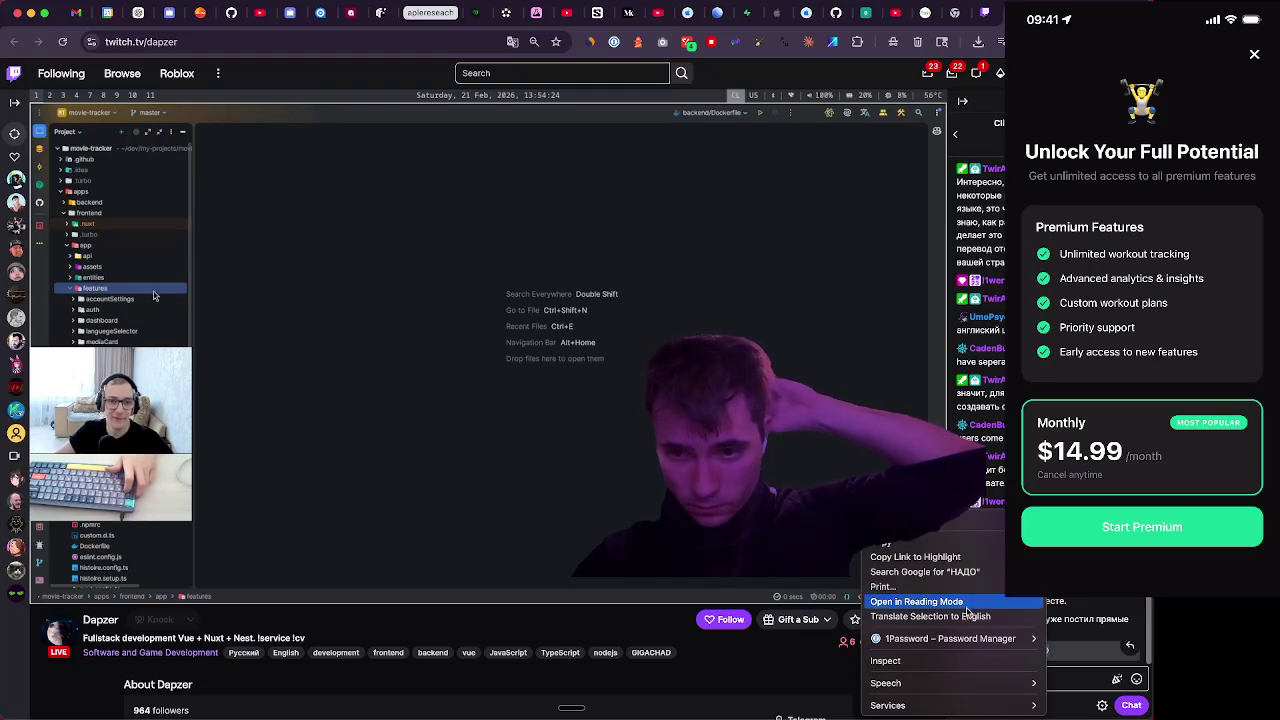
click(967, 616)
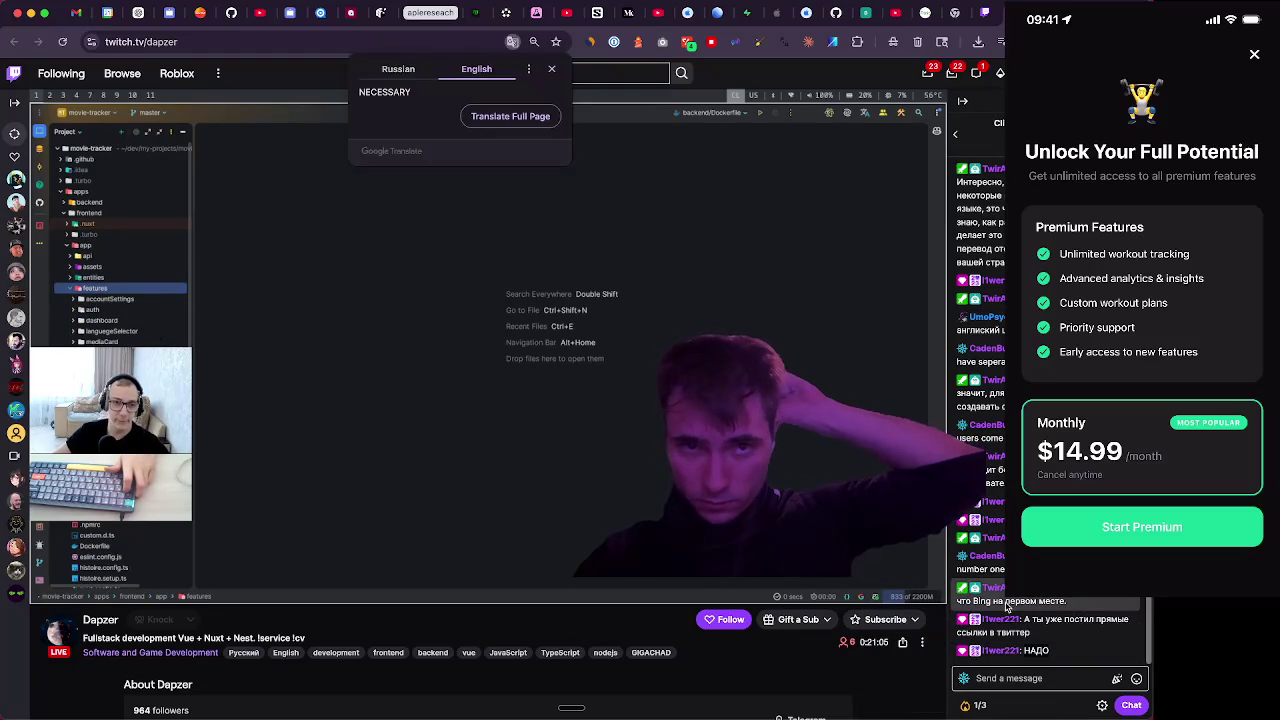
click(551, 69)
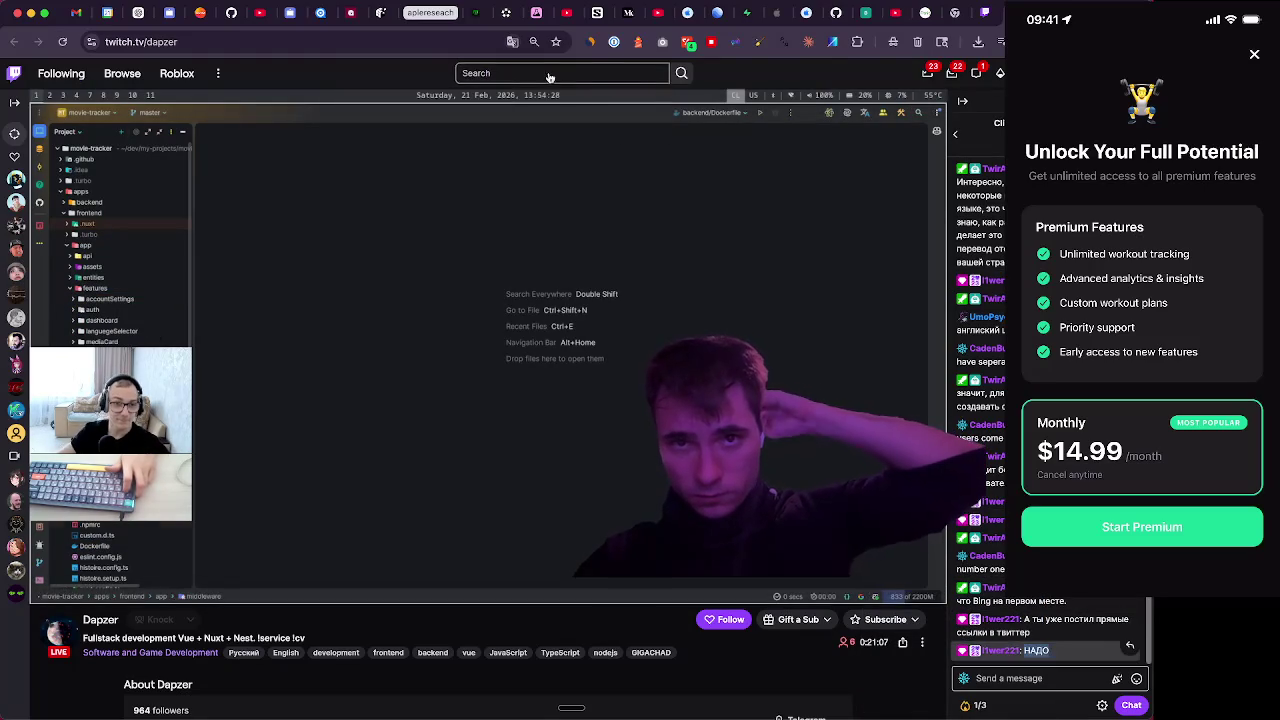
mouse_move(855, 149)
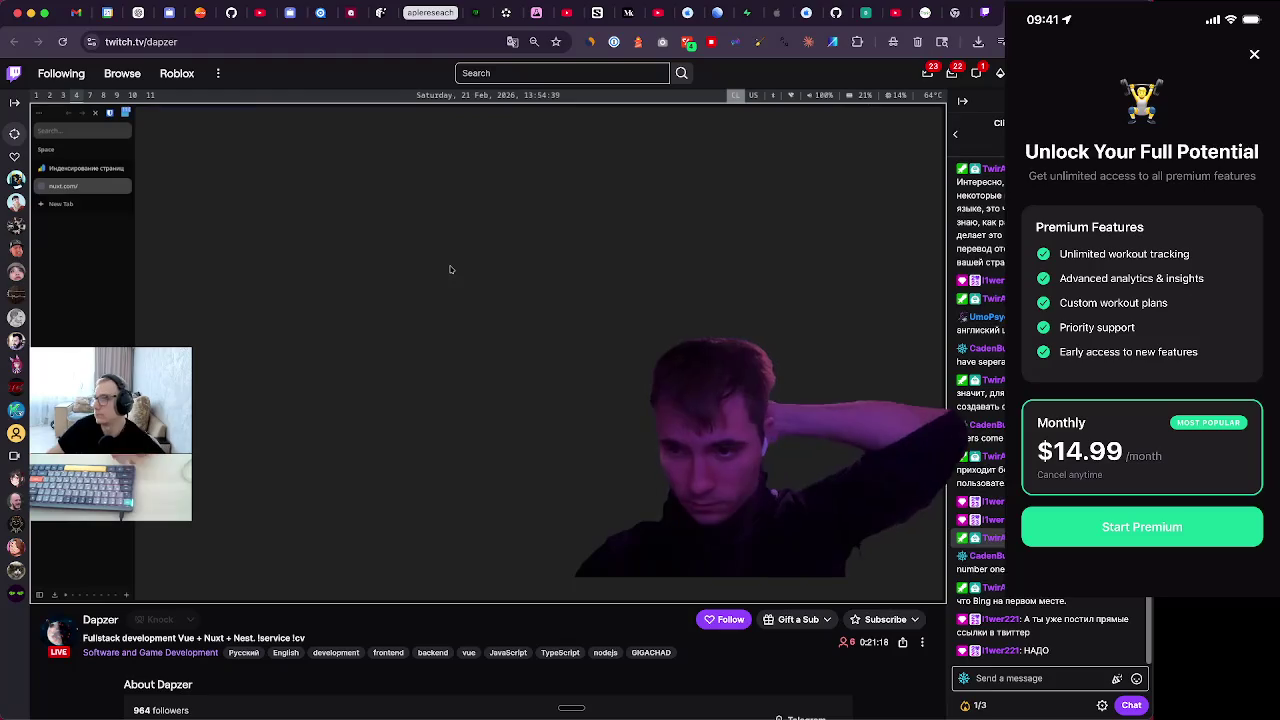
Look up 'Это плохо' on Google, then translate it to English ('This is bad') and close the popup
right_click(913, 538)
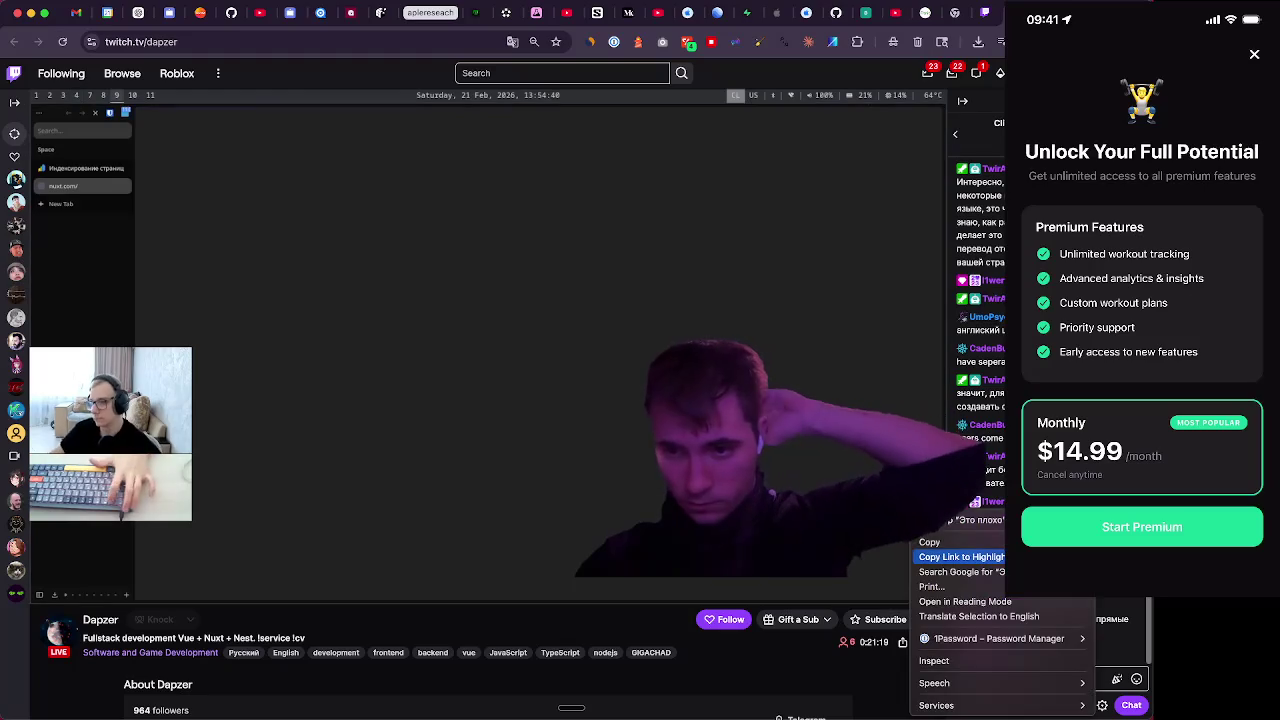
click(960, 571)
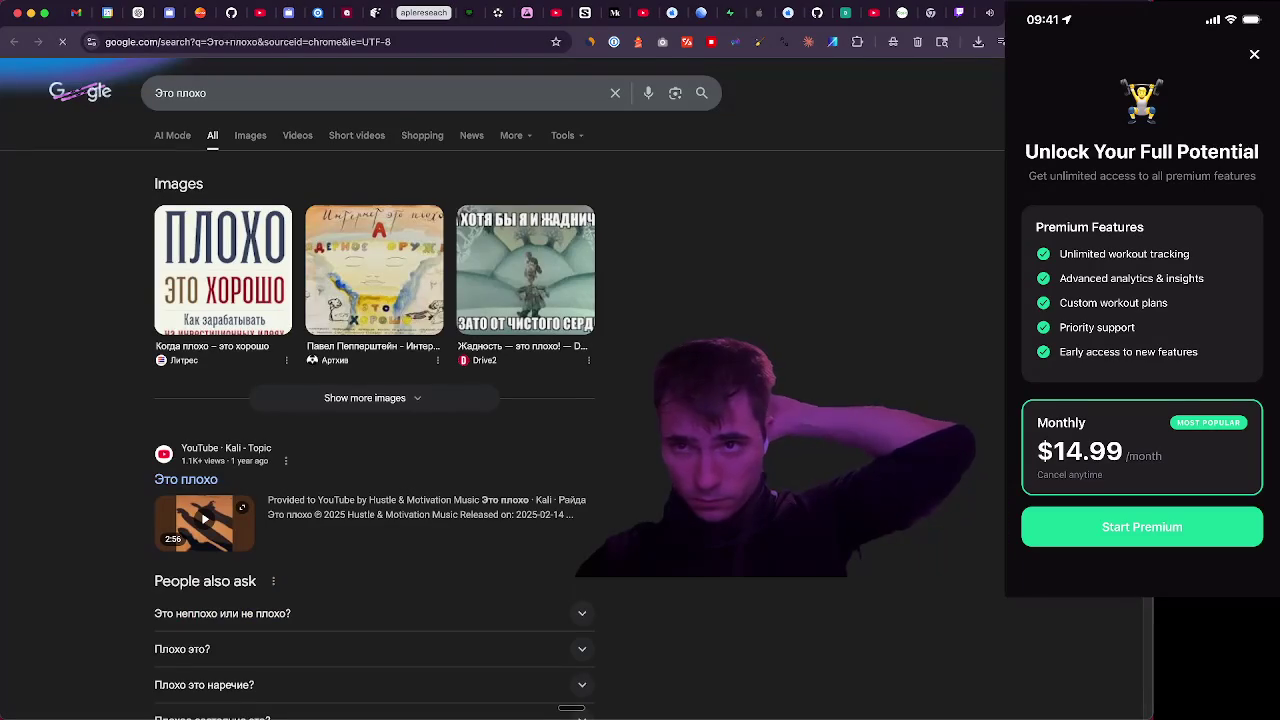
key(ctrl+w)
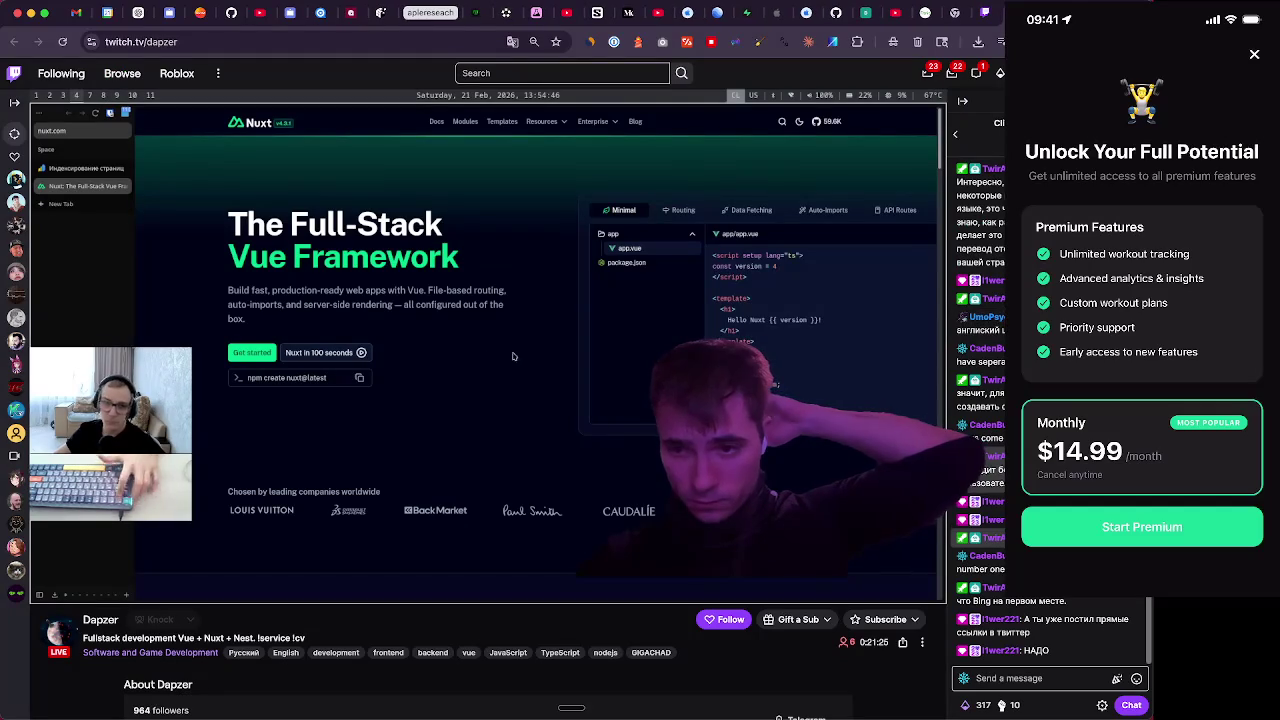
right_click(902, 534)
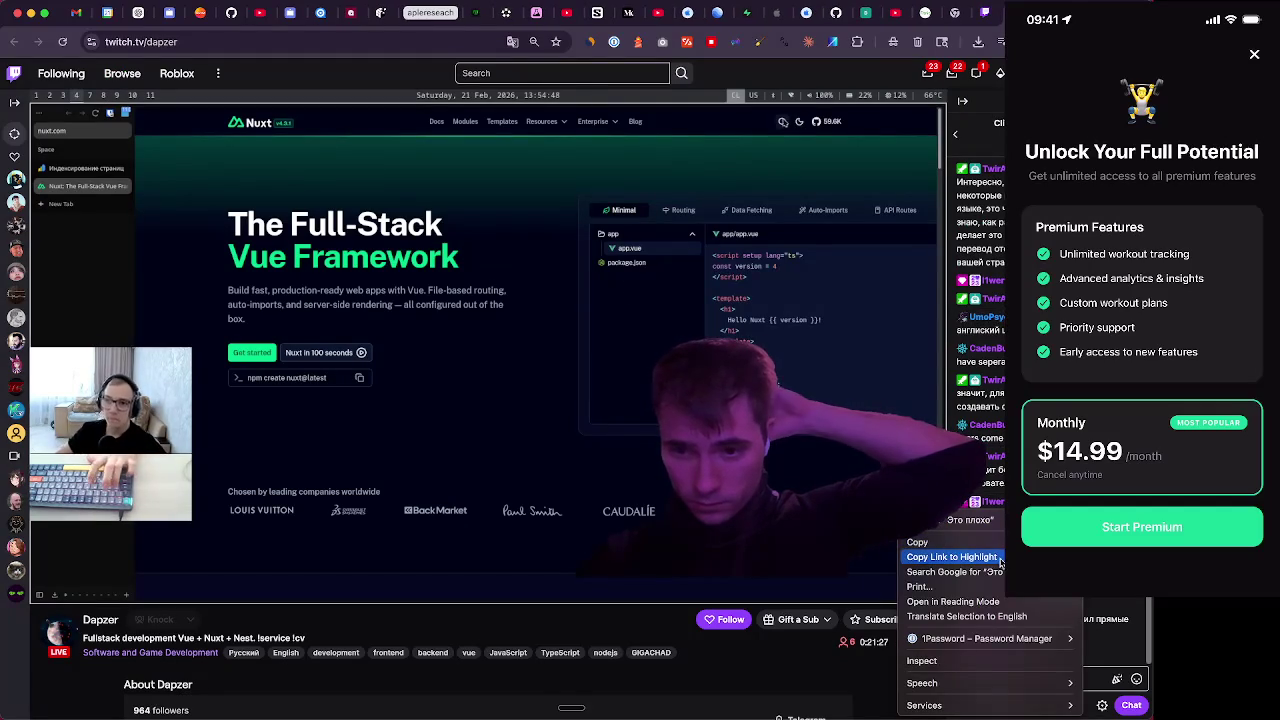
click(975, 616)
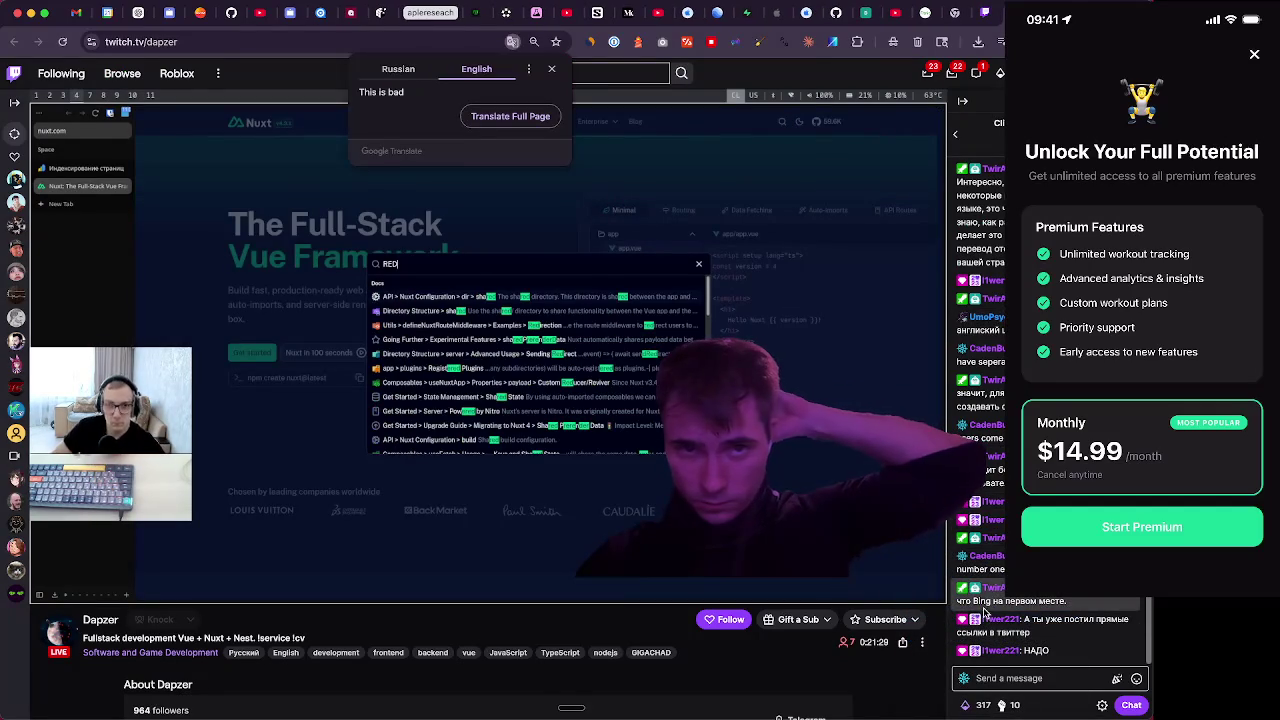
click(548, 68)
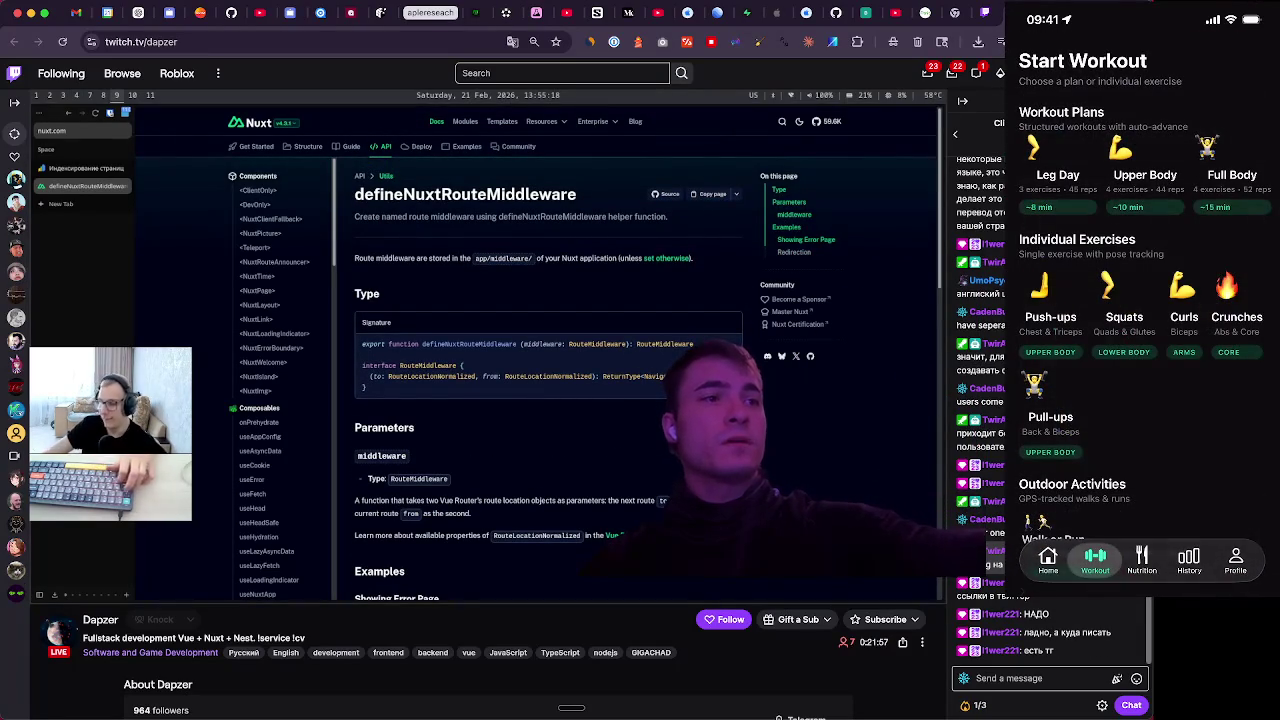
mouse_move(827, 716)
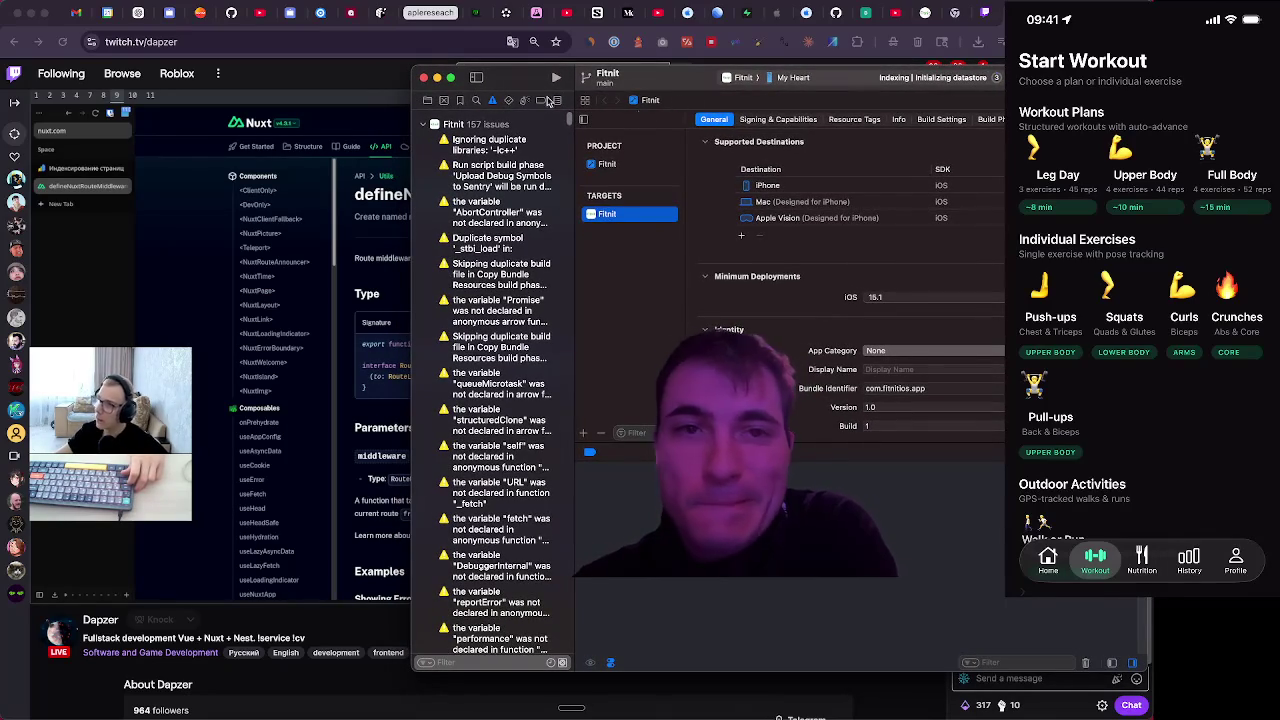
click(980, 17)
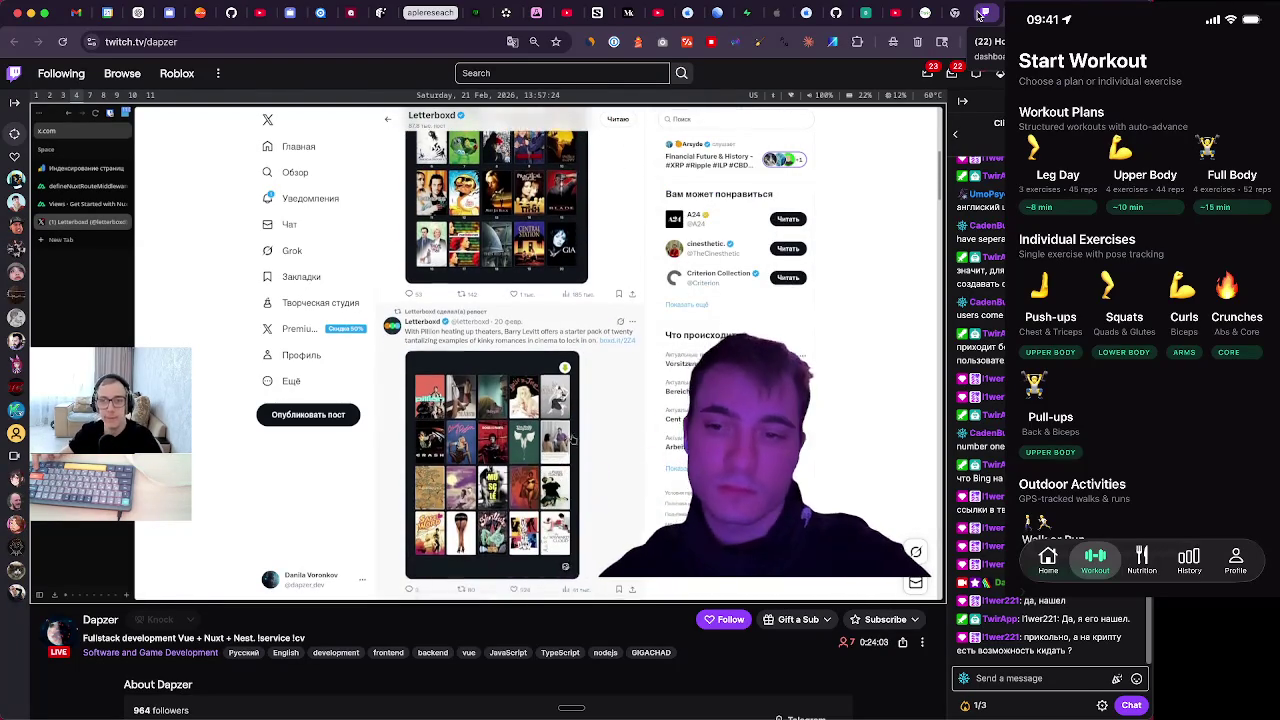
Reply 'I'm sorry what were you asking me?' in chat, then switch to the YouTube tab
click(1005, 678)
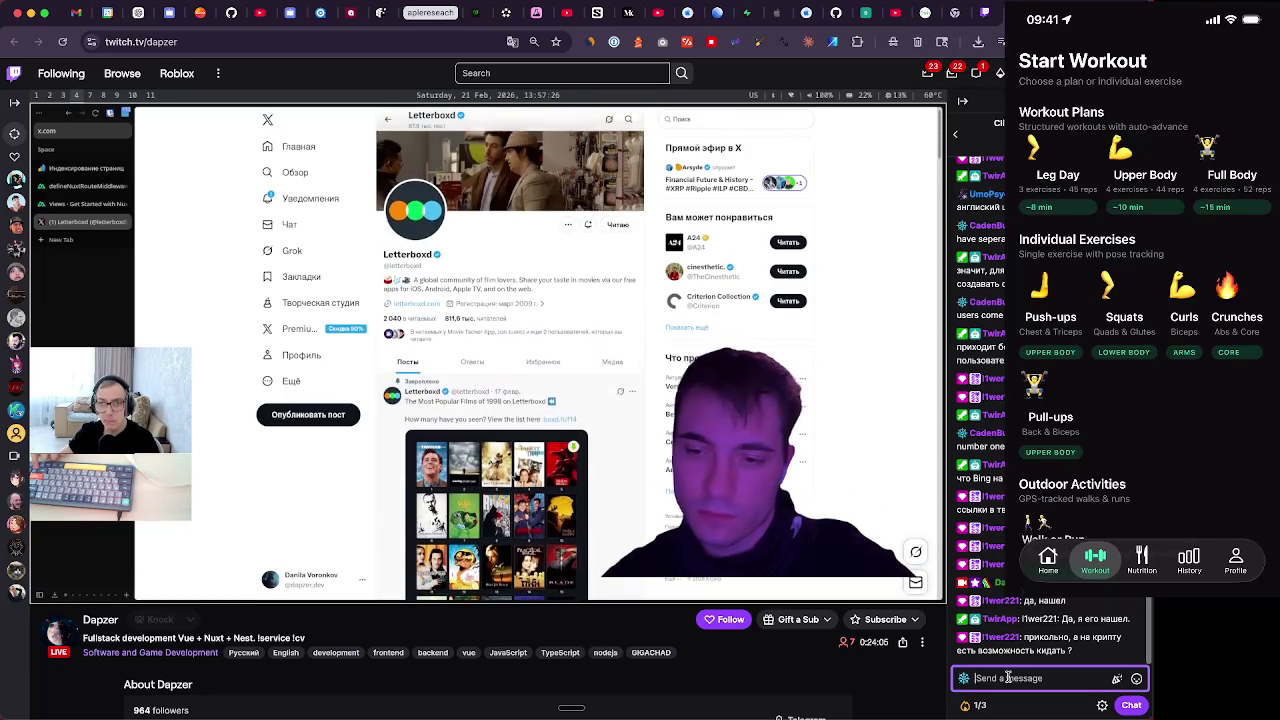
text(I'm sorry what we)
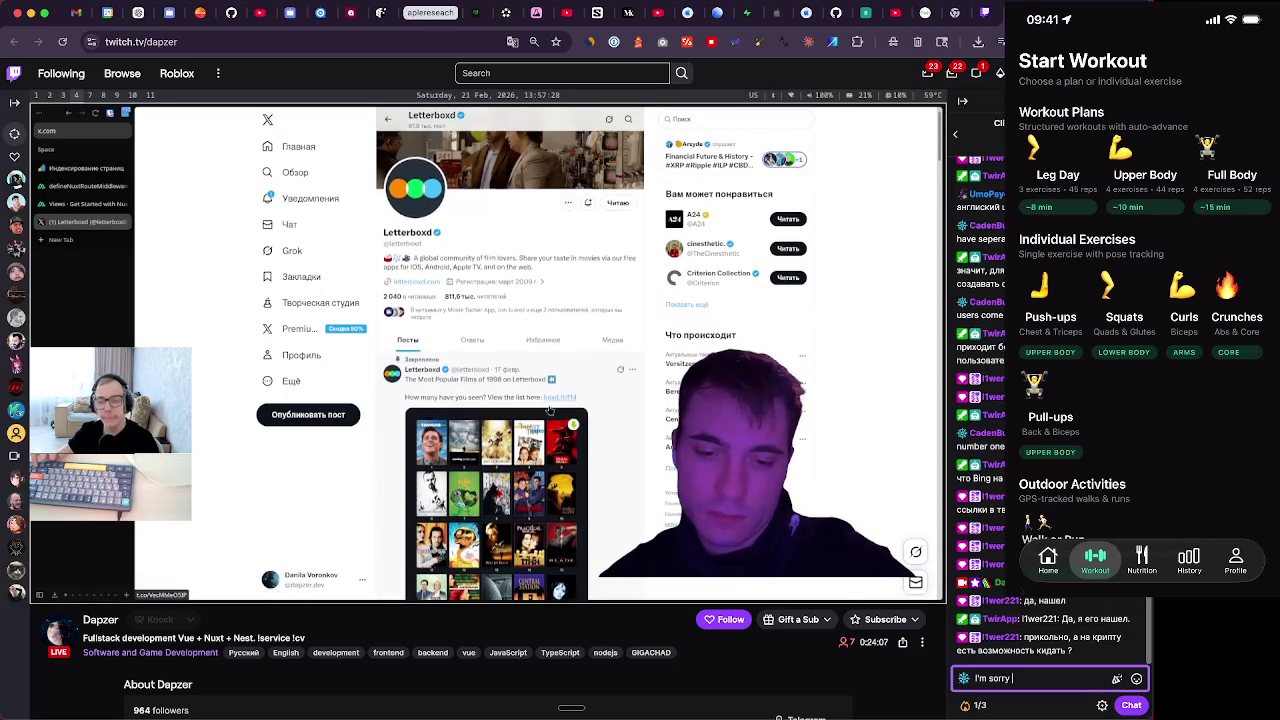
text(re y)
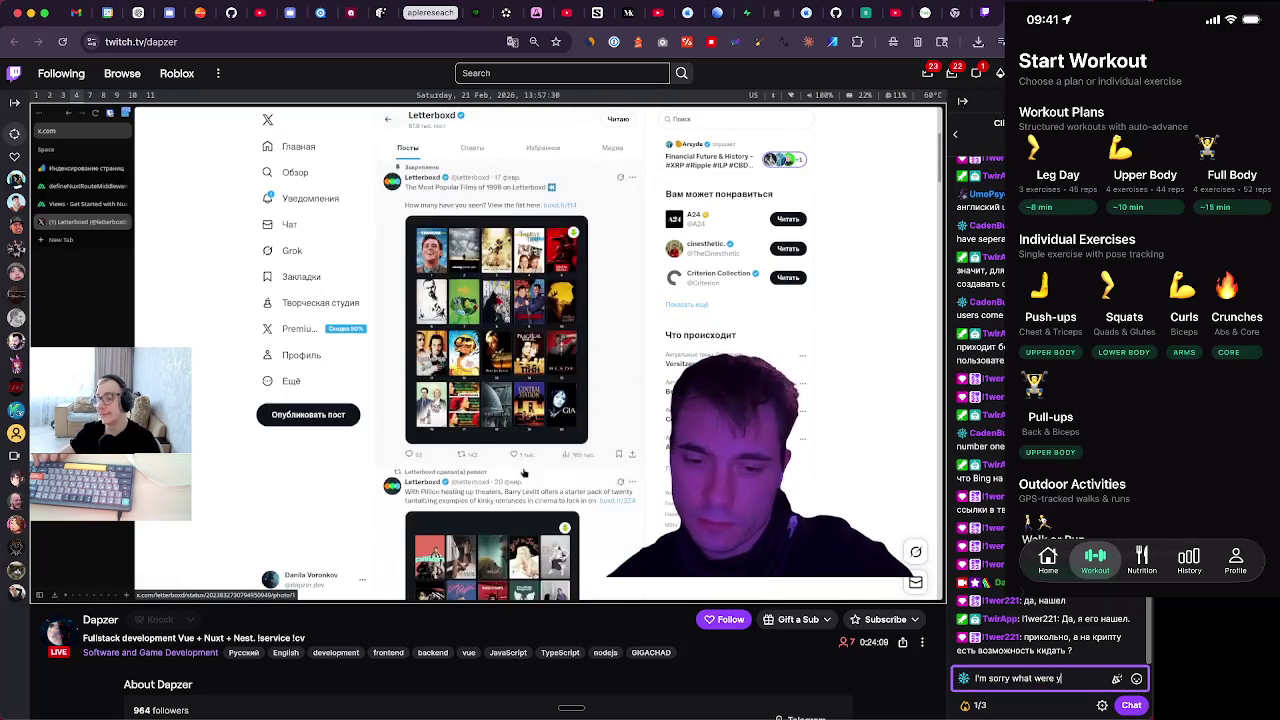
text(ou asking me?)
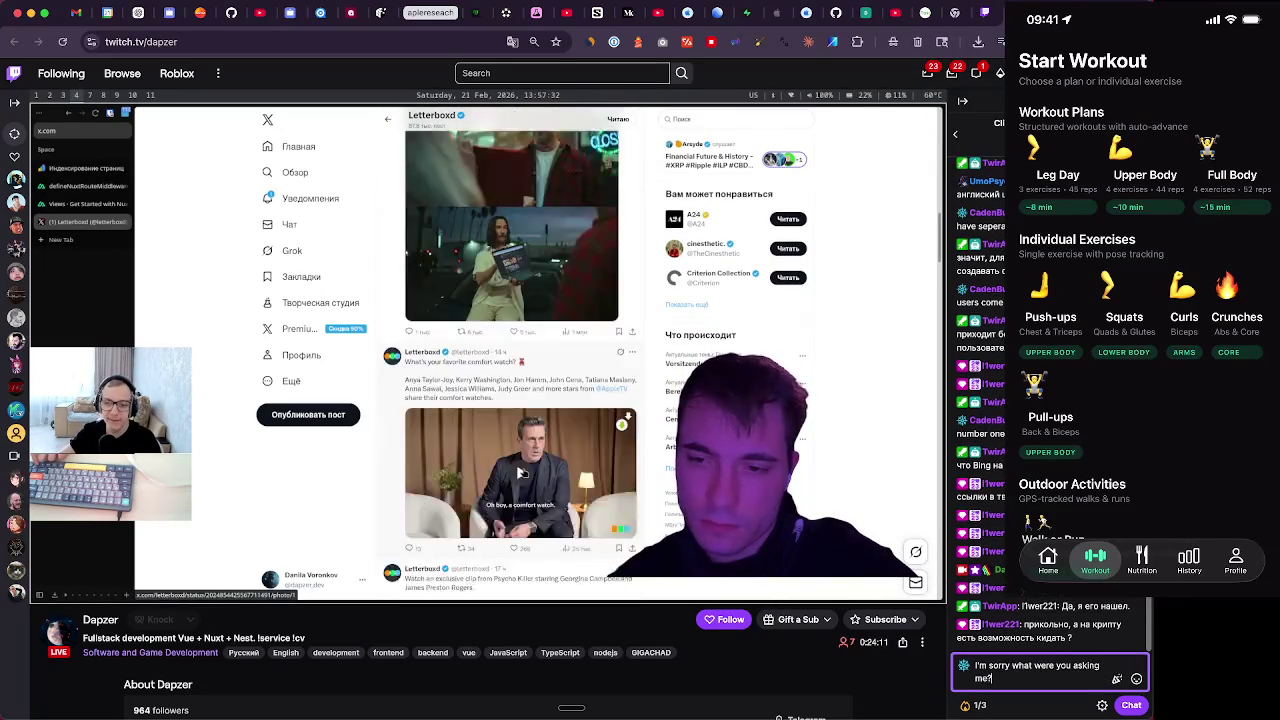
key(Return)
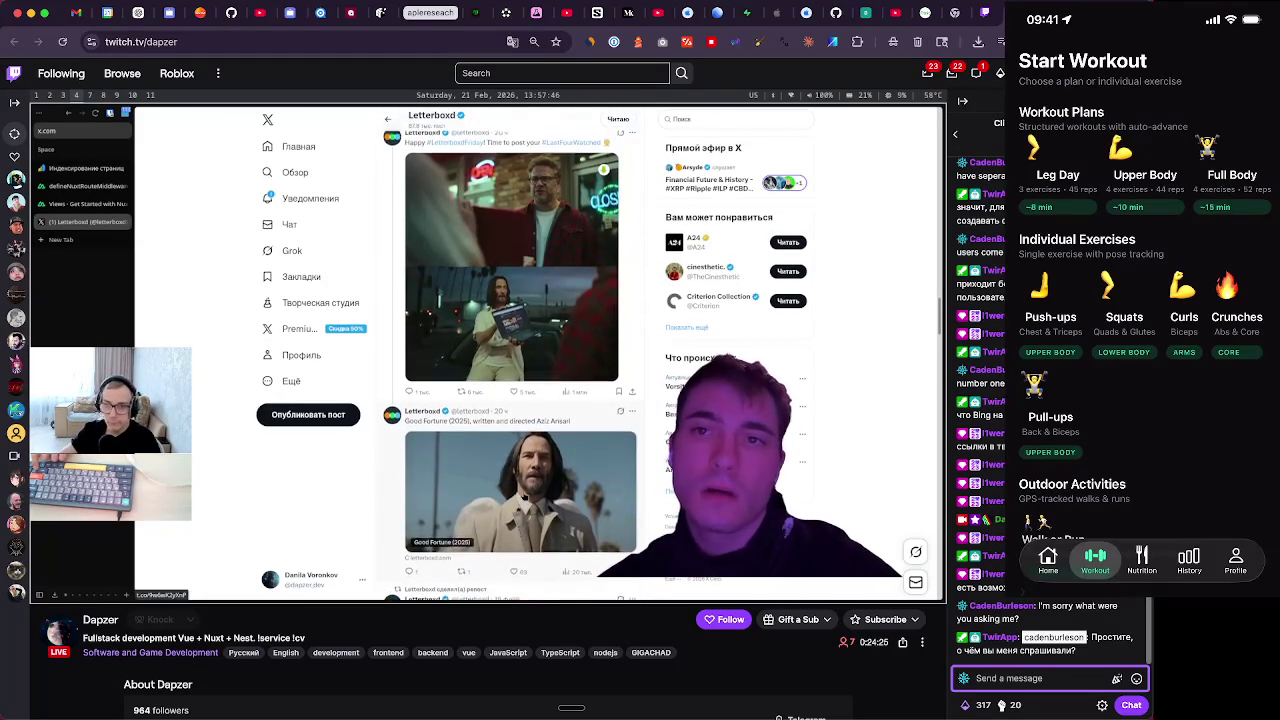
click(920, 18)
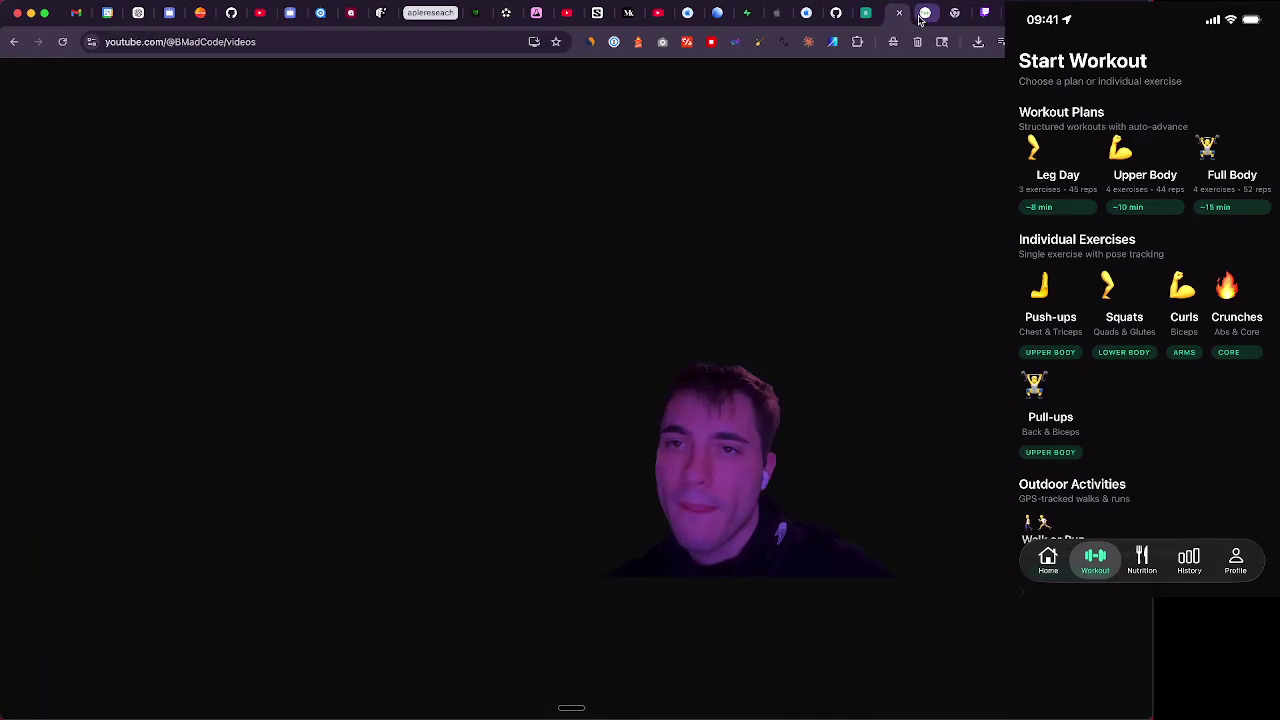
Load twitch.tv/dapzer in the Fitnit tab and begin a chat reply 'I don't'
click(922, 15)
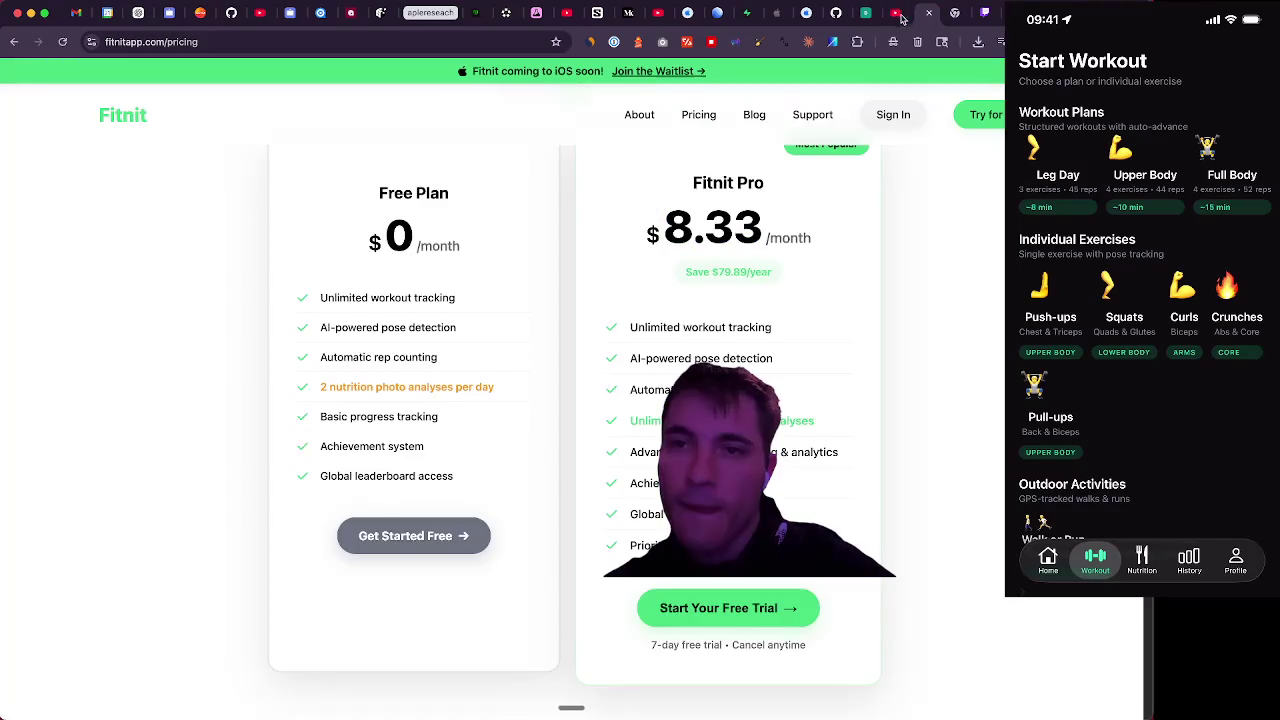
click(123, 129)
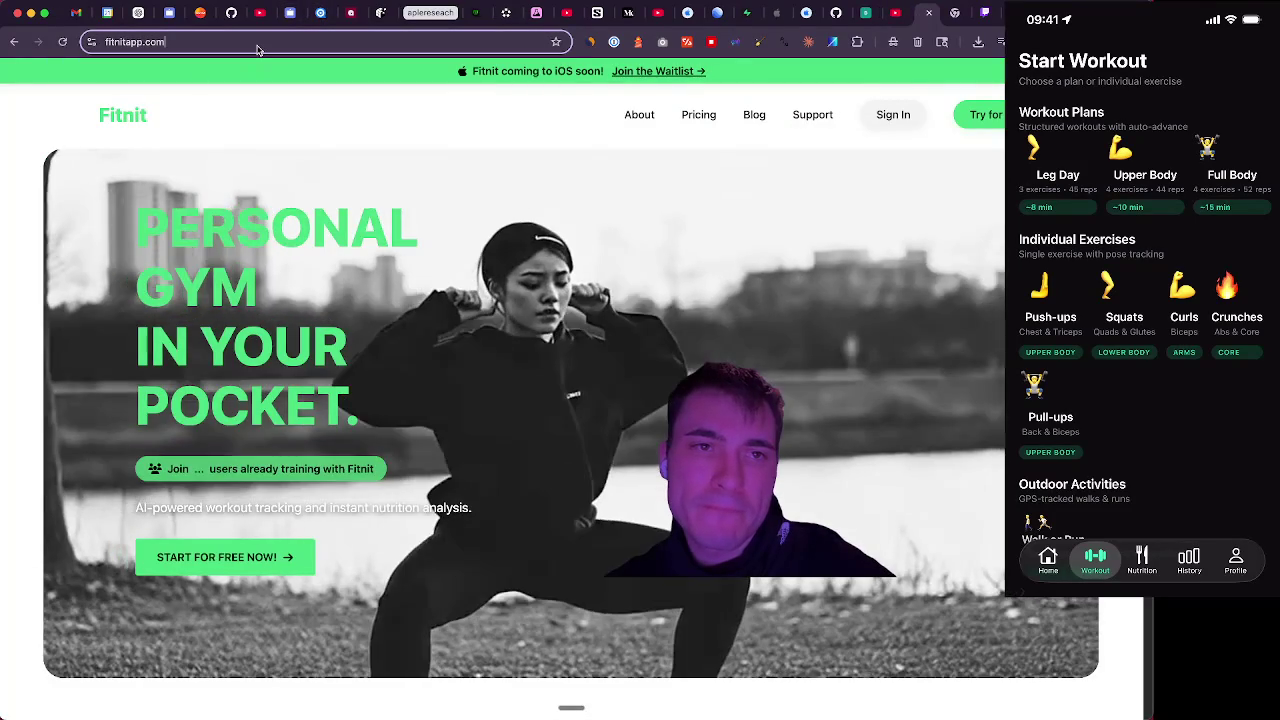
click(257, 45)
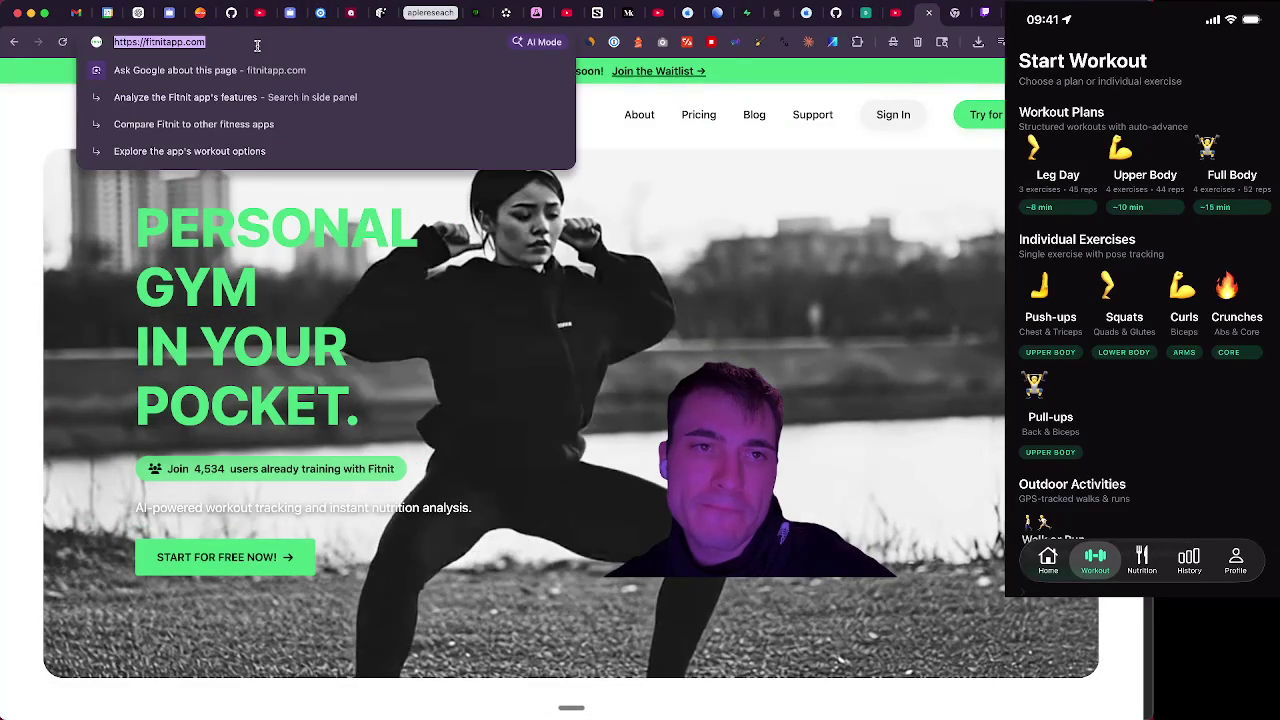
text(twitch.tv/dapzer)
key(Return)
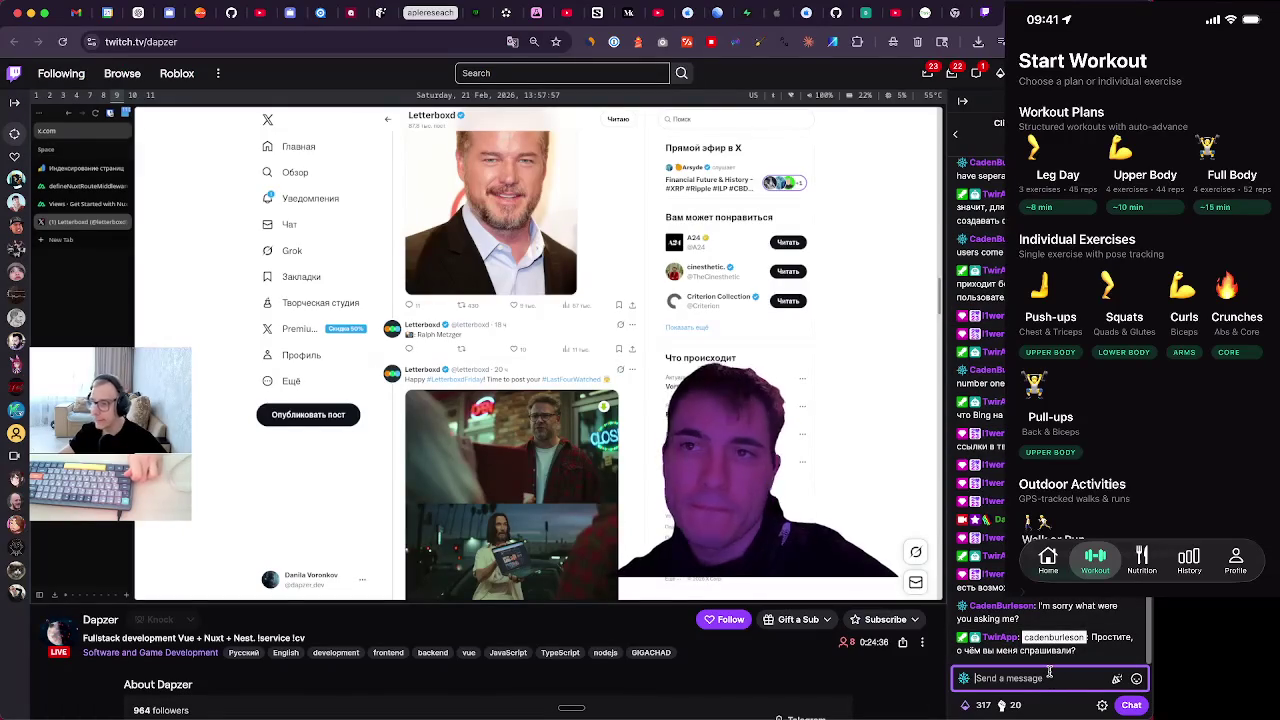
text(I don't)
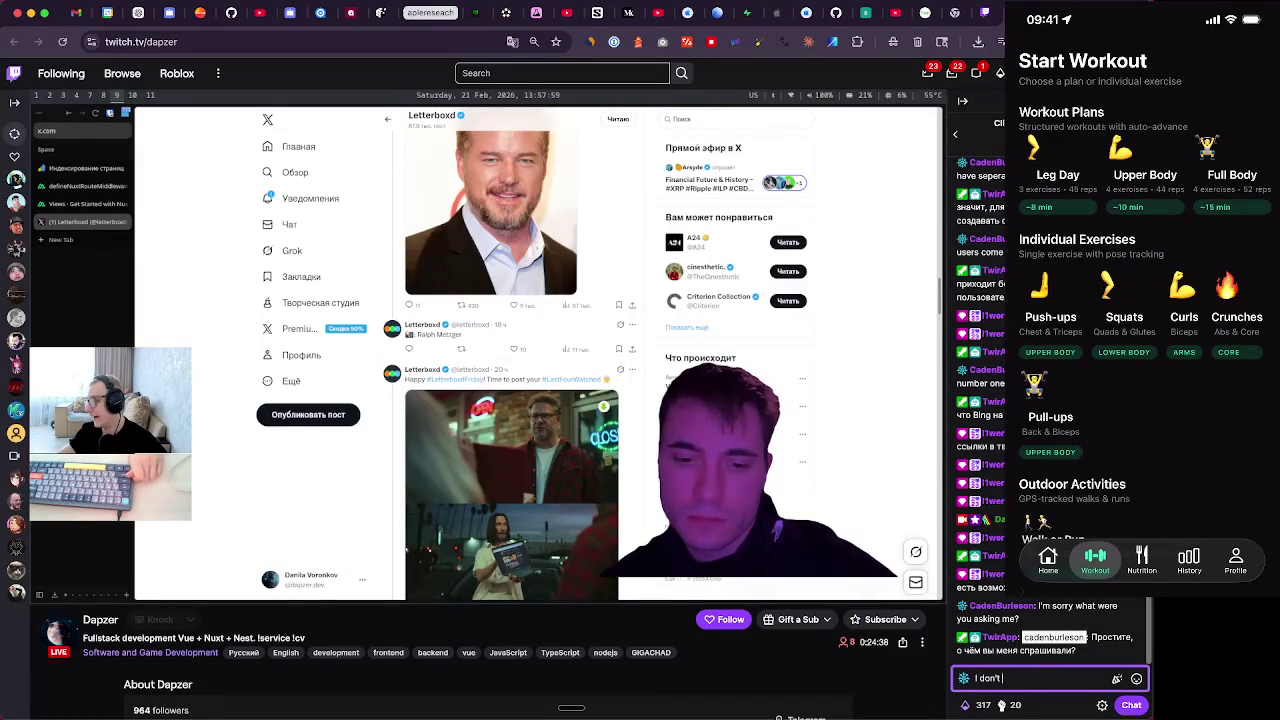